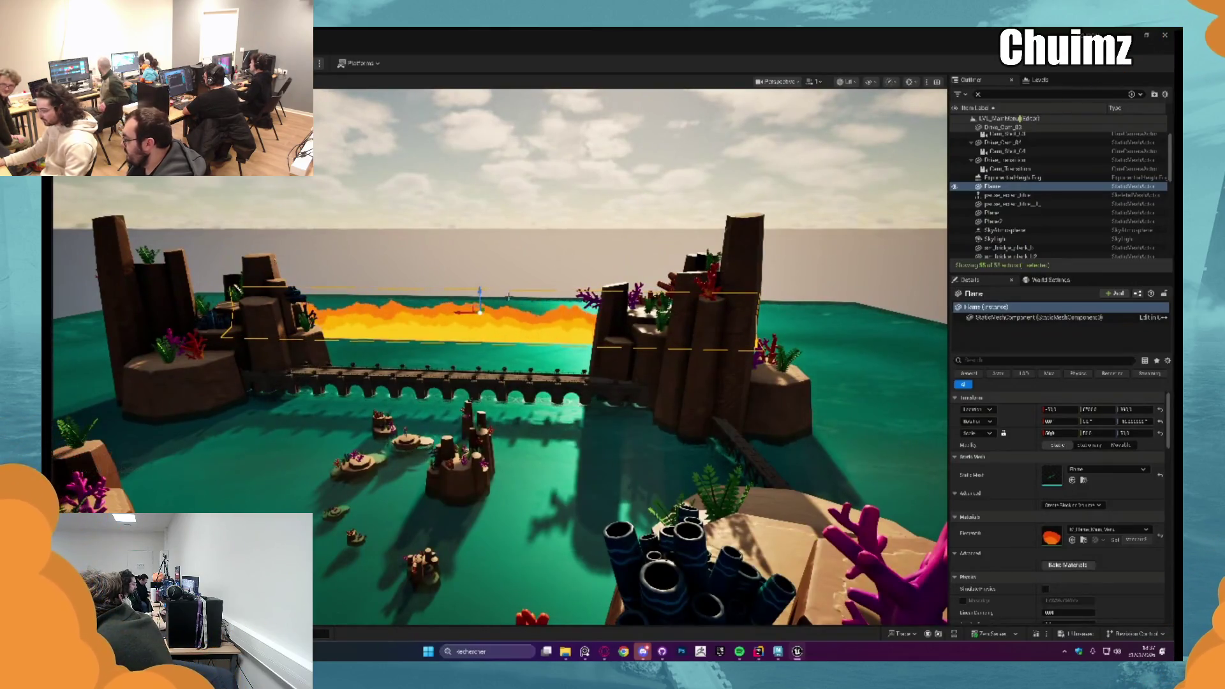
Step: Duplicate the Flame plane, rotate it crosswise and move Flame3 to the level's top edge
mouse_move(479, 313)
alt+mouse_down()
mouse_move(508, 383)
mouse_move(555, 163)
mouse_move(498, 287)
mouse_move(620, 145)
alt+mouse_up()
key(e)
alt+drag(406, 220, 450, 240)
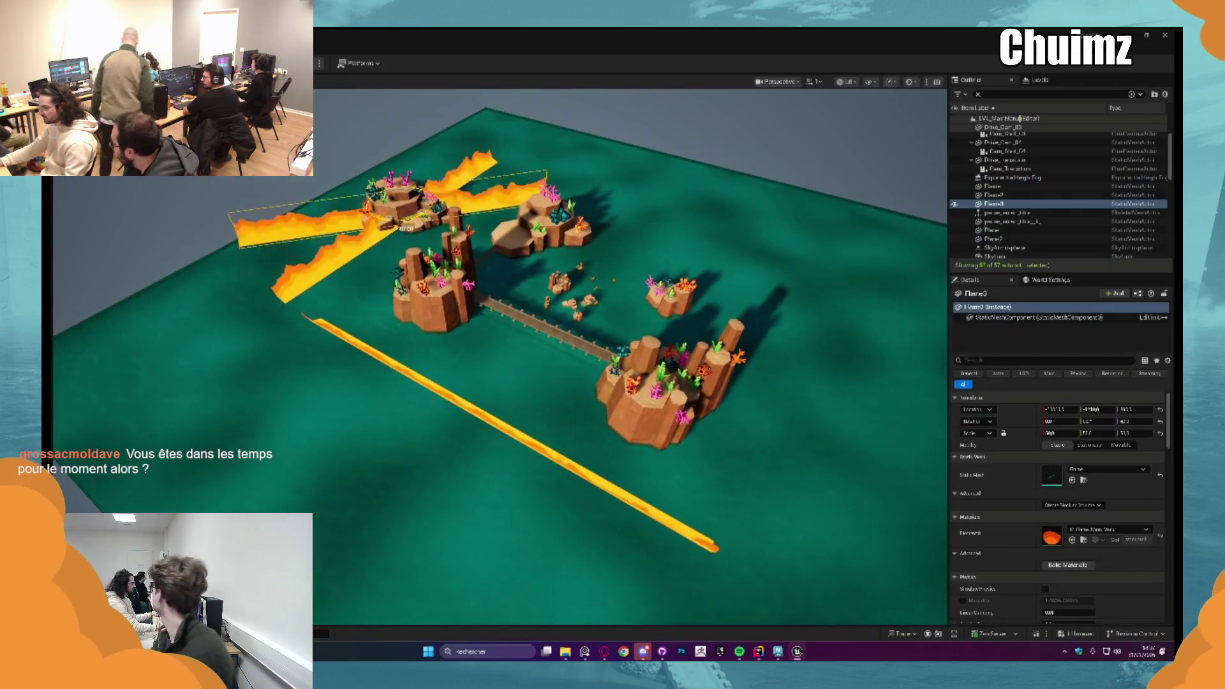
mouse_move(399, 206)
mouse_down()
mouse_move(670, 192)
mouse_move(254, 225)
mouse_move(509, 262)
mouse_up()
Step: Copy Flame3 as Flame4 along another edge to continue the lava border, then deselect
alt+drag(243, 296, 526, 283)
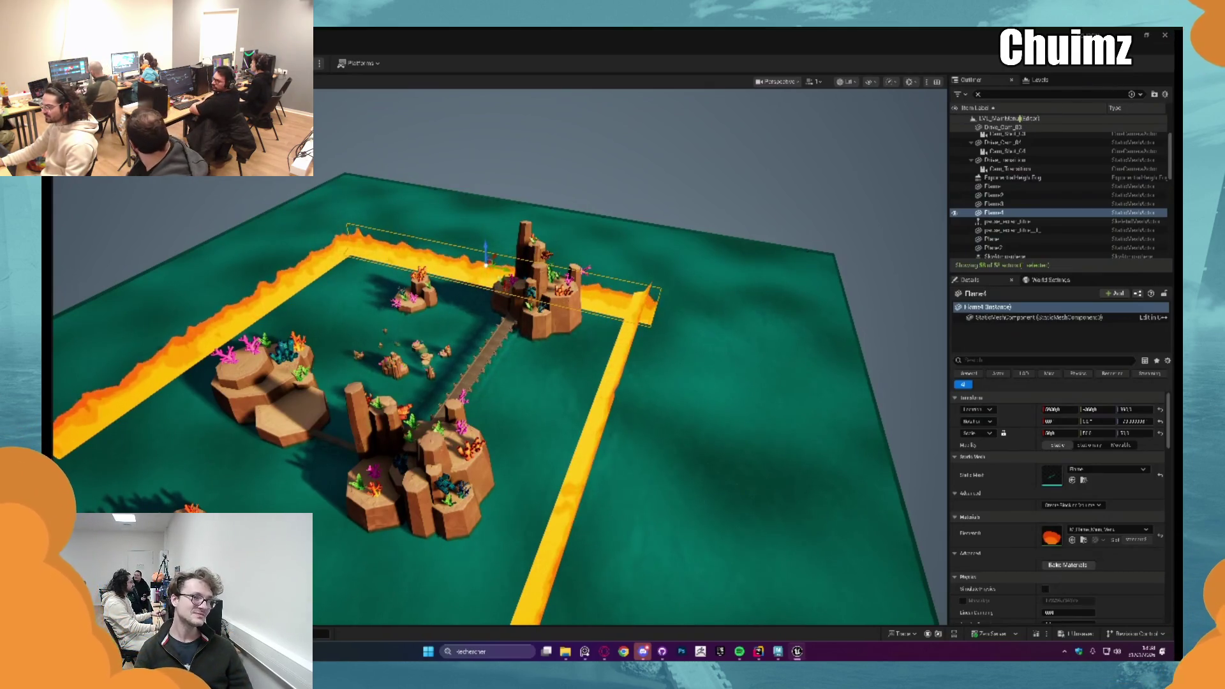
key(Escape)
key(ctrl+space)
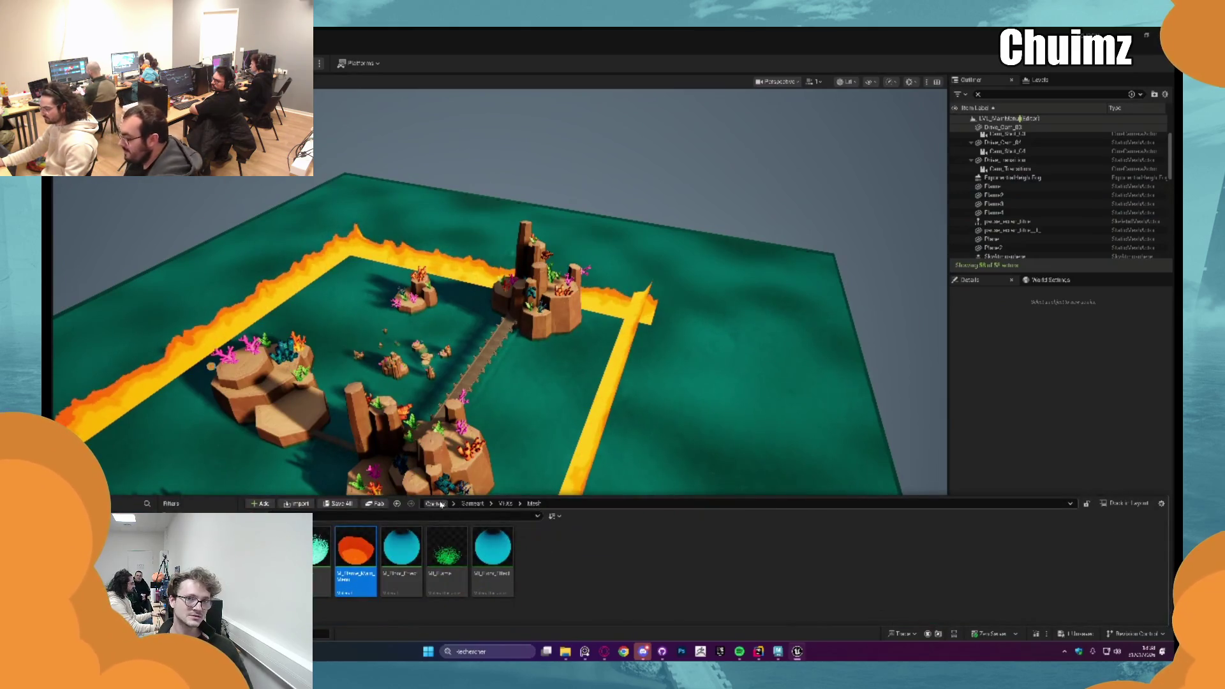
Step: Browse the content folders to the camera shot level sequence and load it in Sequencer
click(436, 504)
double_click(359, 558)
double_click(445, 558)
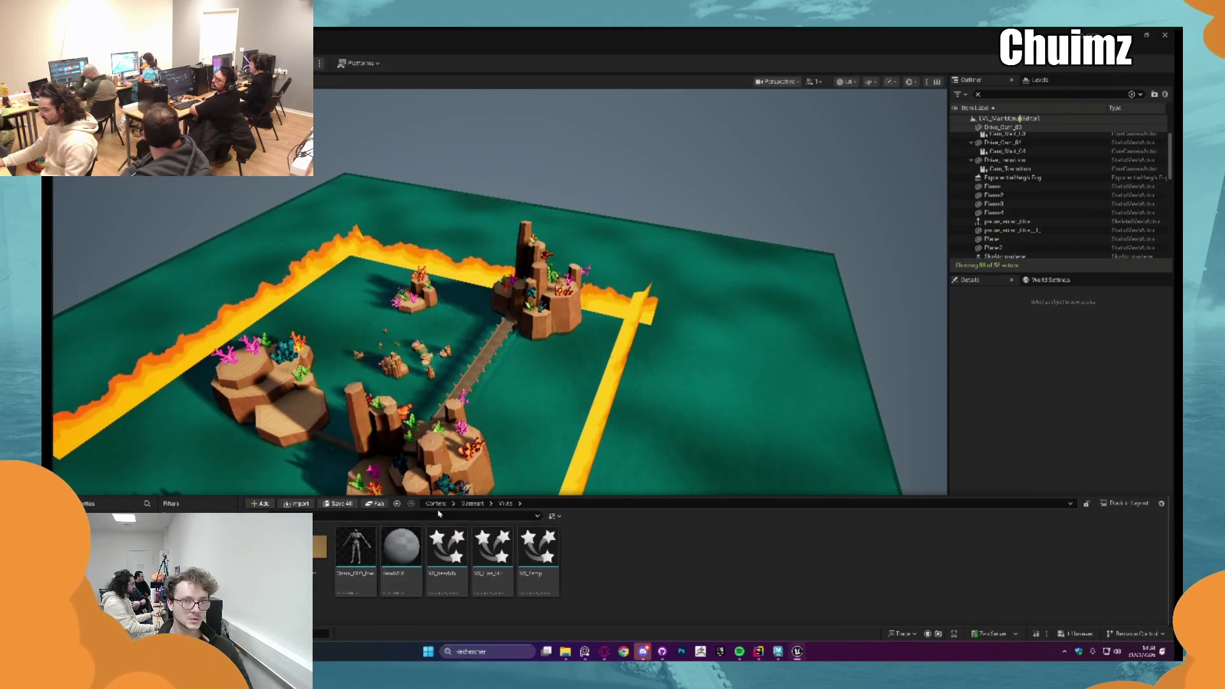
click(474, 504)
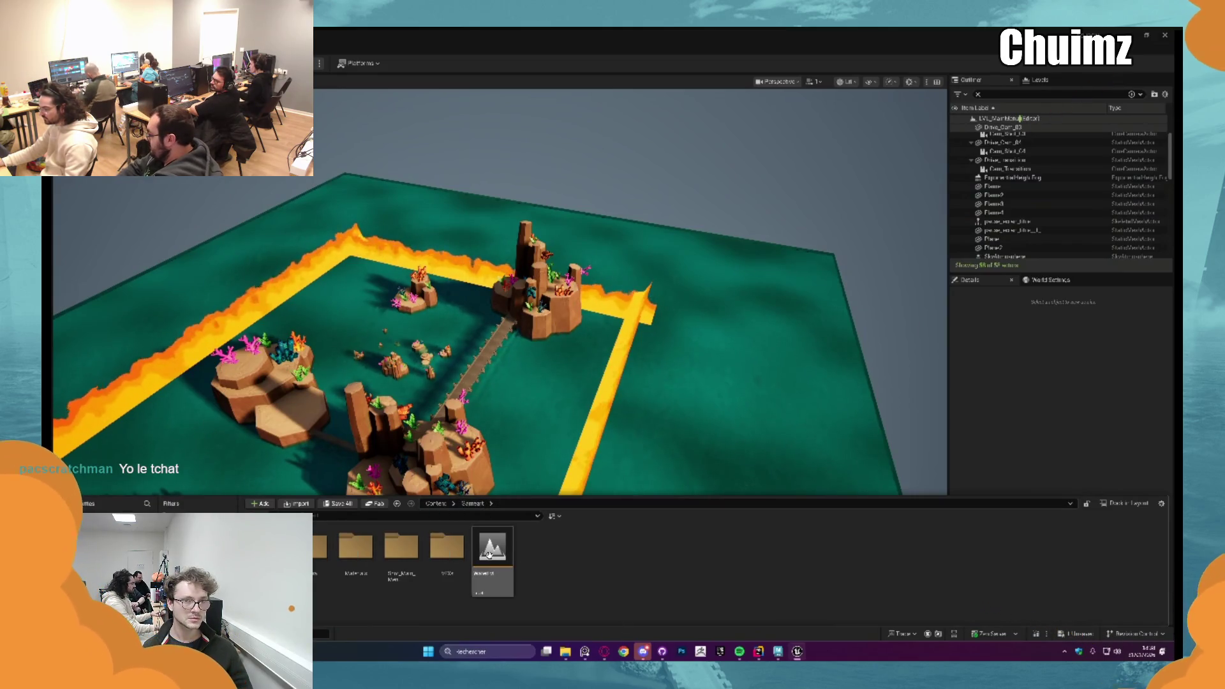
double_click(401, 560)
double_click(493, 554)
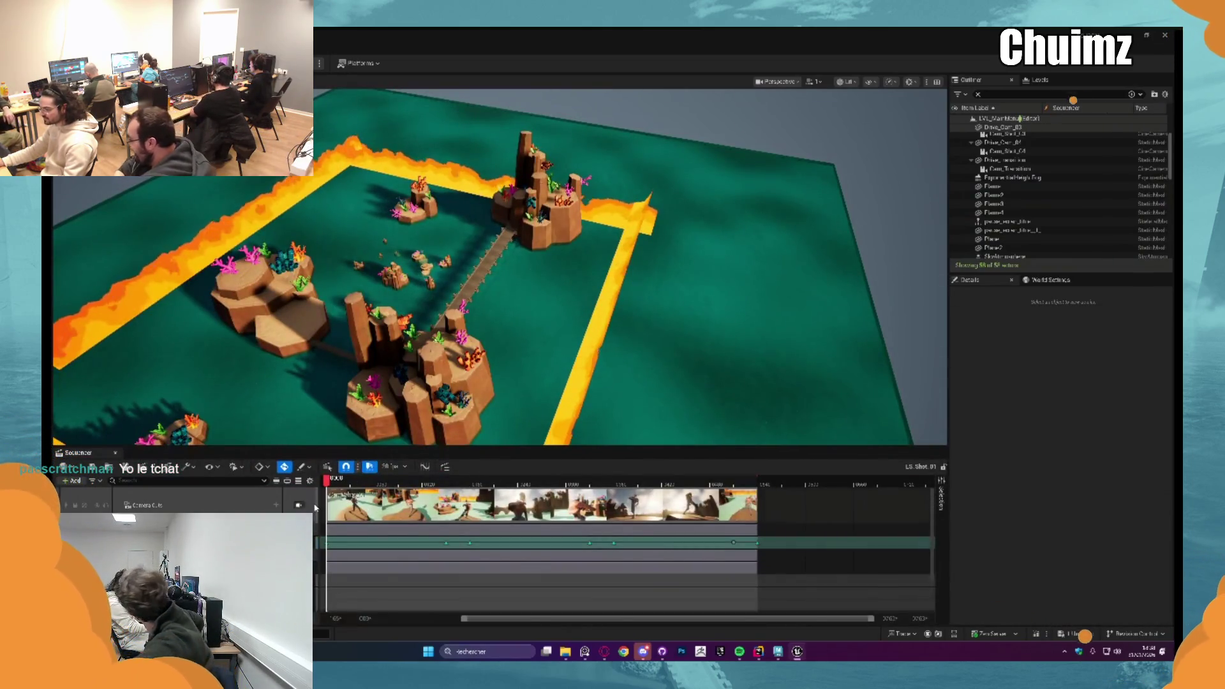
Step: Play the camera shot sequence through, then return to the level and select the lava border plane
key(space)
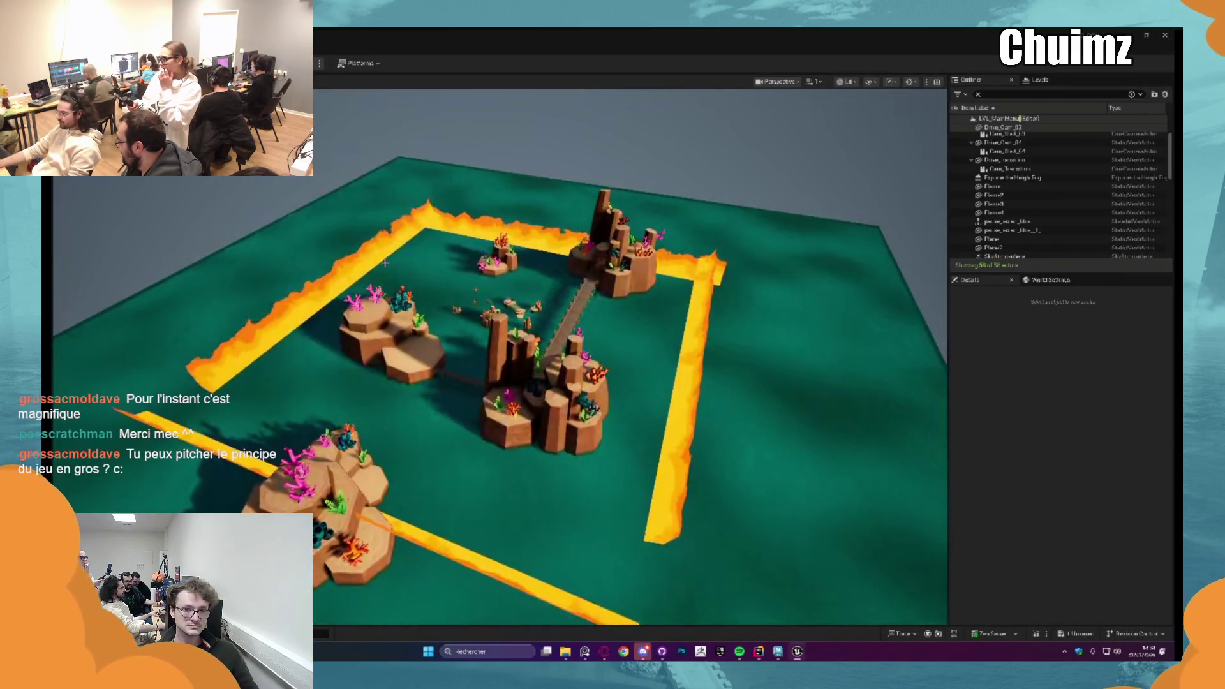
click(706, 374)
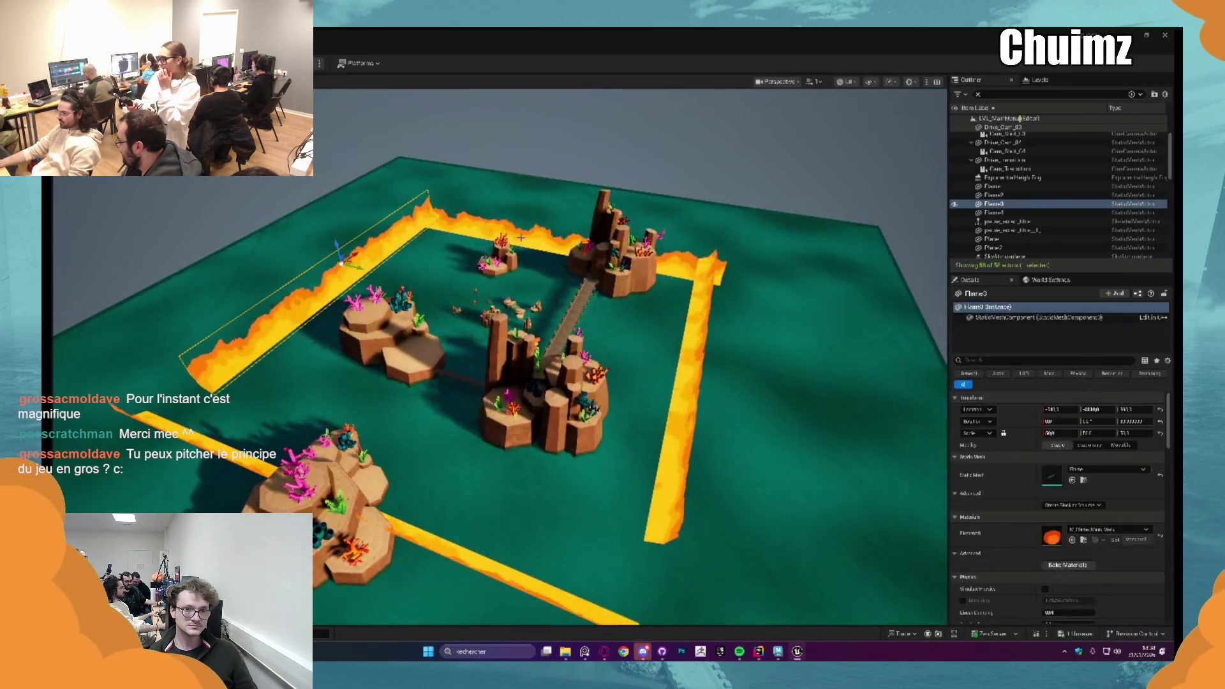
Step: Select all Flame actors including Flame2 and raise their Scale X so they tower as fire walls
ctrl+click(536, 583)
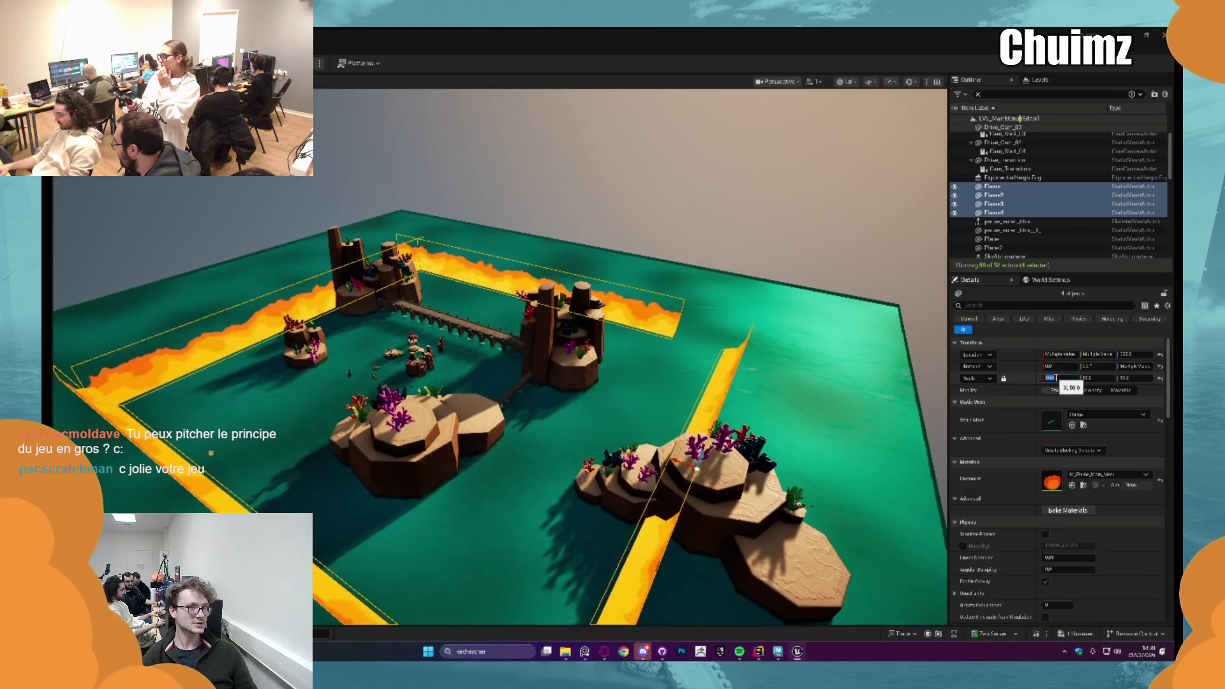
drag(1053, 378, 1090, 378)
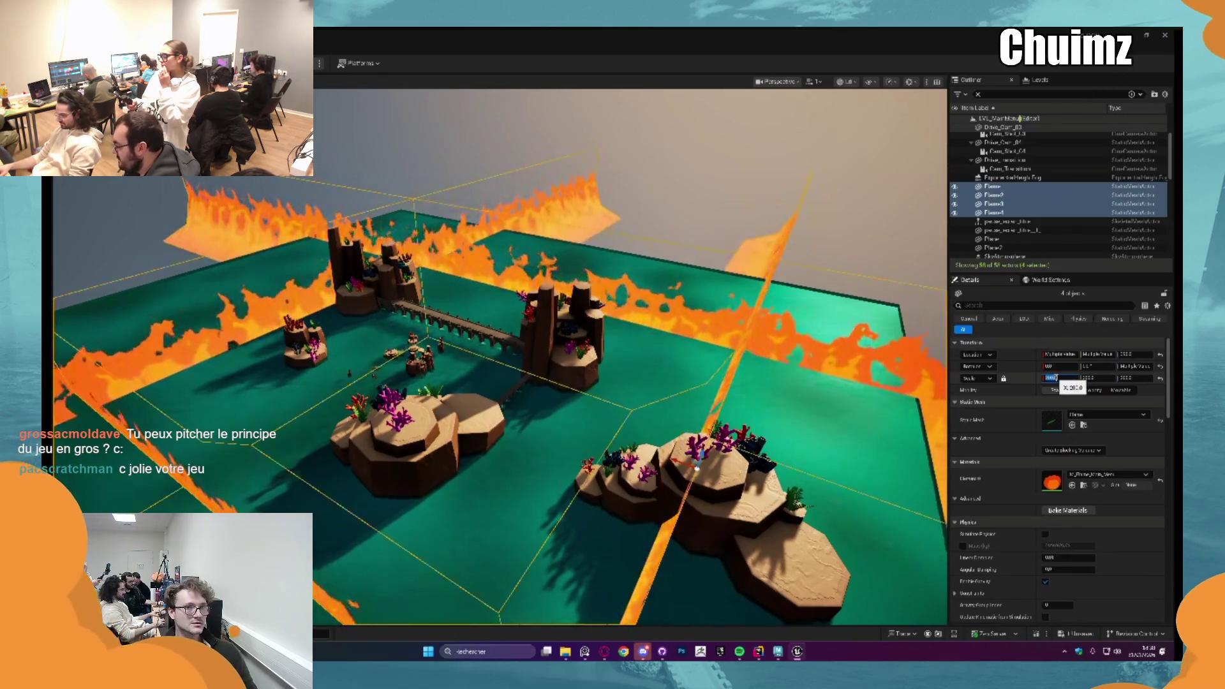
right_drag(632, 355, 632, 287)
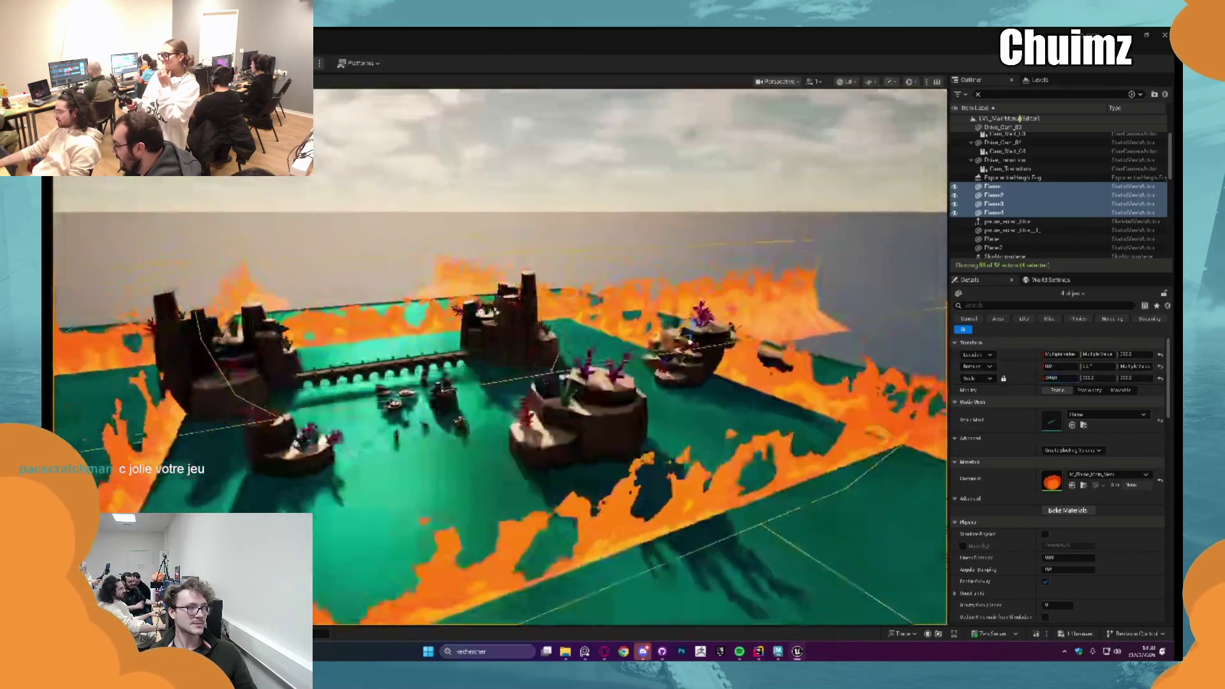
right_drag(632, 355, 670, 288)
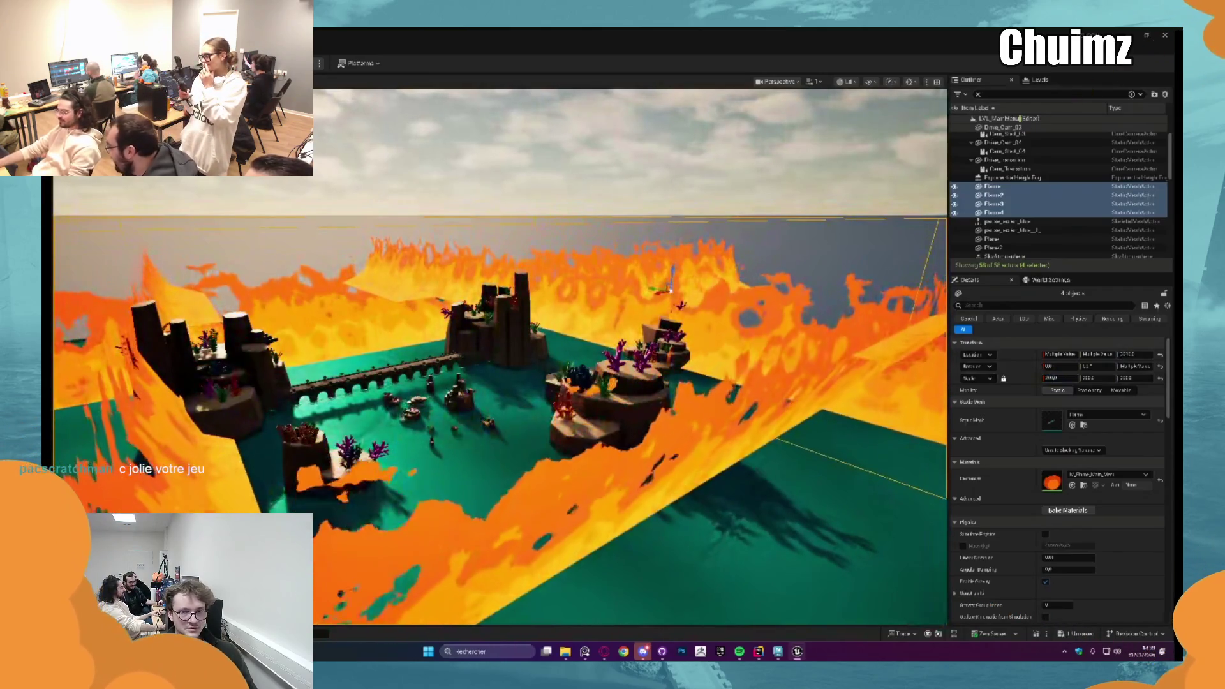
Step: Reload the camera shot sequence from the asset browser
key(ctrl+space)
double_click(493, 548)
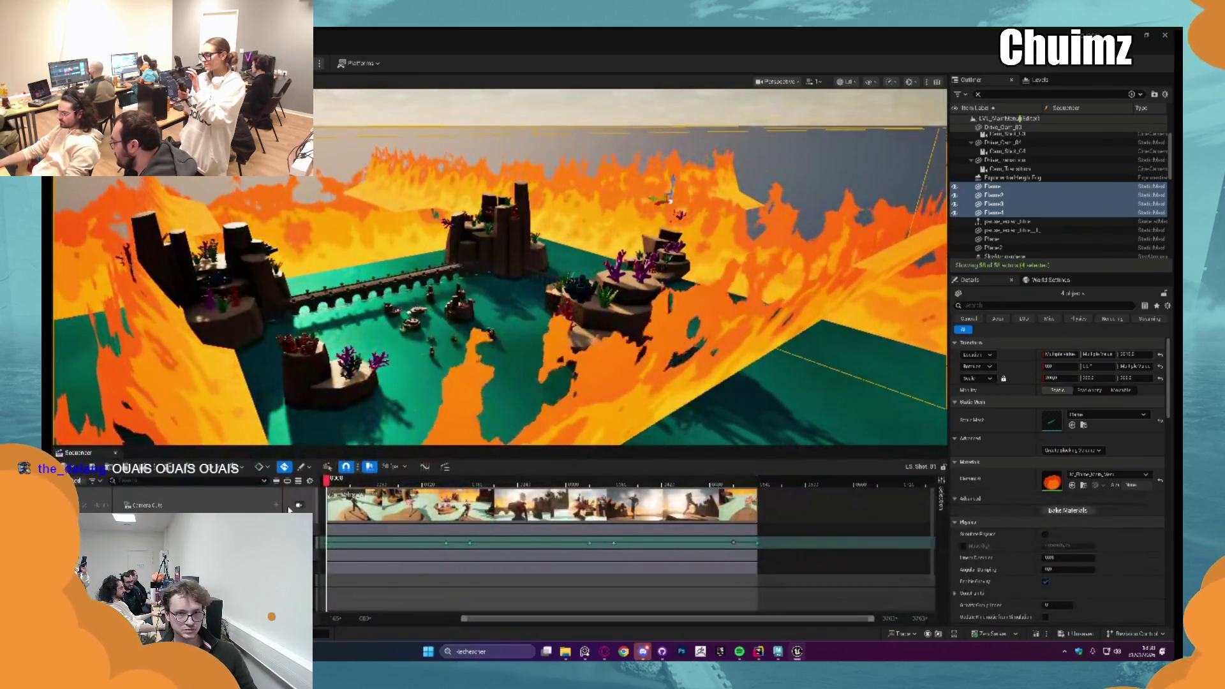
Step: Play the camera shot sequence with the enlarged flame walls in the background
key(space)
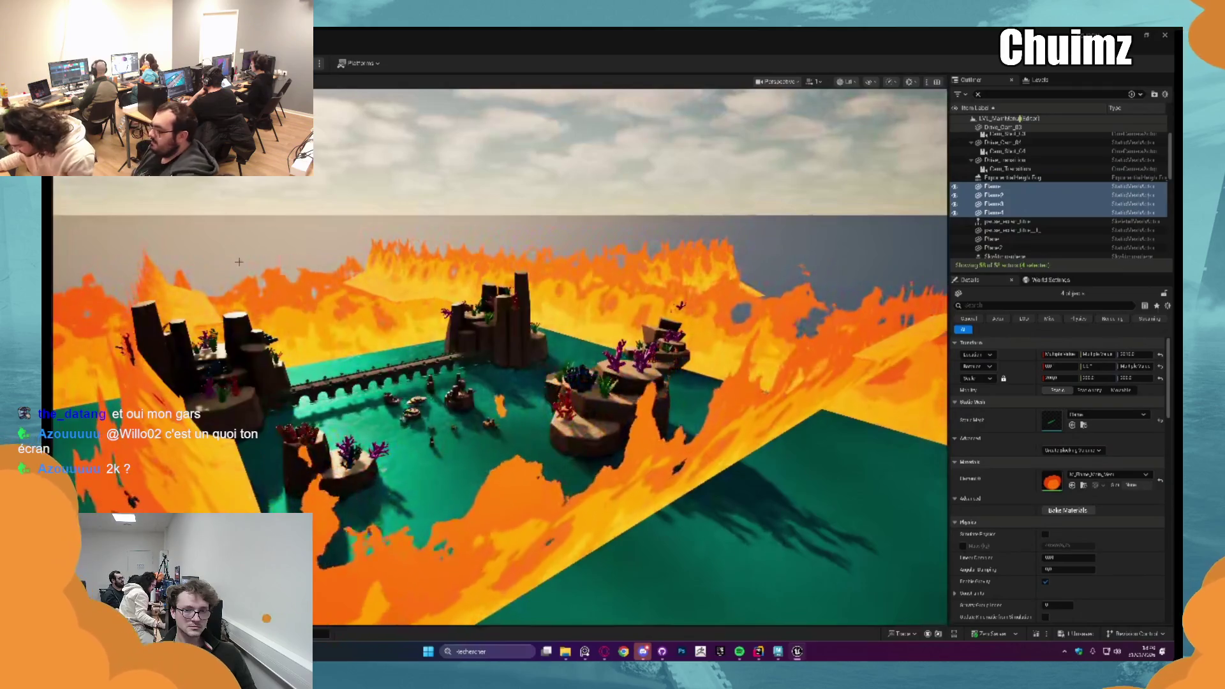
Step: Save the modified flame level, switch to the game test level and playtest the bridge rhythm game
key(ctrl+space)
click(438, 504)
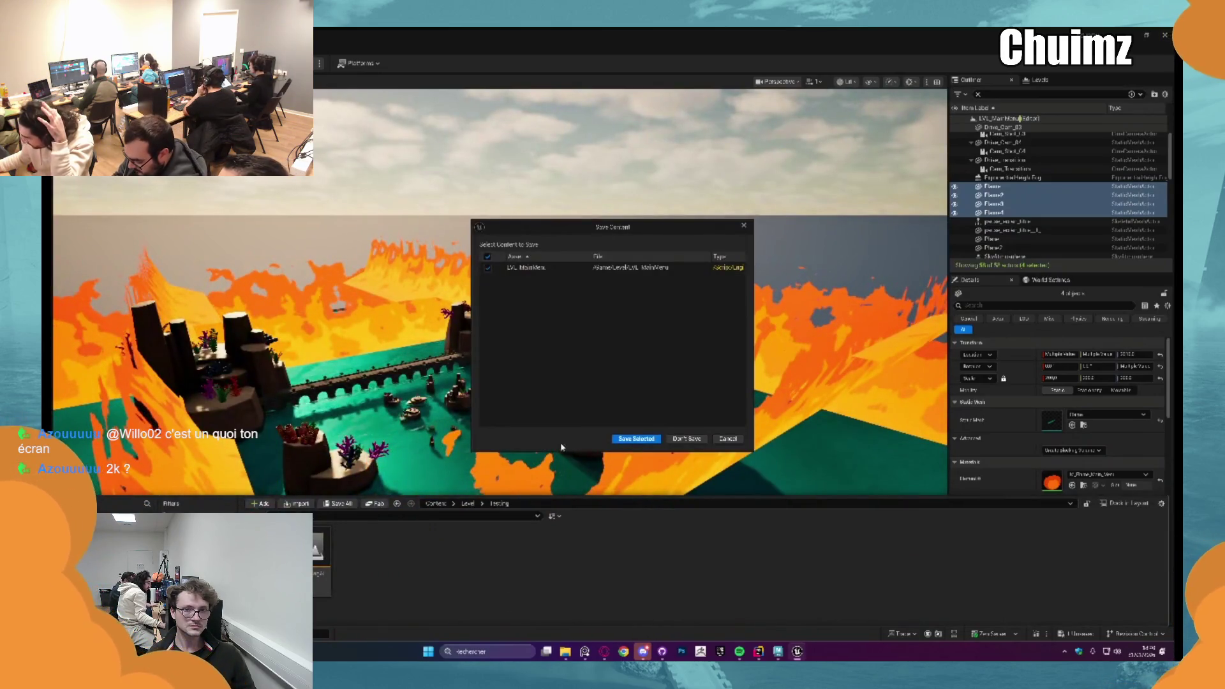
click(636, 438)
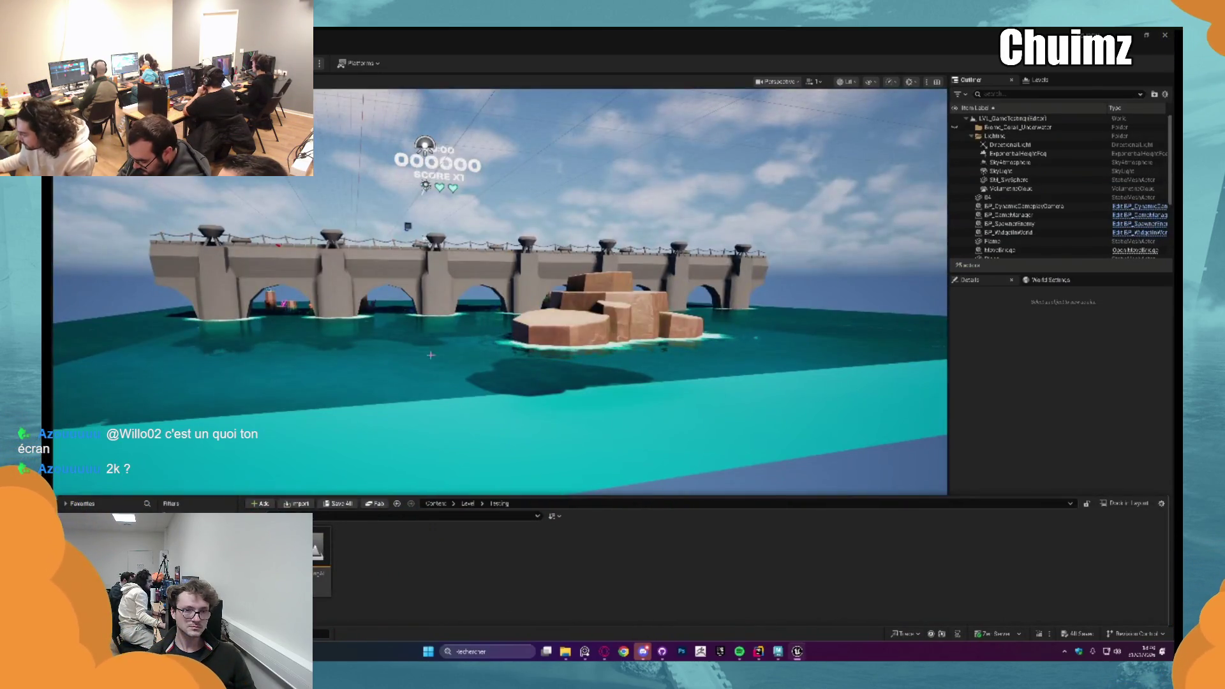
key(alt+p)
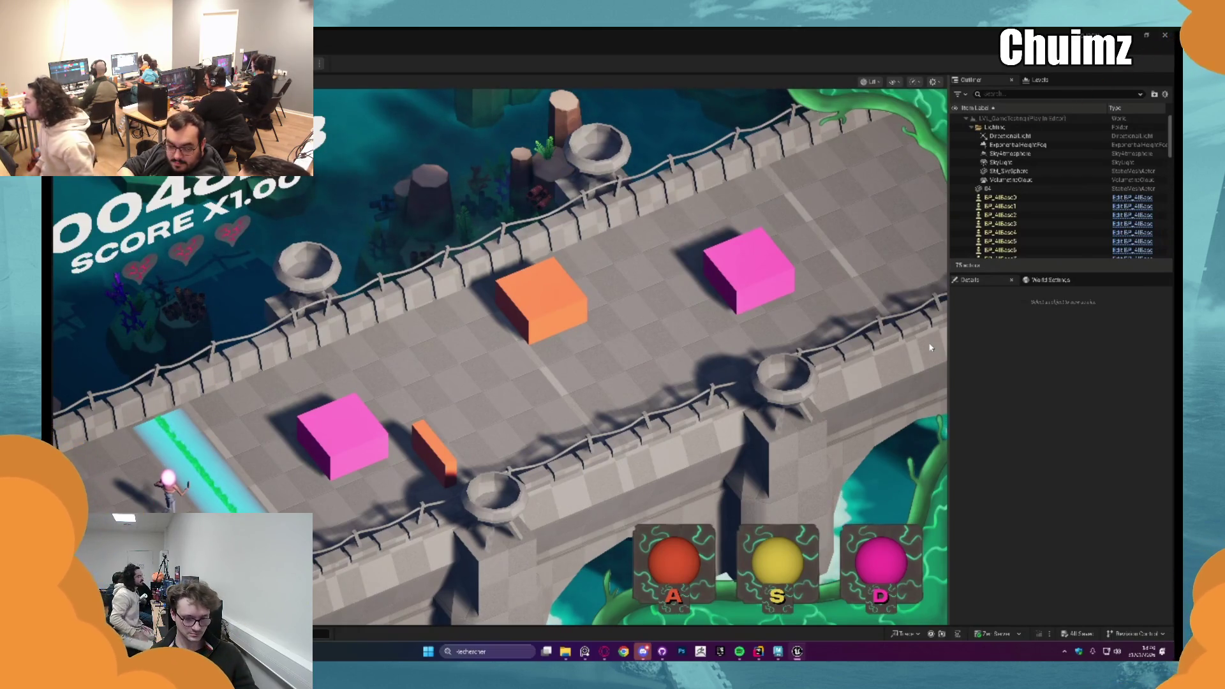
key(Escape)
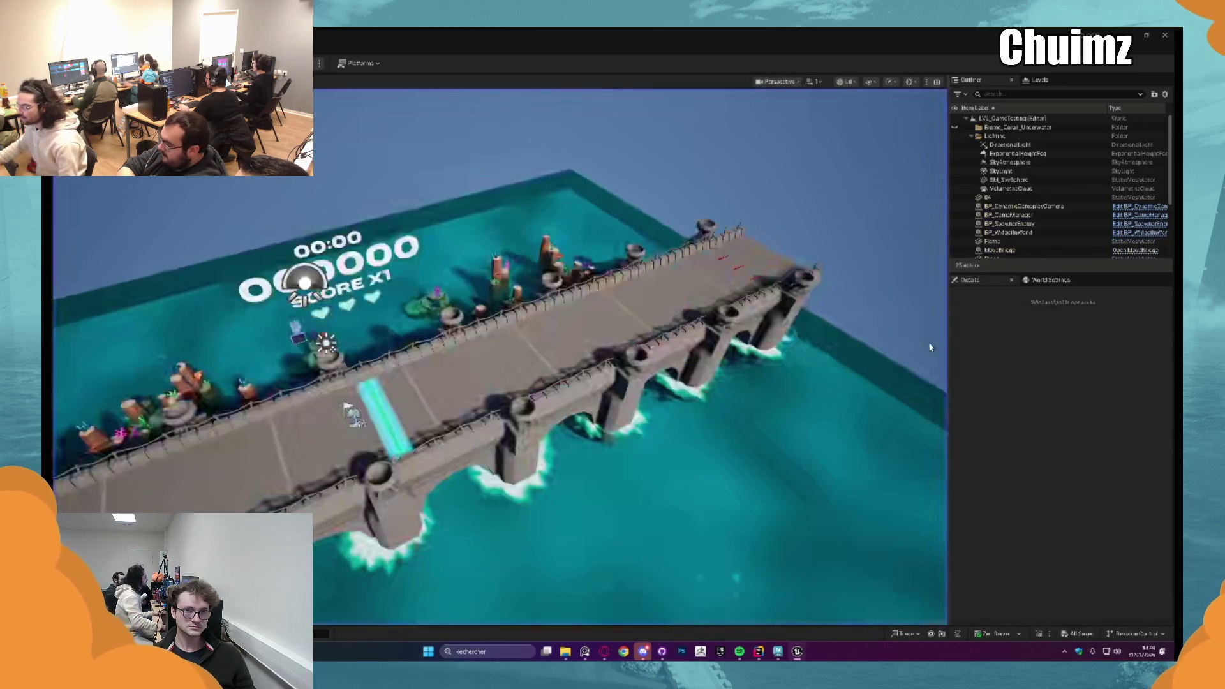
Step: Look at the bridge piece, then load the flame-and-rock level again from the asset browser
right_drag(930, 347, 930, 347)
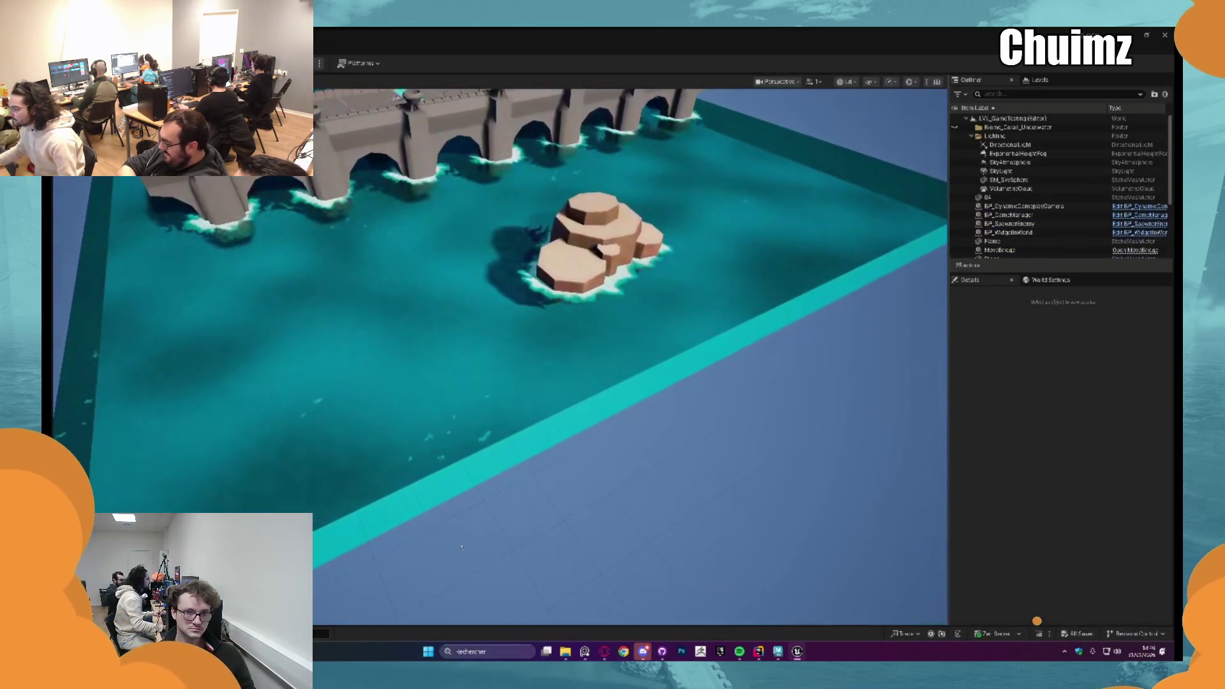
scroll(1053, 191, down, 3)
double_click(1004, 209)
key(ctrl+space)
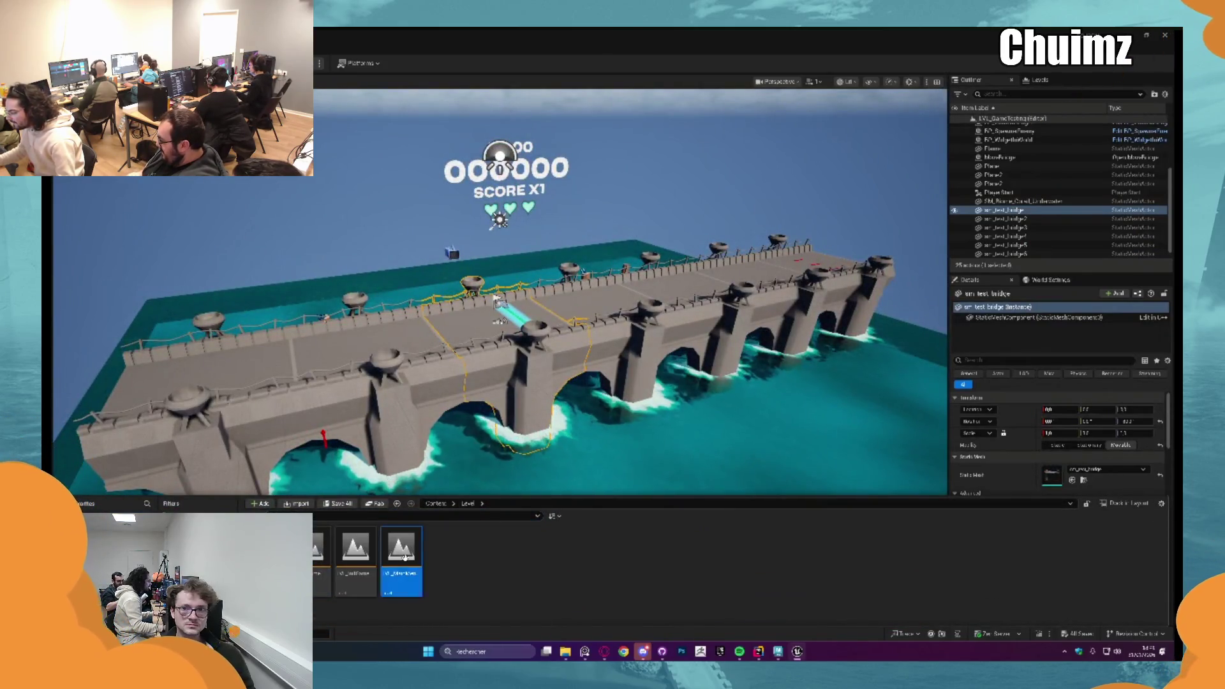
double_click(401, 575)
click(425, 316)
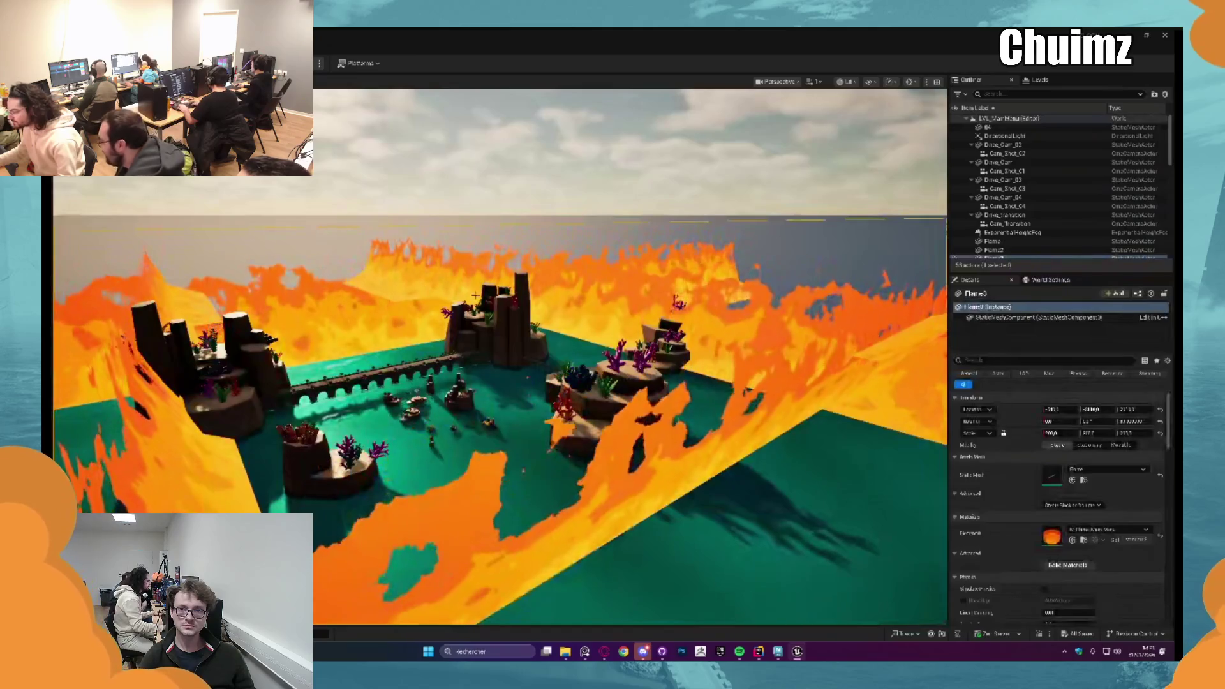
Step: Orbit to a higher view over the flame-bordered level and bring up the Level assets folder
key(f)
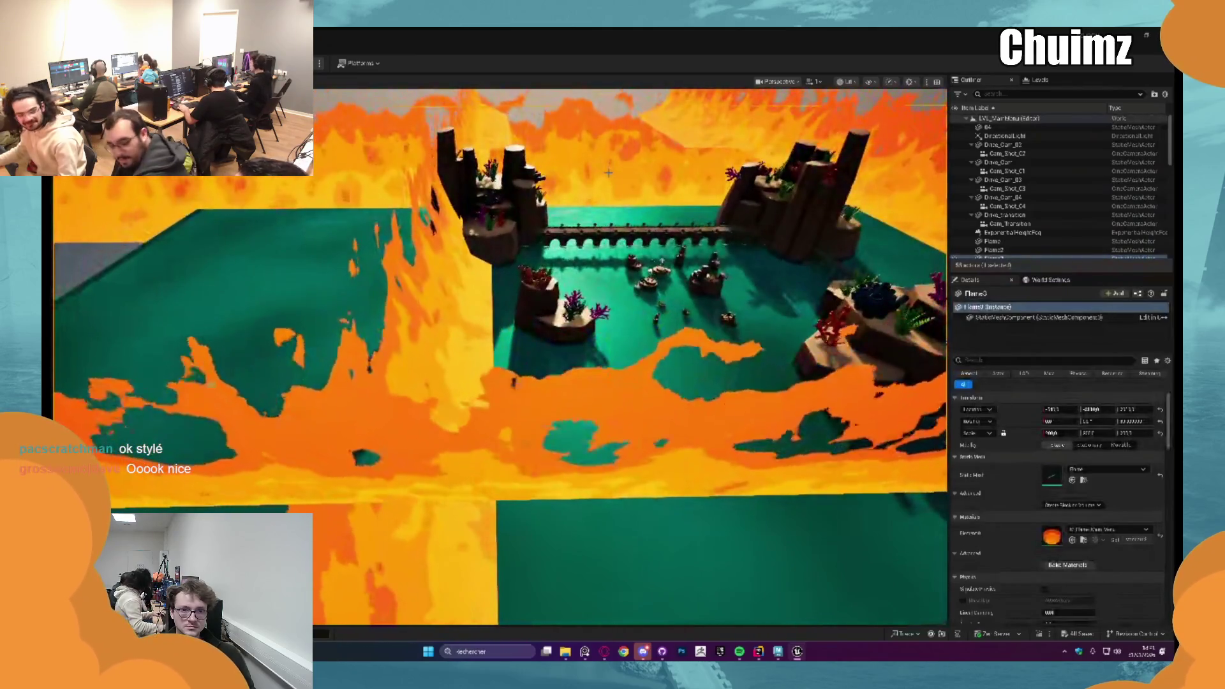
scroll(602, 175, down, 5)
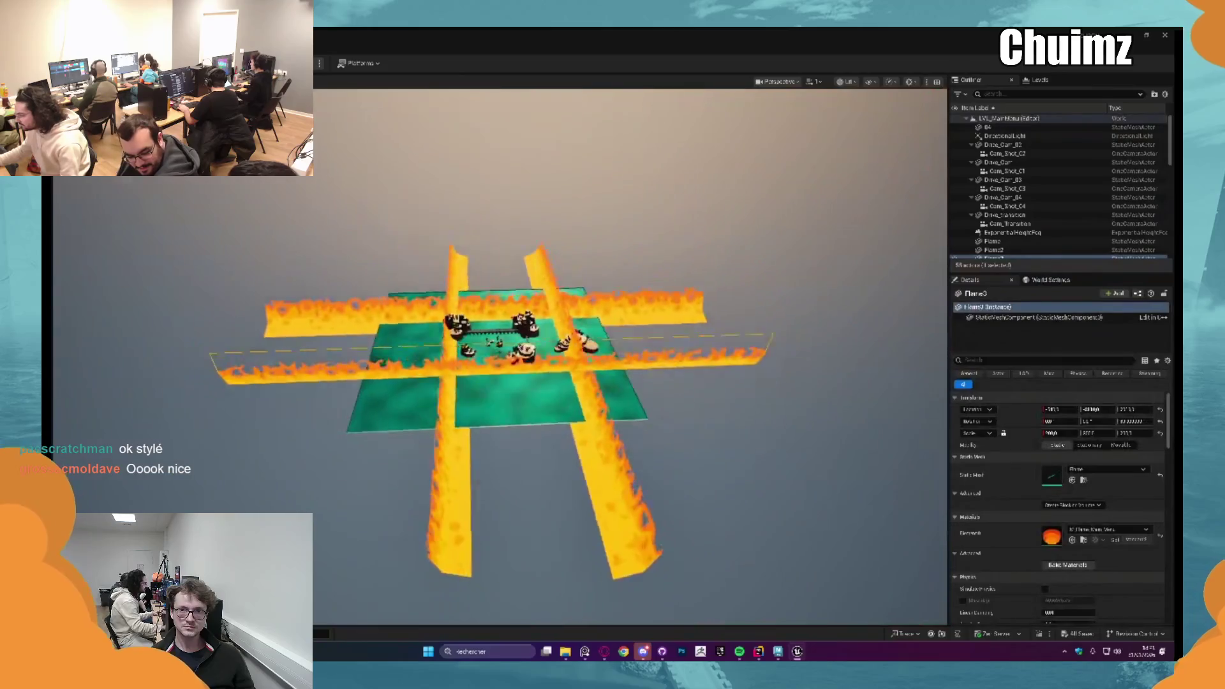
right_drag(602, 175, 602, 175)
scroll(475, 377, up, 2)
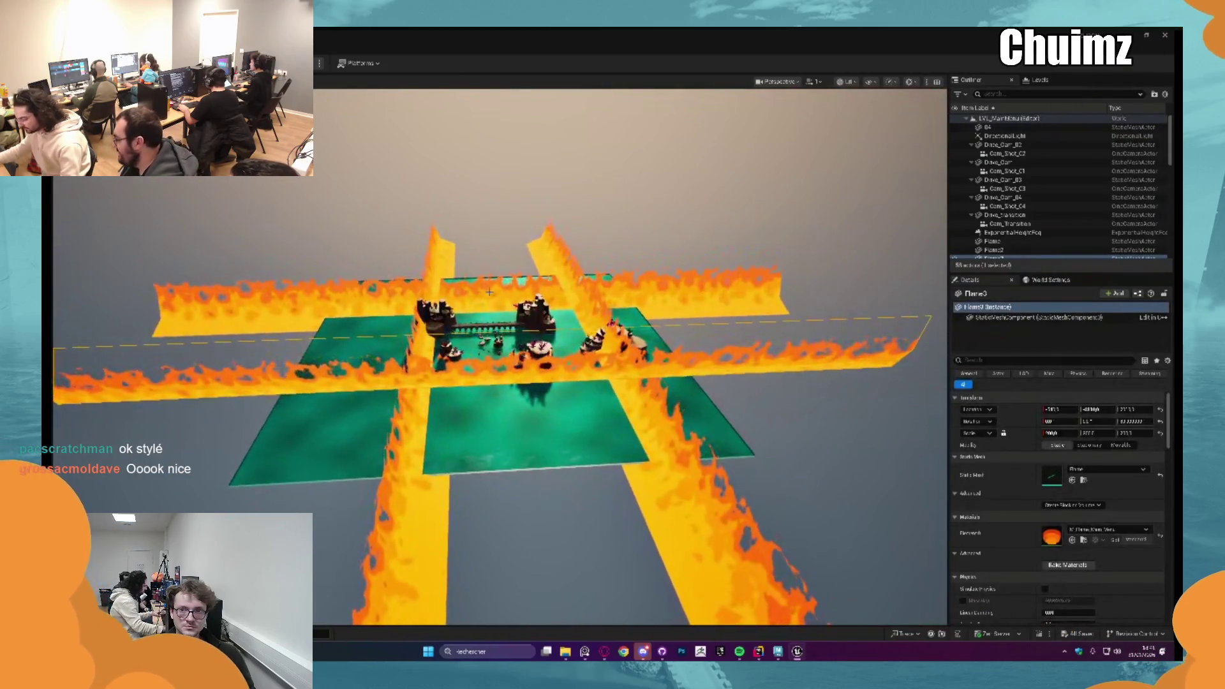
scroll(476, 377, up, 1)
scroll(476, 377, up, 1)
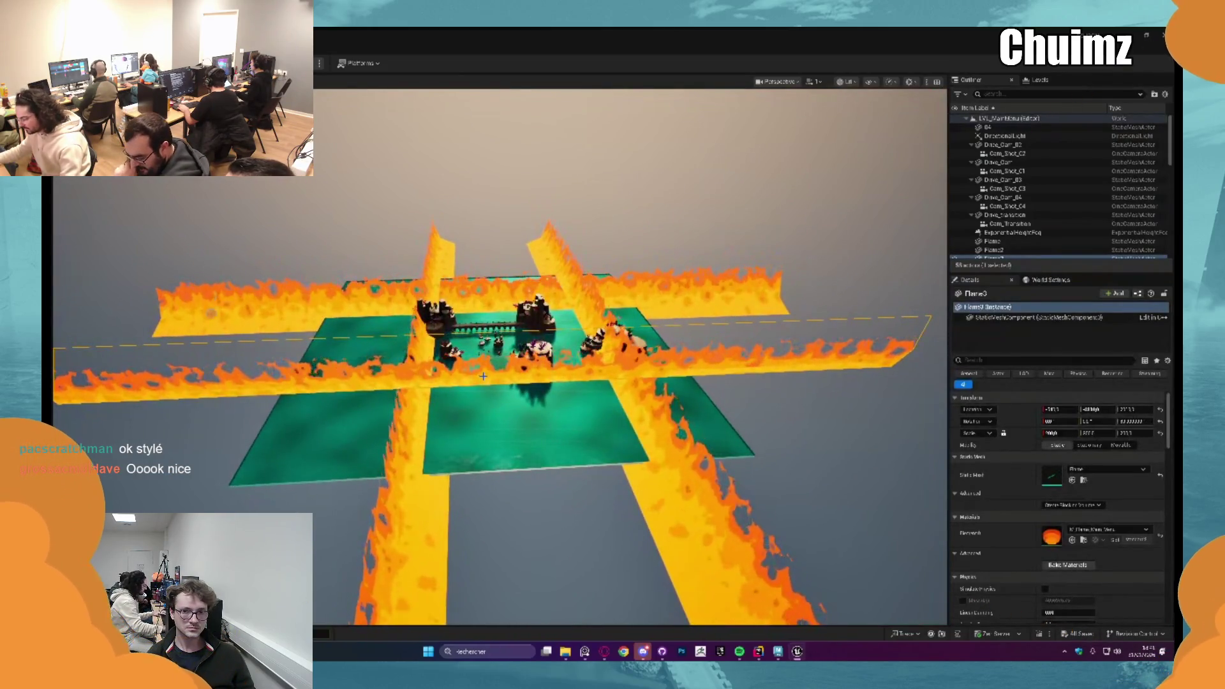
right_drag(475, 378, 481, 373)
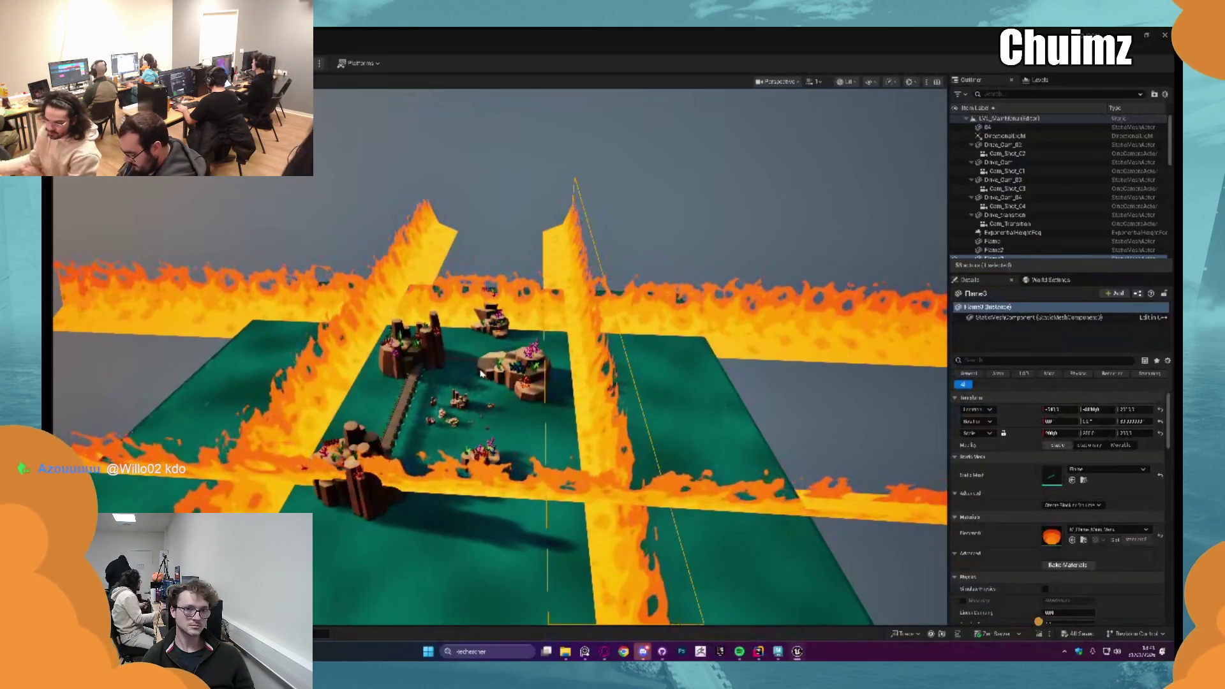
alt+drag(497, 294, 432, 289)
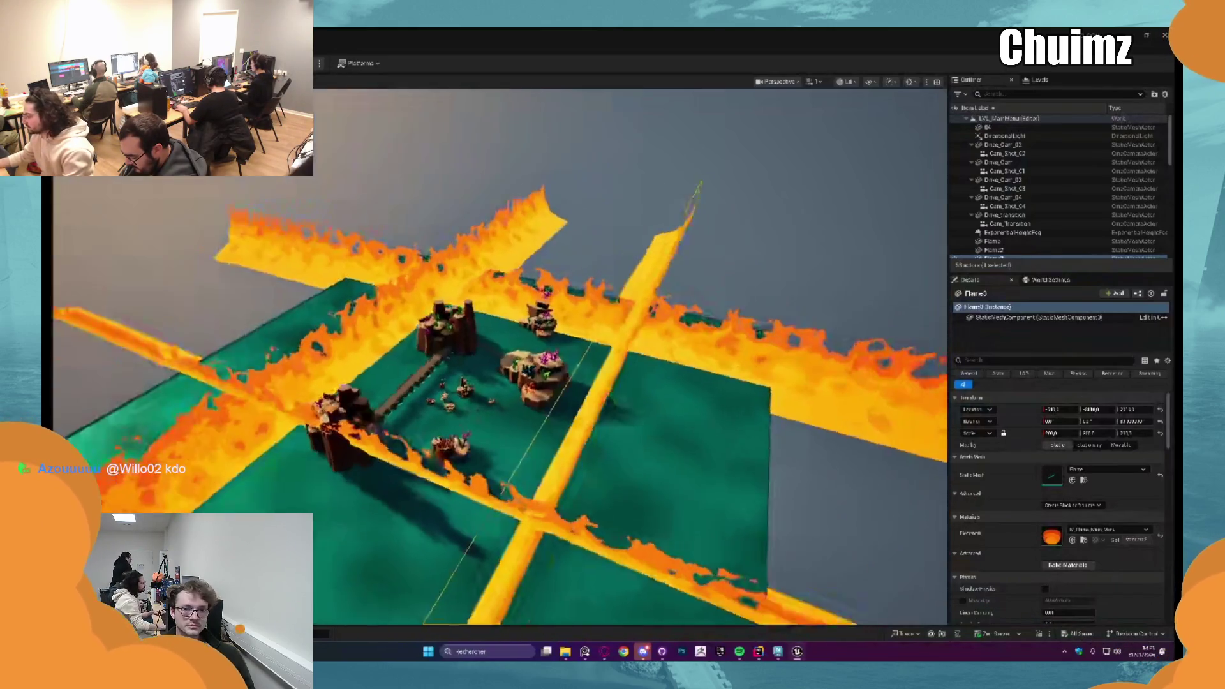
key(ctrl+space)
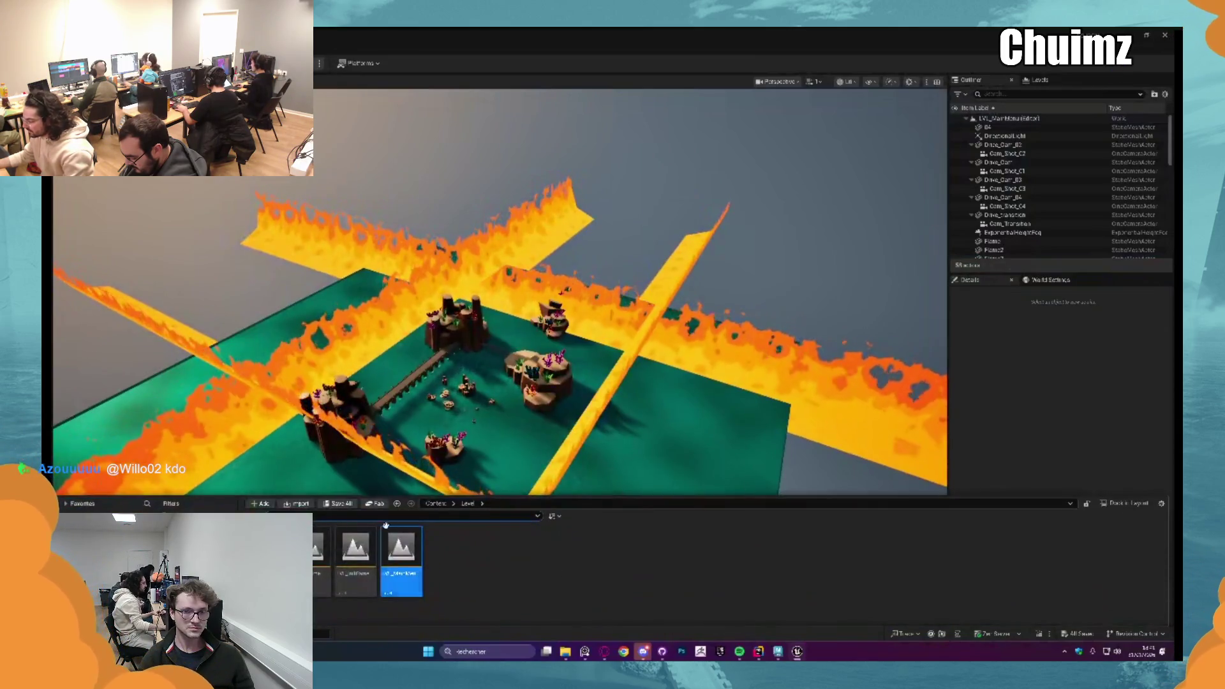
Step: Navigate from the top content folder into the shot sequences and load the Shot Main Menu sequence
click(433, 504)
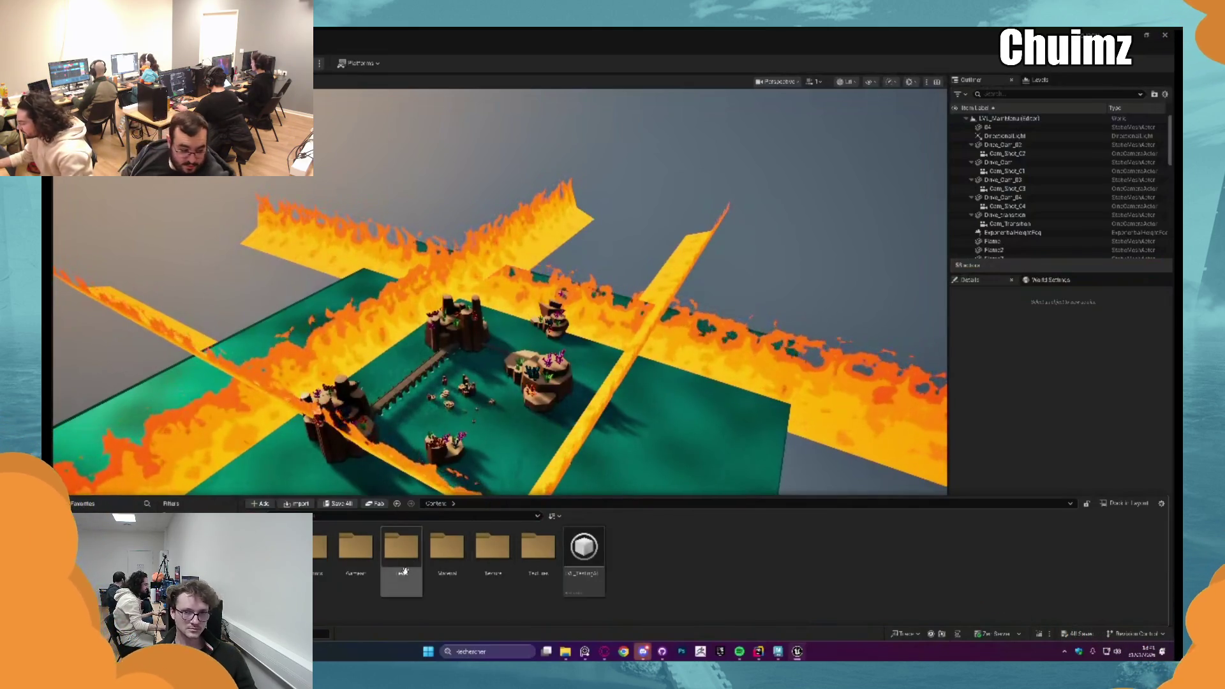
double_click(354, 566)
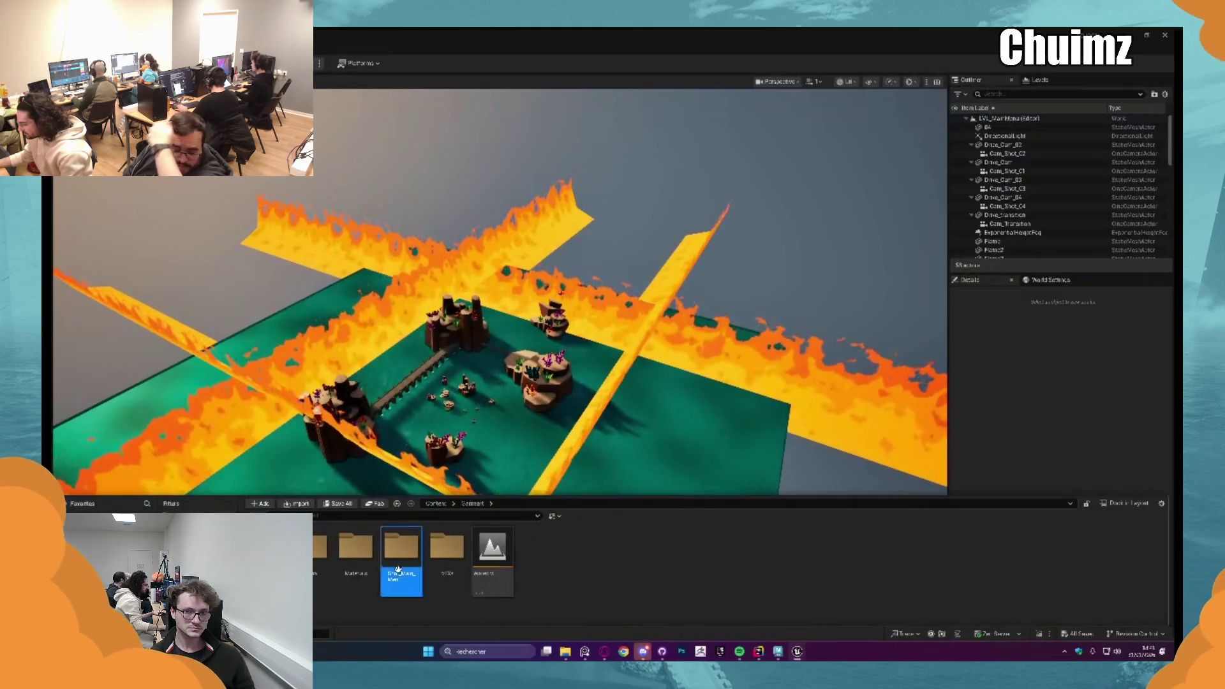
double_click(355, 554)
double_click(492, 550)
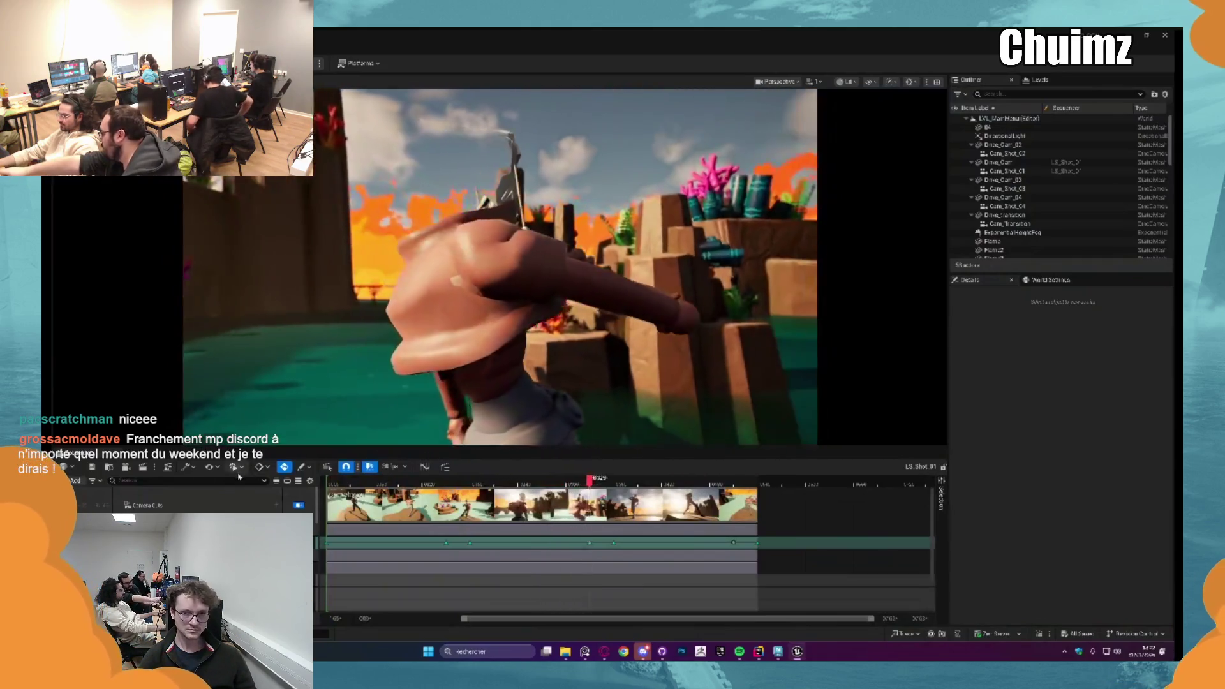
Step: Replay the cinematic from its start, pause it and select the Plane3 object
key(space)
key(Home)
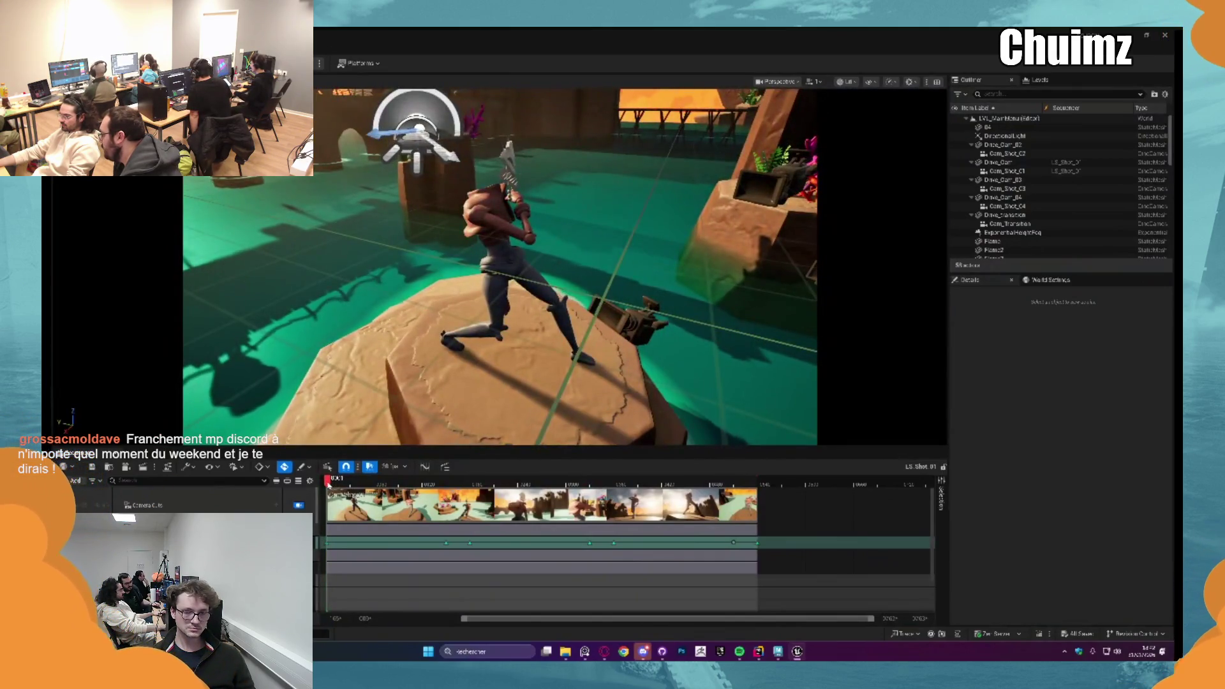
key(space)
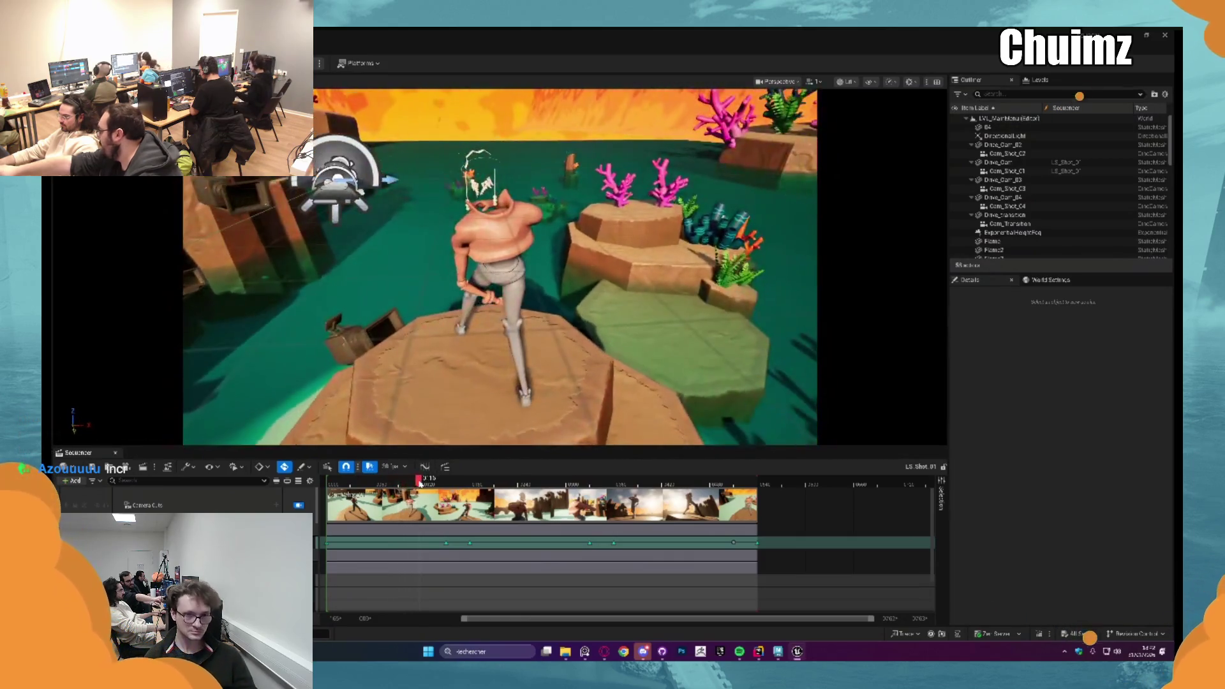
key(space)
click(648, 129)
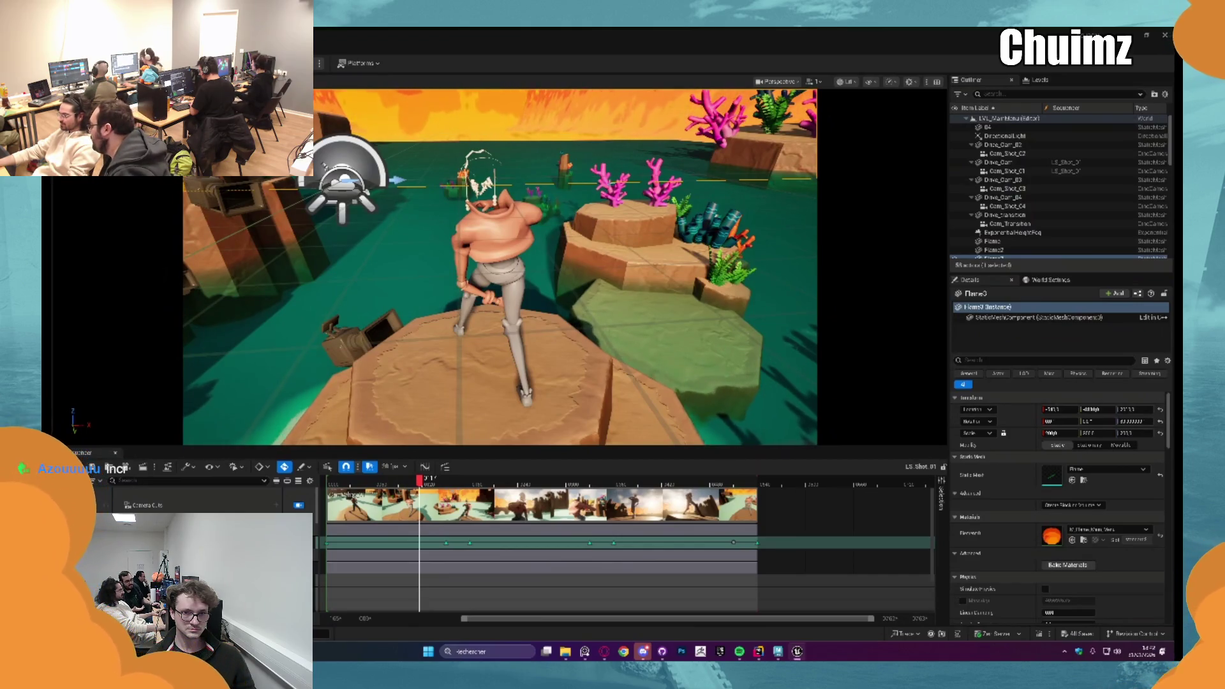
Step: Navigate to Assets > Merge and drag a coral rock mesh into the level behind the character
key(ctrl+space)
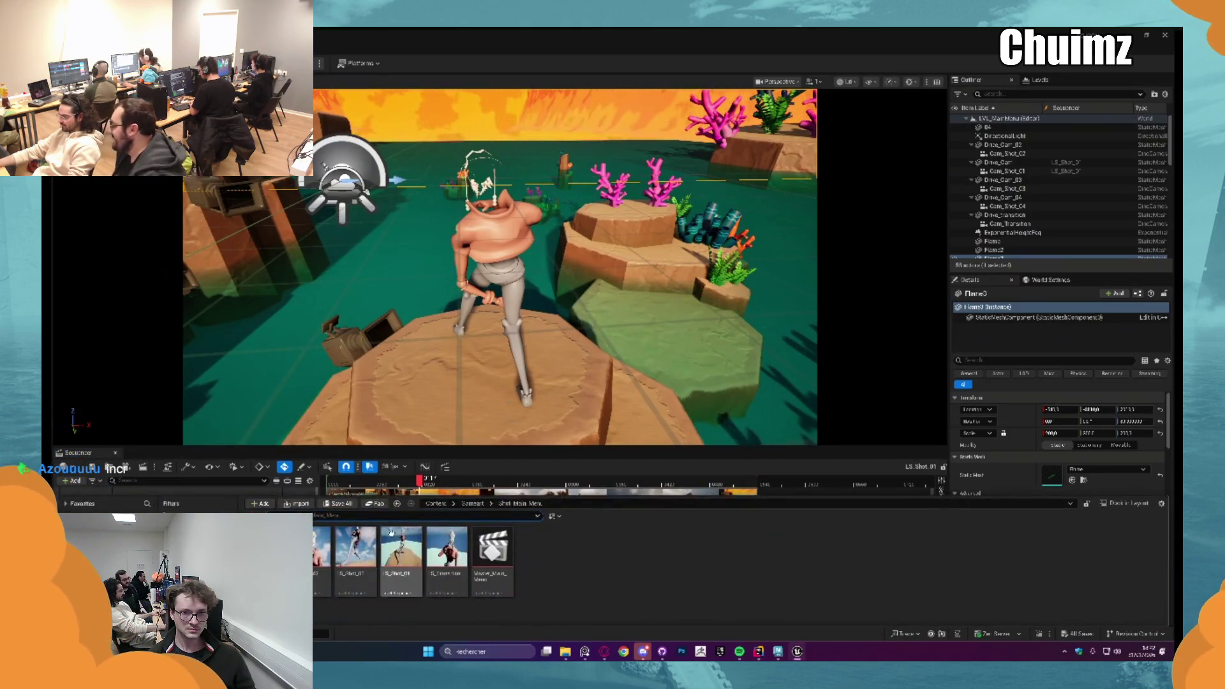
click(469, 502)
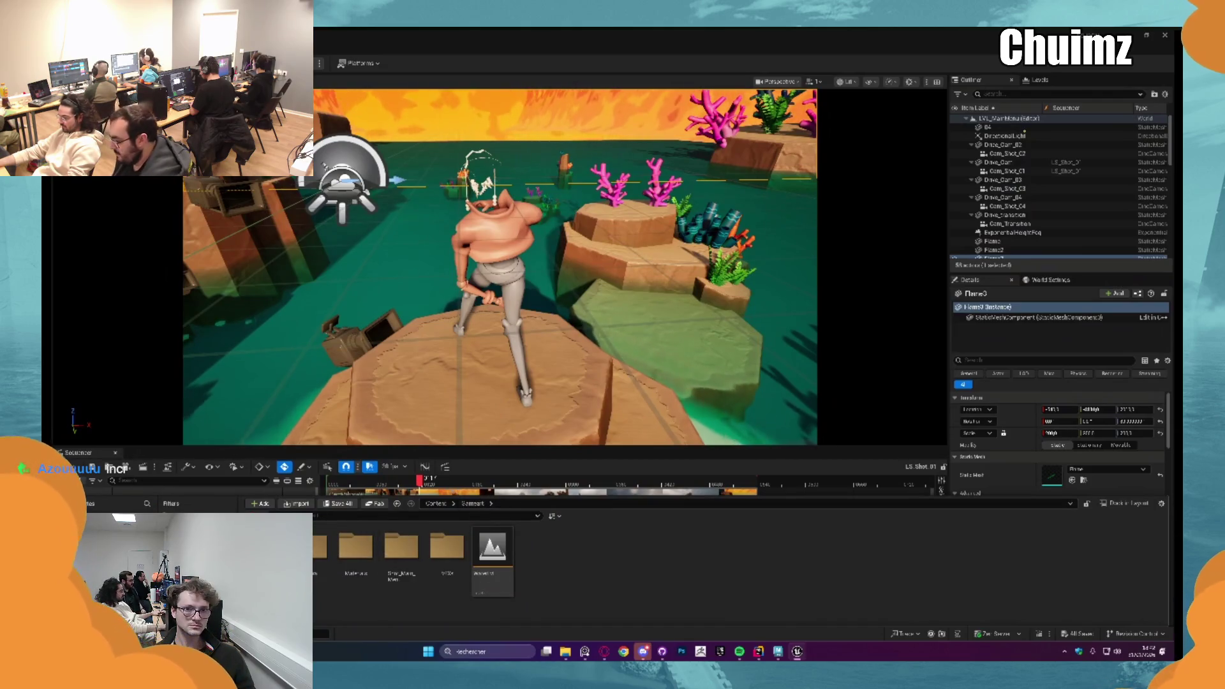
double_click(355, 547)
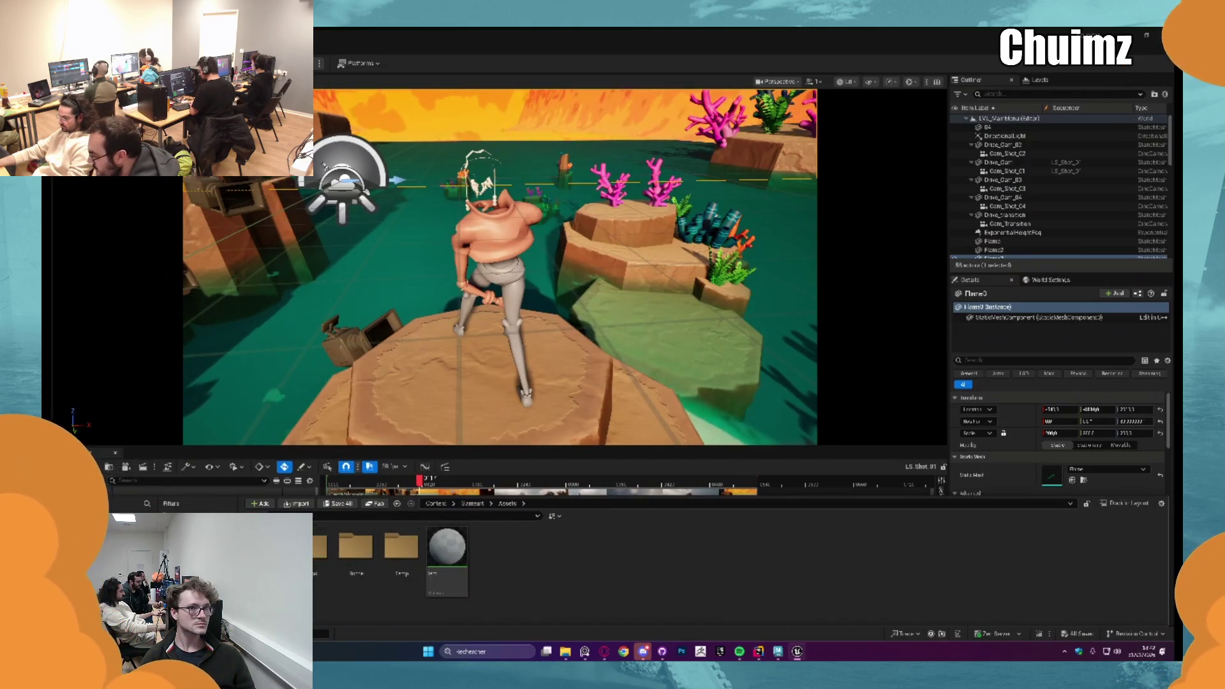
double_click(356, 548)
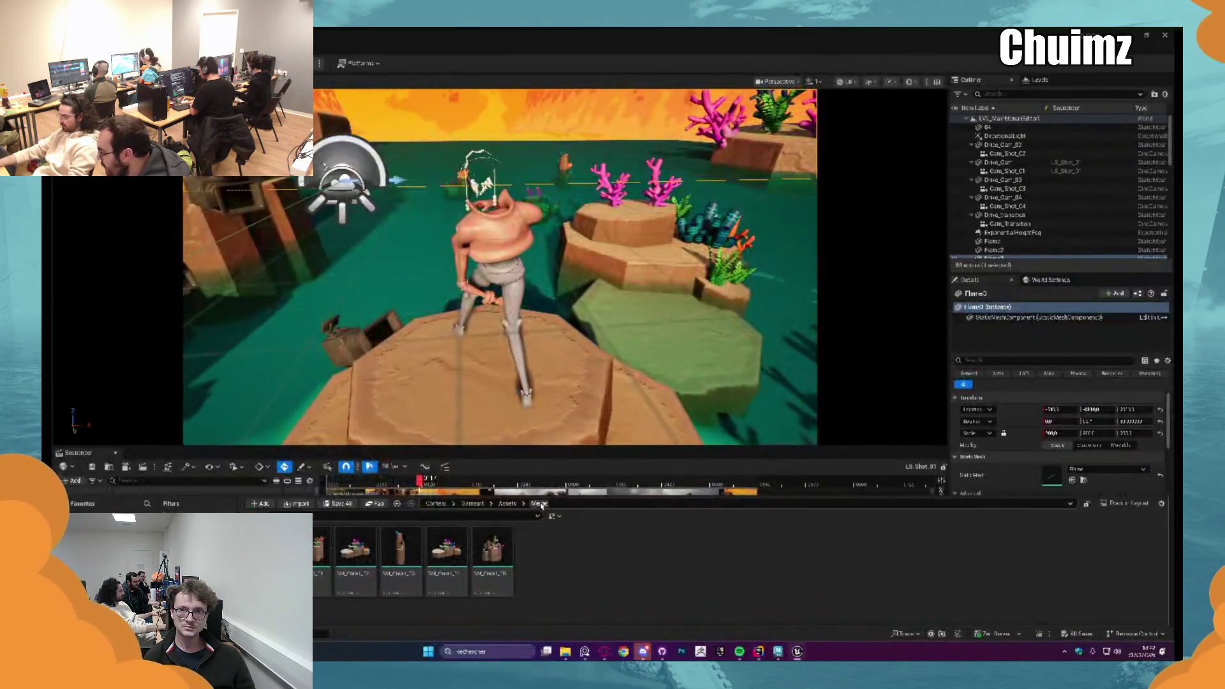
drag(493, 543, 641, 133)
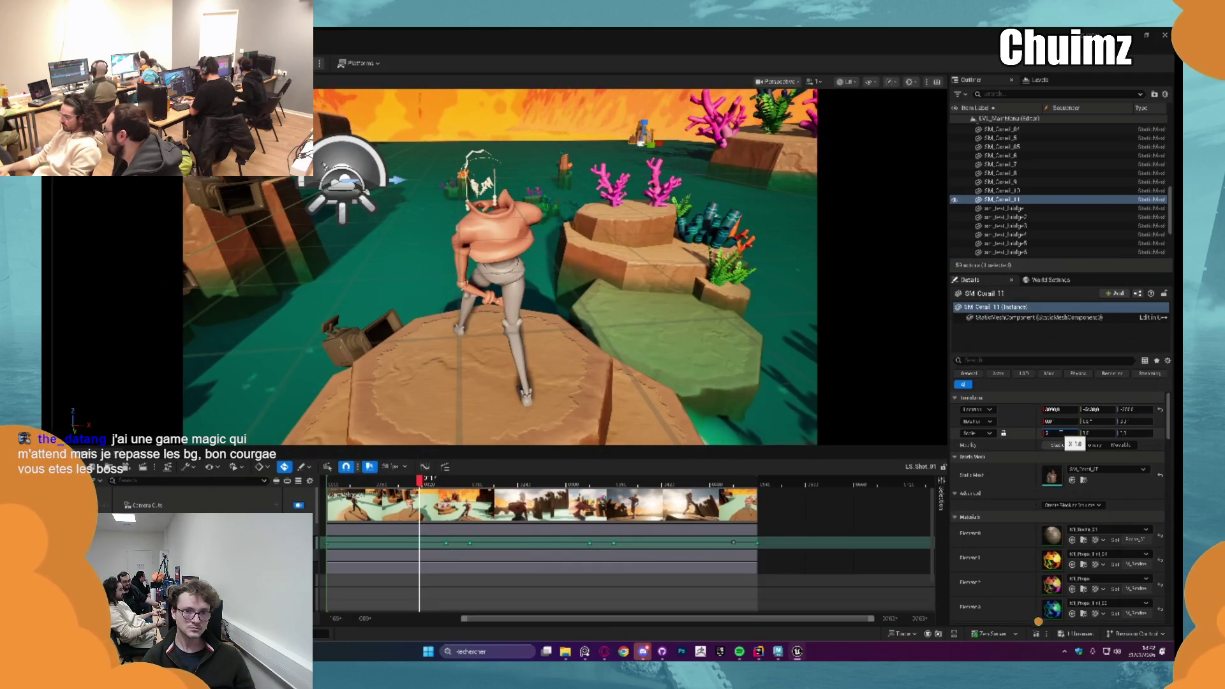
Step: Enlarge SM_Coral_11, move it lower and left to sit beside the pink corals, then deselect it
drag(1050, 432, 1081, 433)
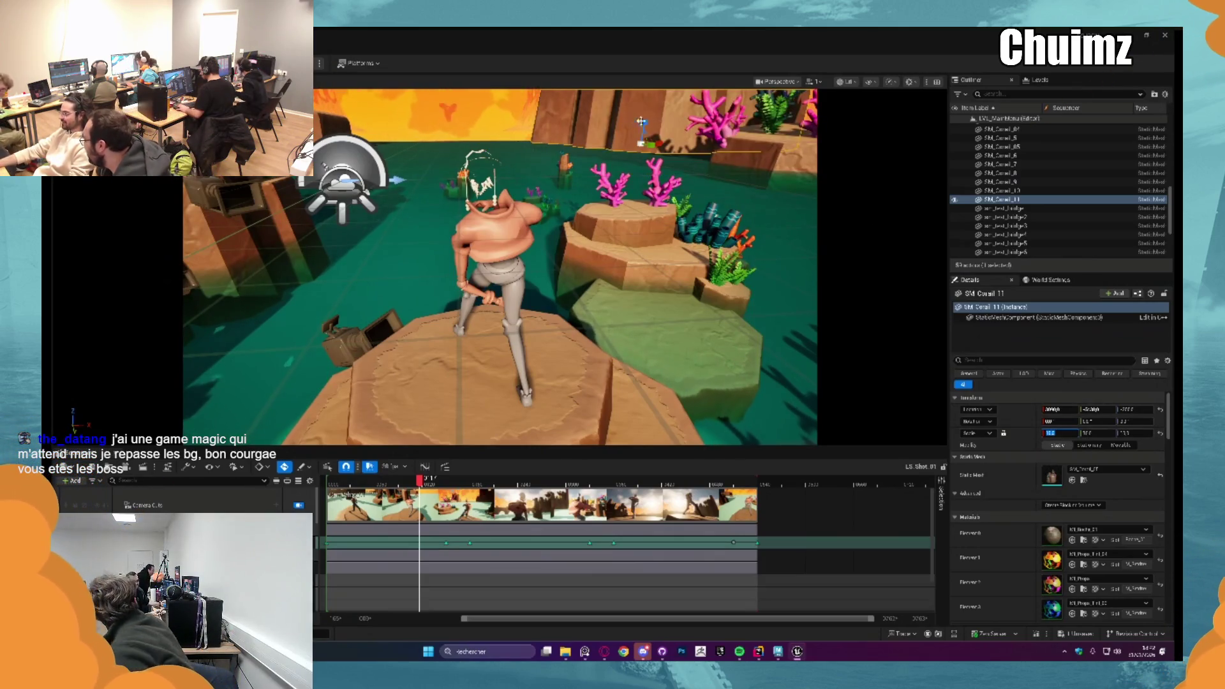
drag(641, 140, 639, 185)
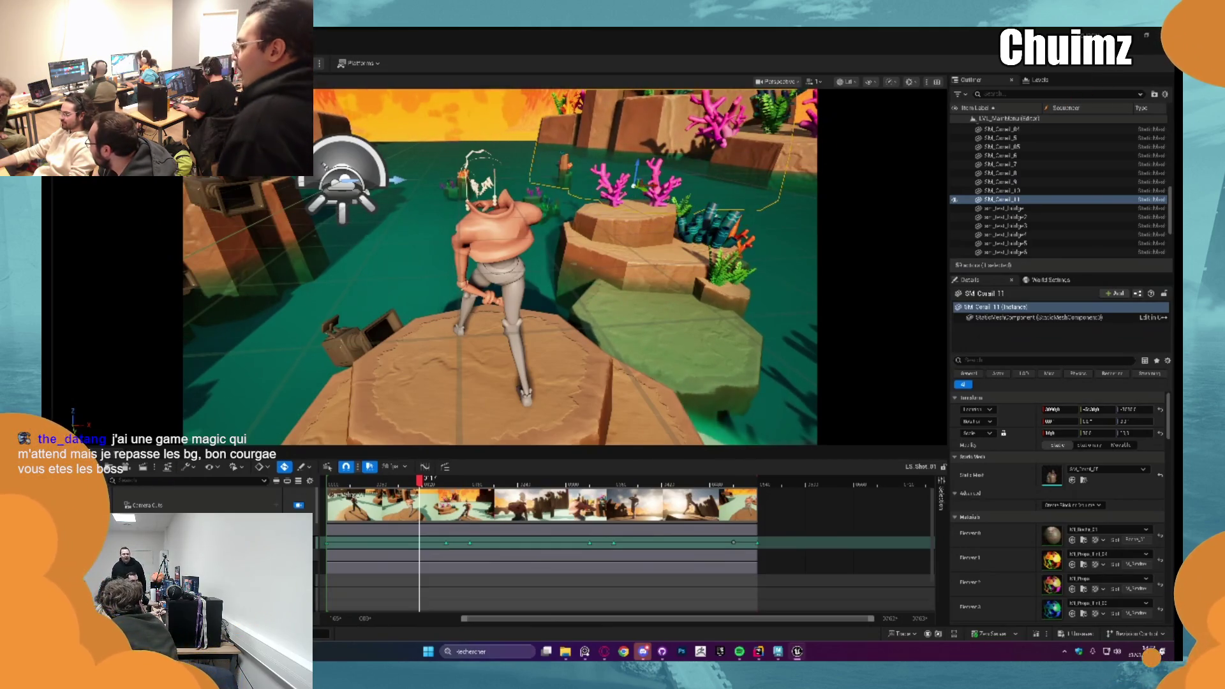
drag(640, 185, 598, 178)
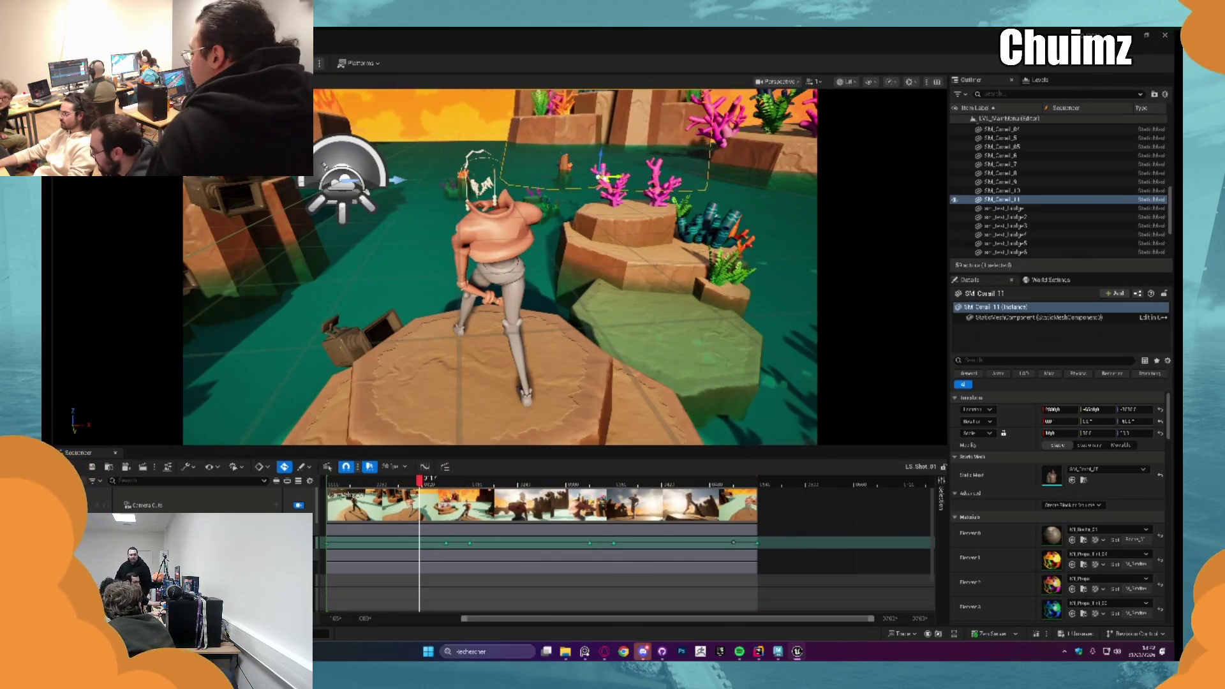
key(Escape)
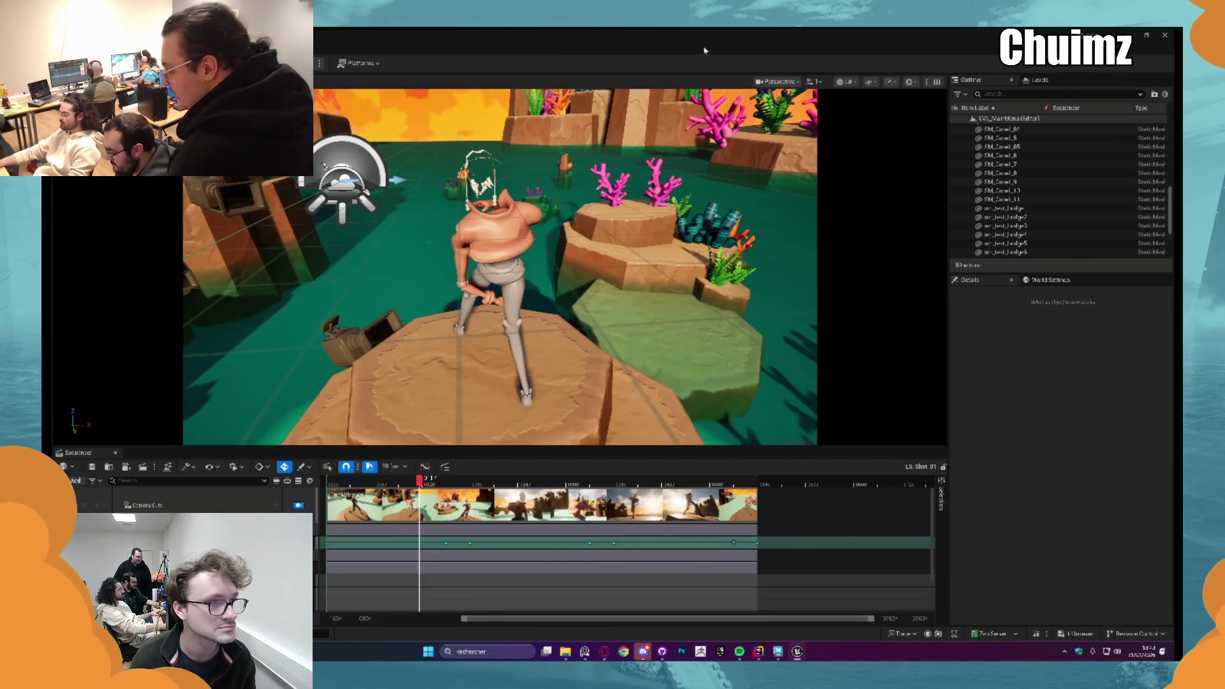
Step: Scrub the cinematic a few frames and bring up the Shot Main Menu folder in the Content Drawer
drag(428, 476, 387, 465)
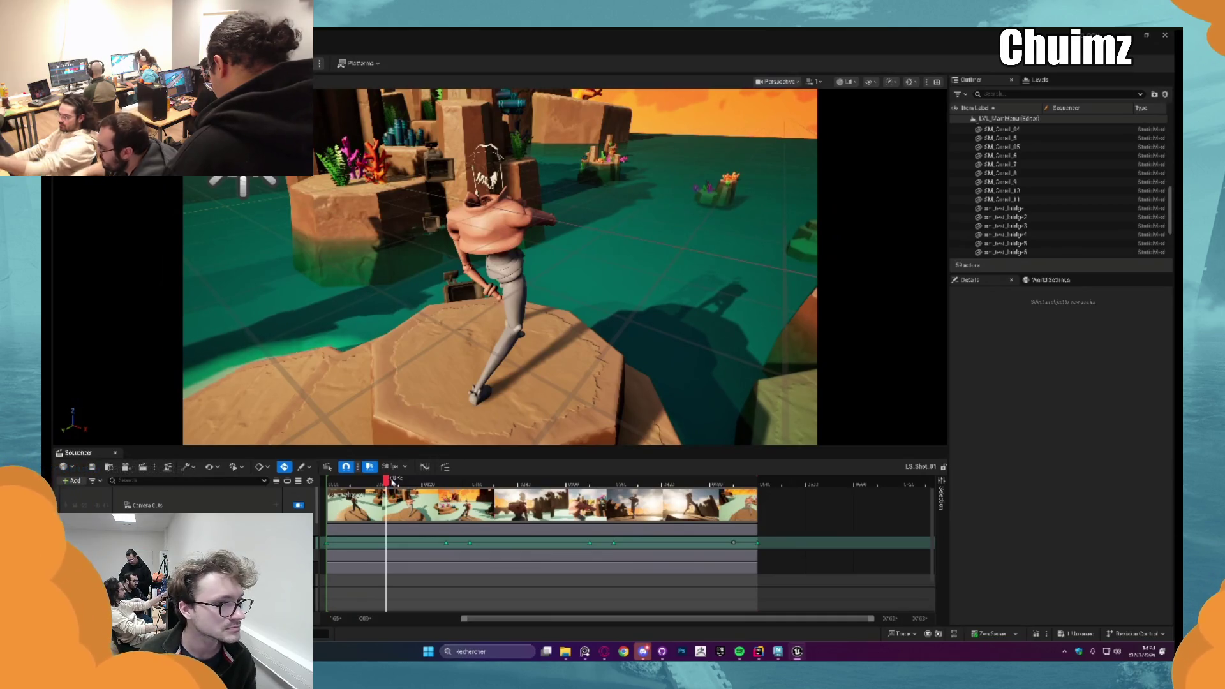
mouse_move(392, 478)
mouse_down()
mouse_move(404, 477)
mouse_move(373, 479)
mouse_up()
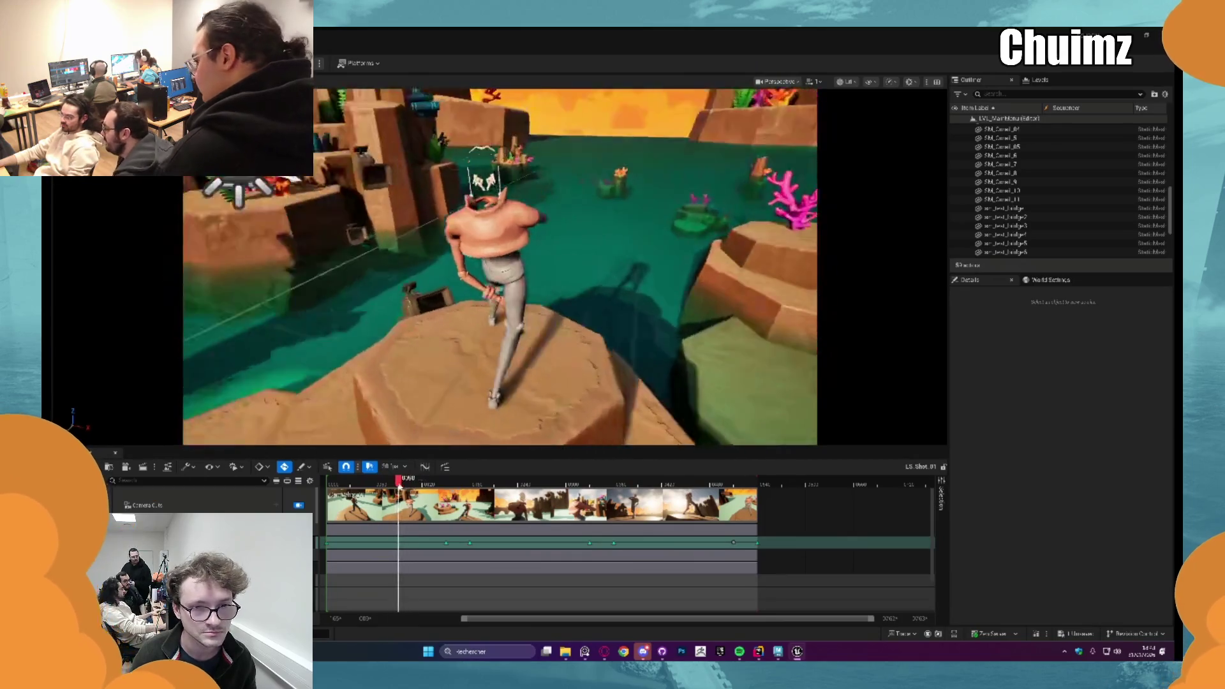
drag(373, 478, 409, 479)
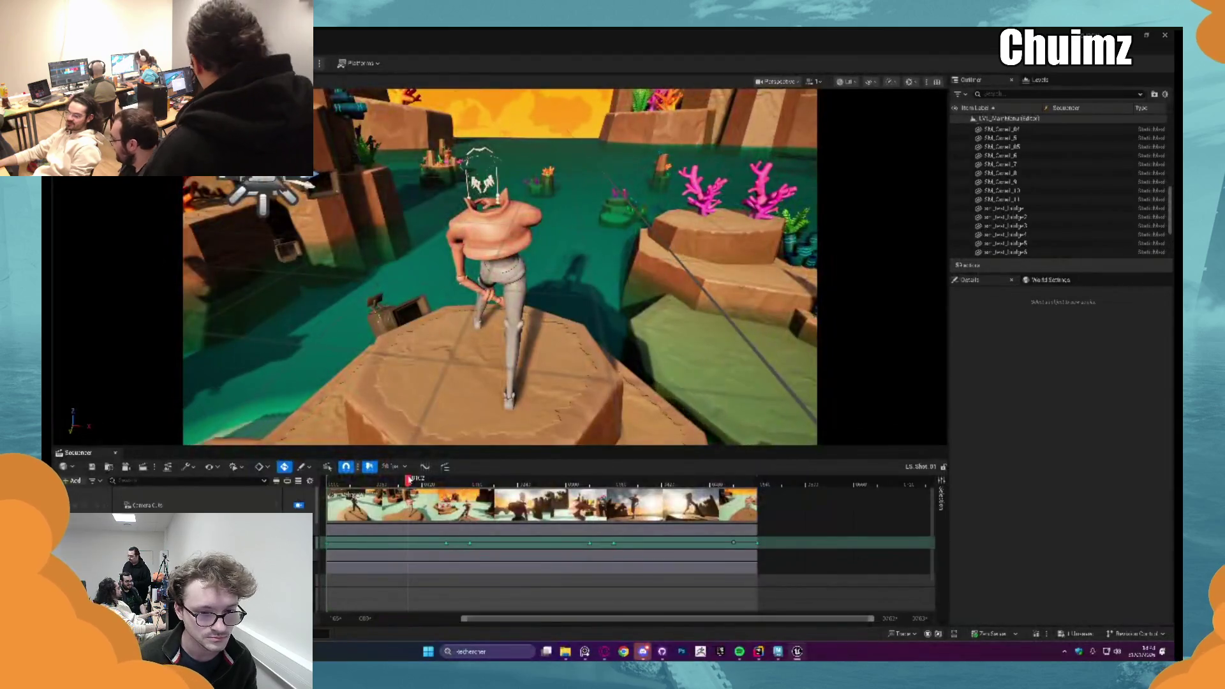
key(ctrl+space)
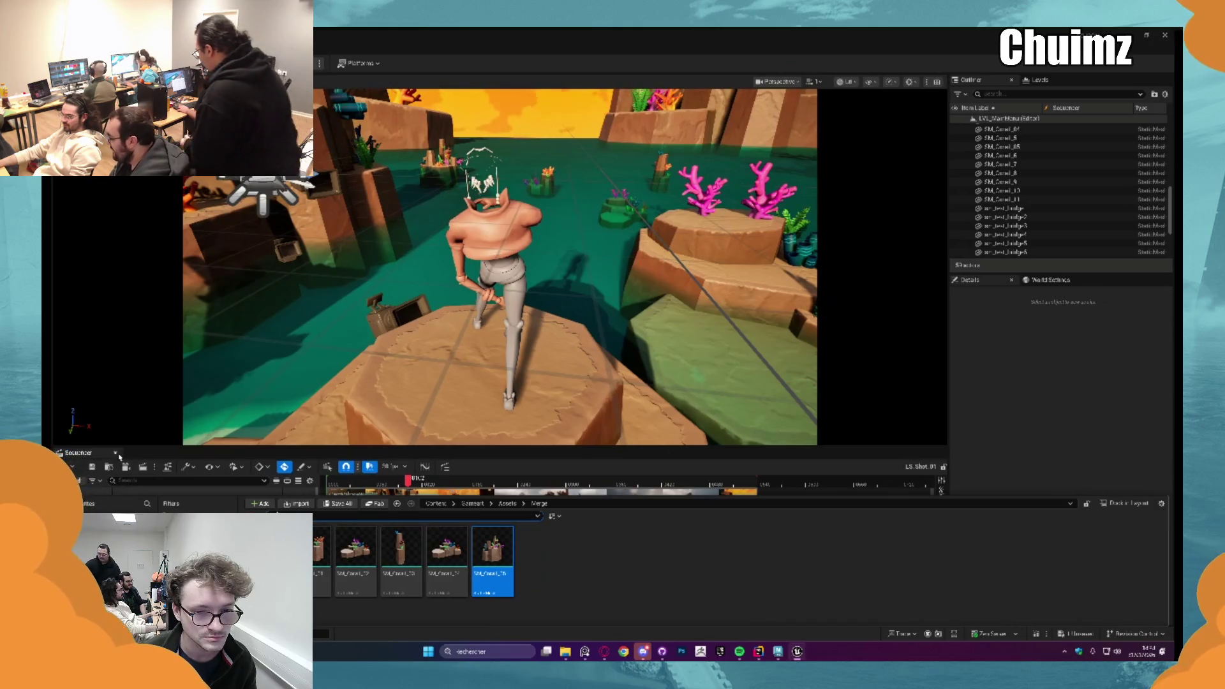
key(ctrl+space)
key(ctrl+space)
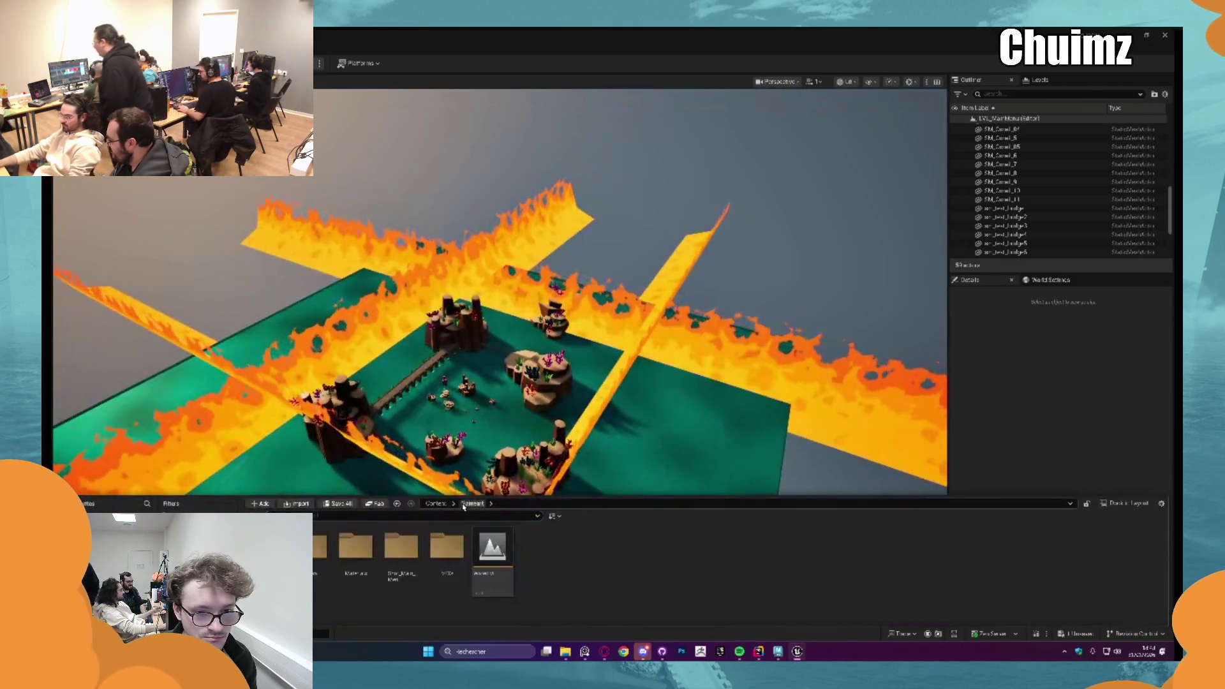
double_click(402, 550)
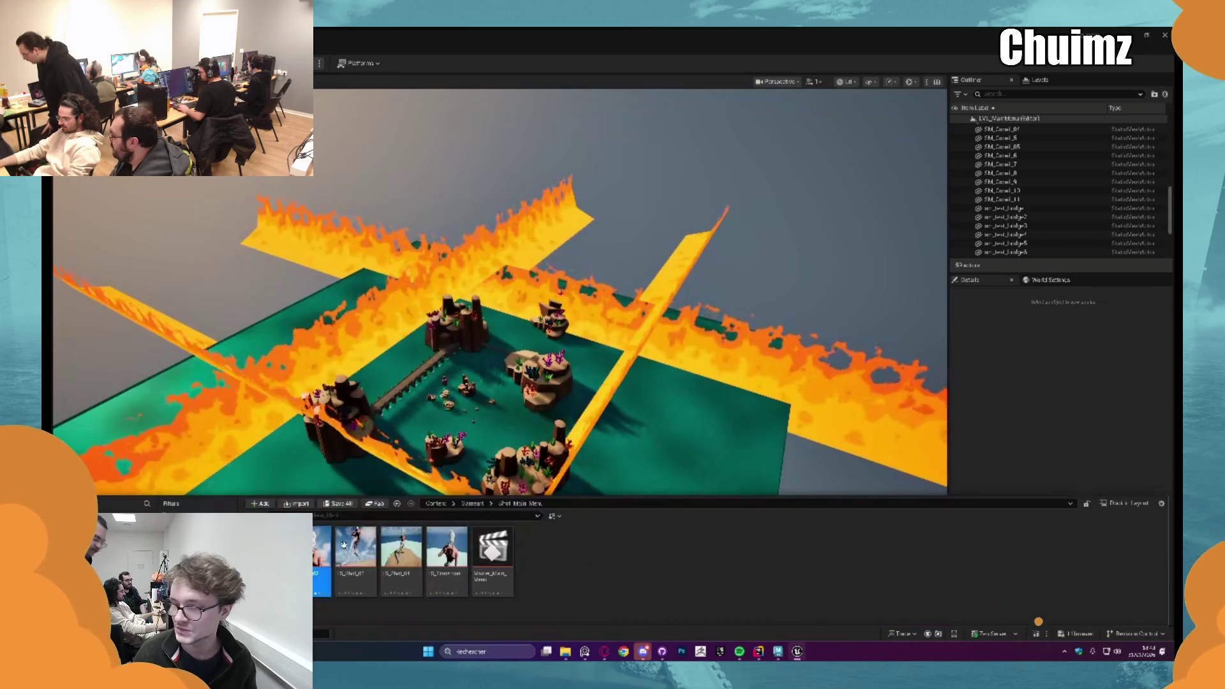
Step: Delete both shot assets from the folder, confirming each, then return to the timeline
key(Delete)
click(545, 481)
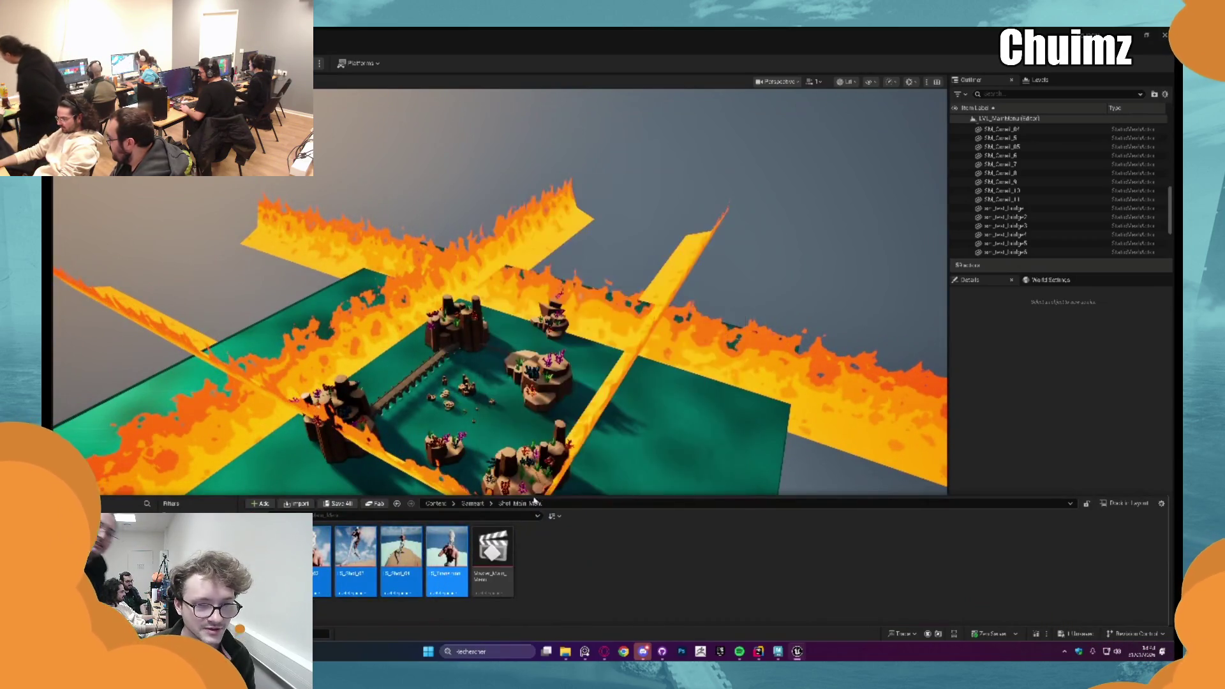
key(Delete)
click(546, 482)
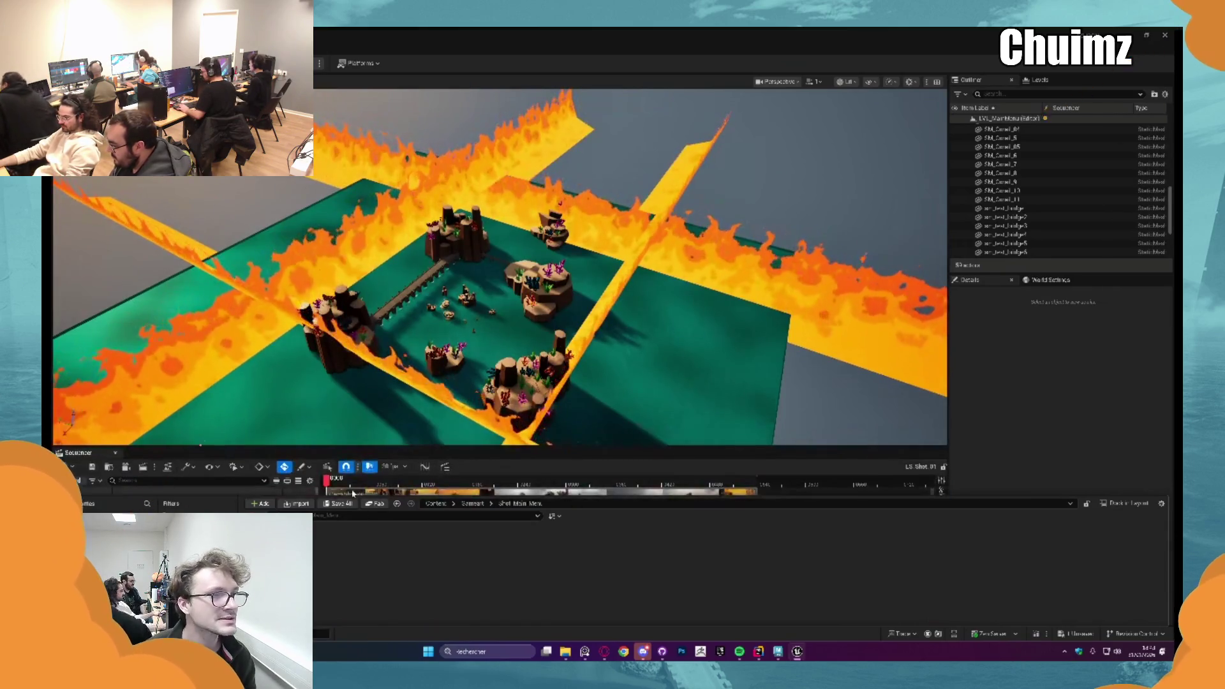
click(1081, 635)
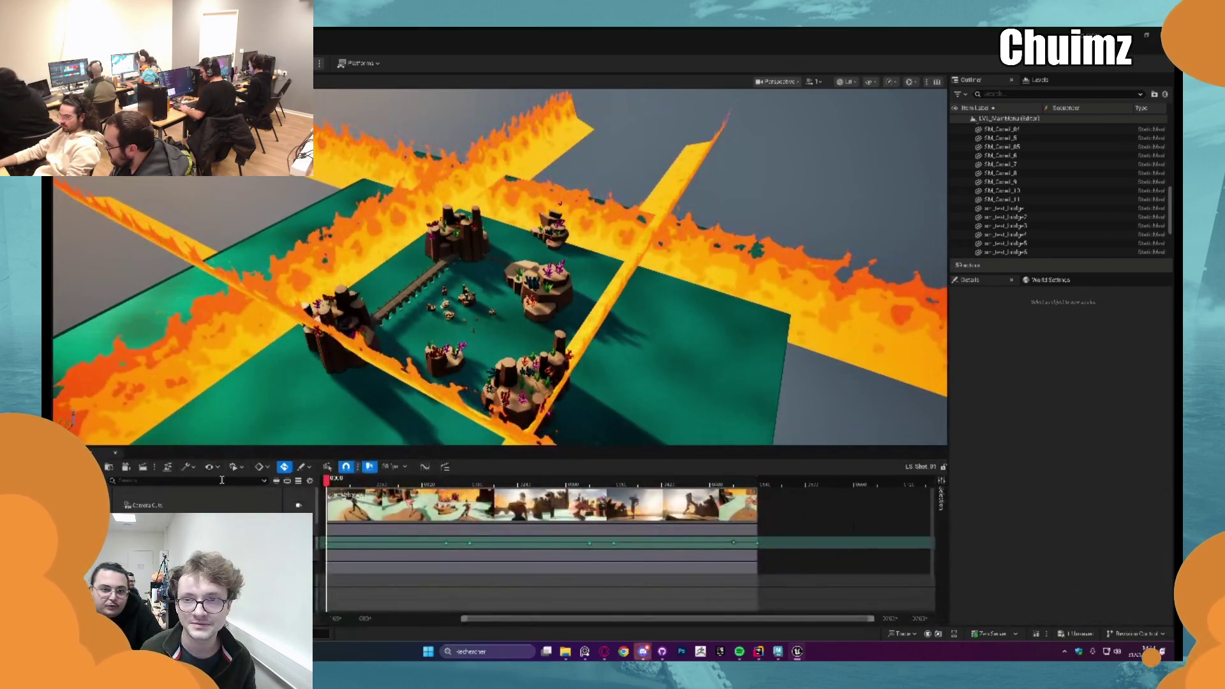
Step: Play the sequence, scrub ahead to a later shot and jump to its final frame
key(space)
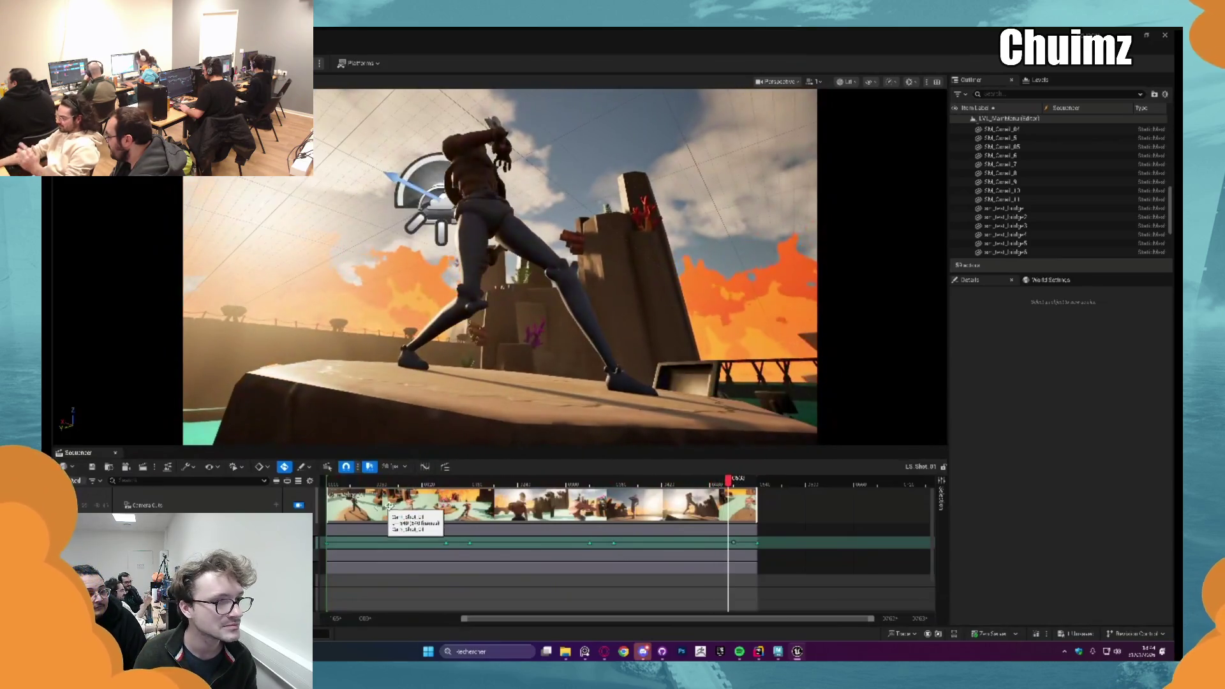
drag(590, 480, 623, 480)
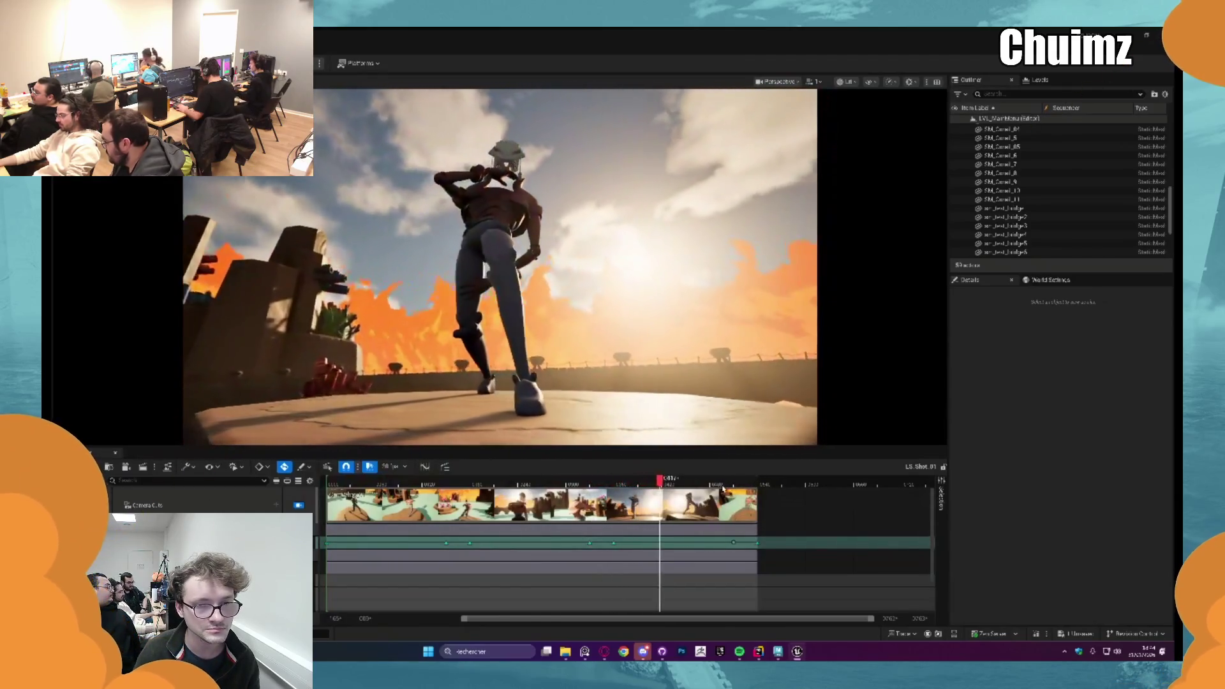
click(758, 541)
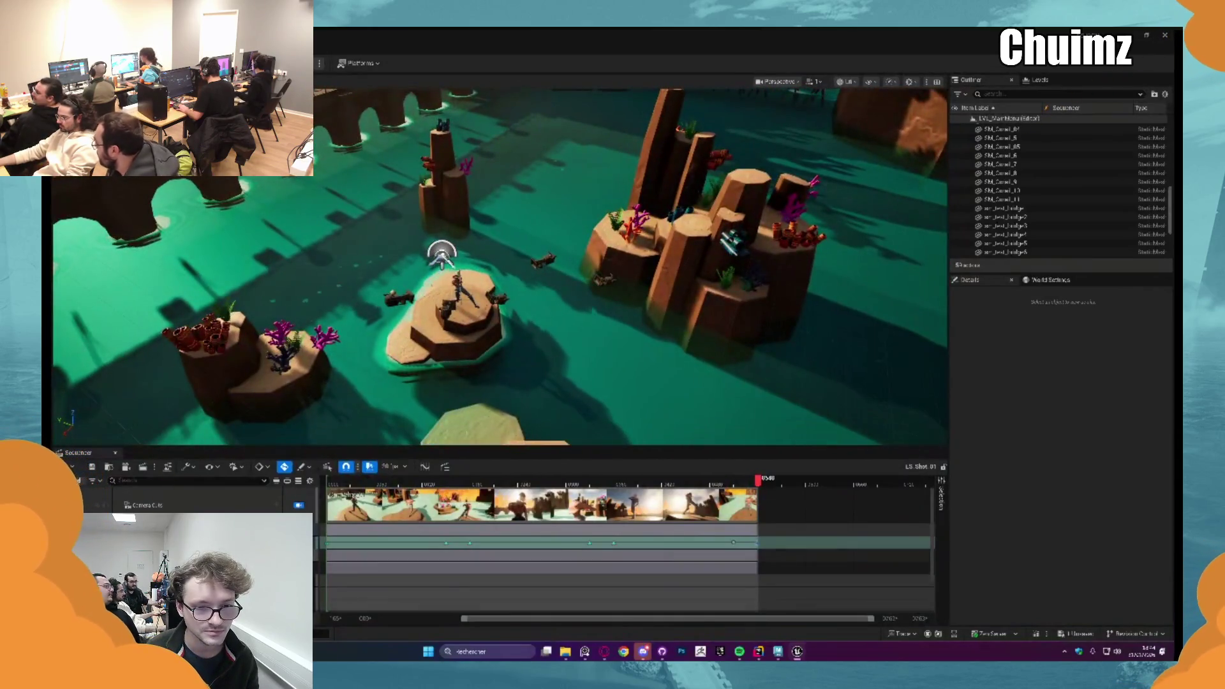
Step: Look through the Cam_Shot_C1 camera and select the Drive_Cam object
click(220, 549)
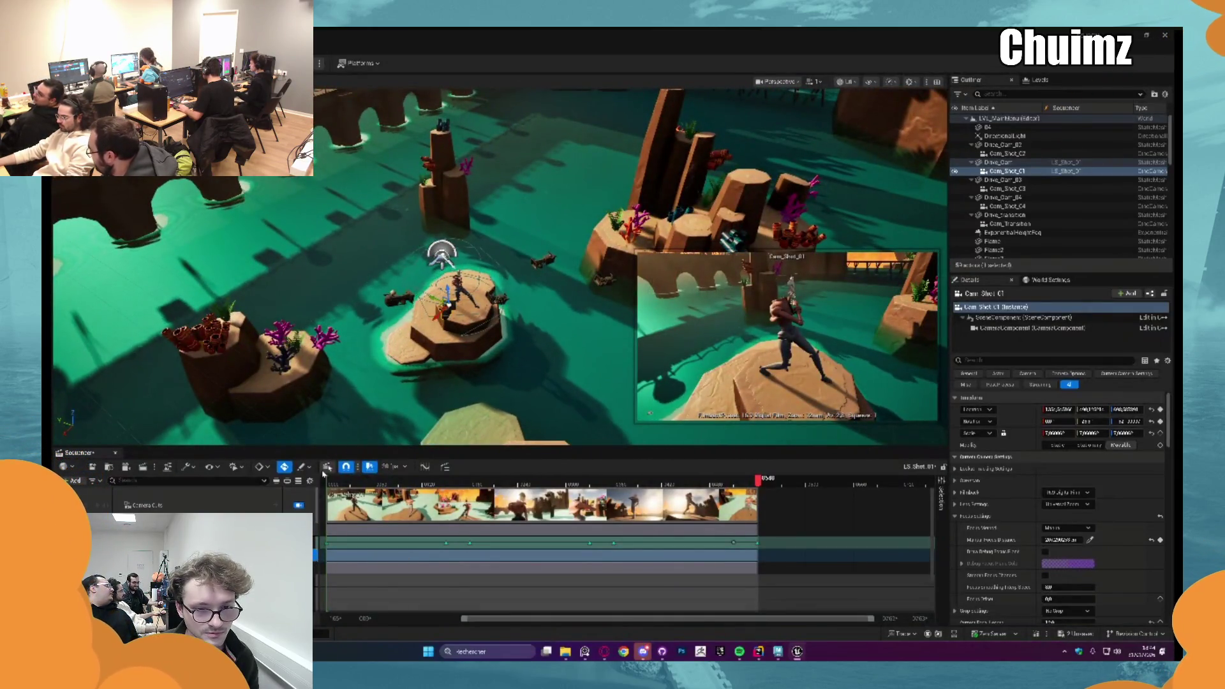
click(299, 506)
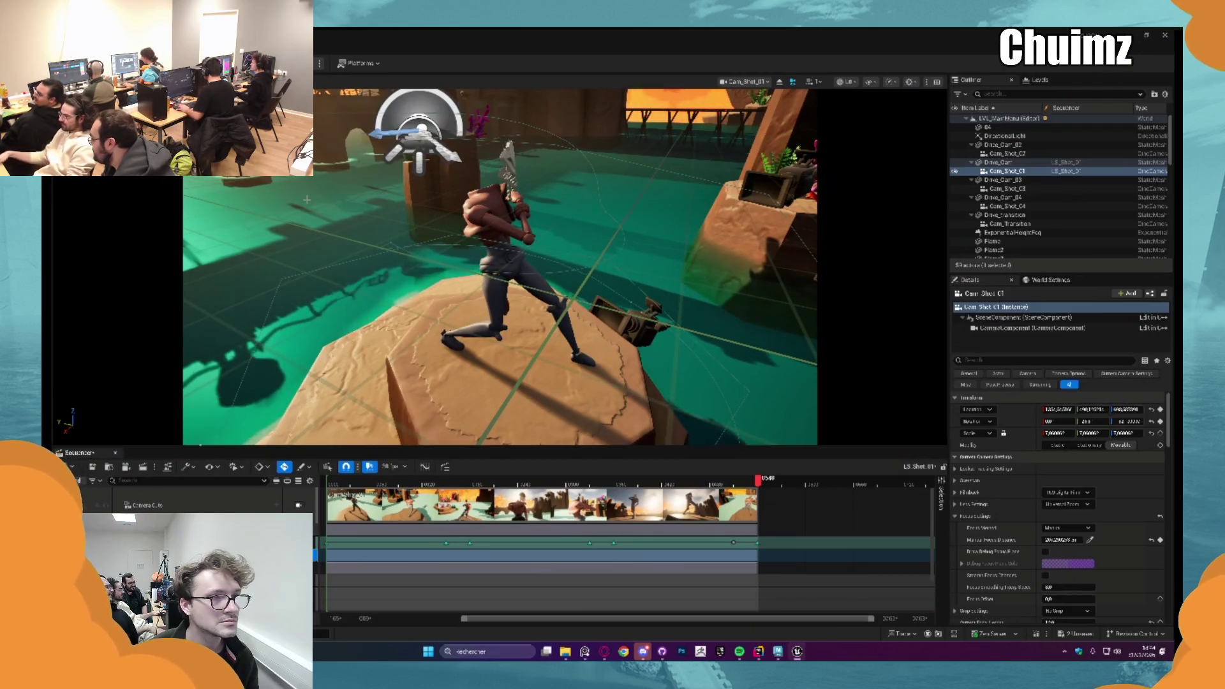
scroll(627, 551, down, 2)
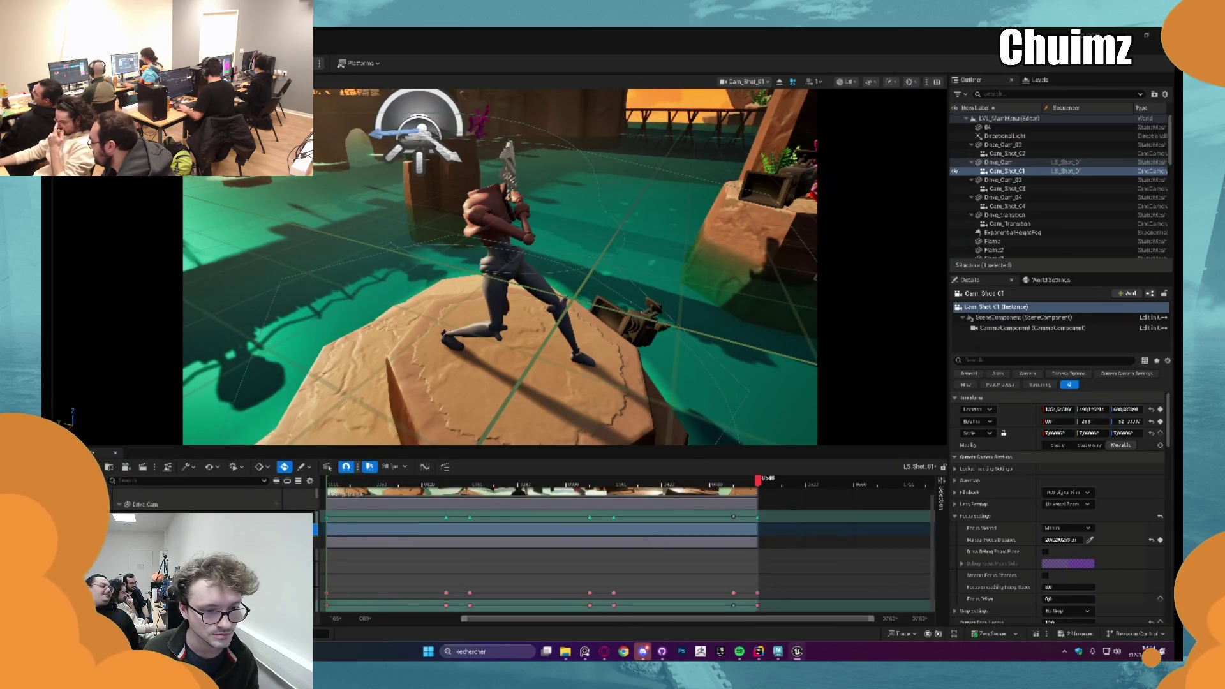
click(663, 383)
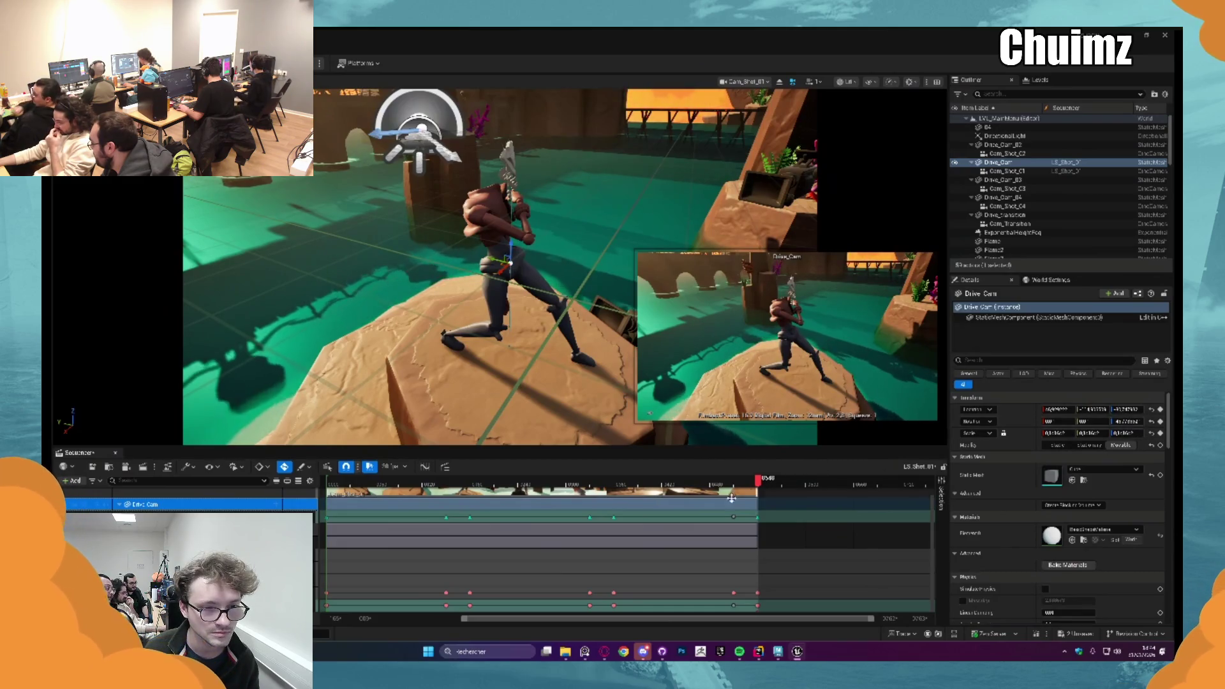
Step: Compare the Drive Cam shot at an earlier and a later frame, glancing at Discord in between
click(732, 517)
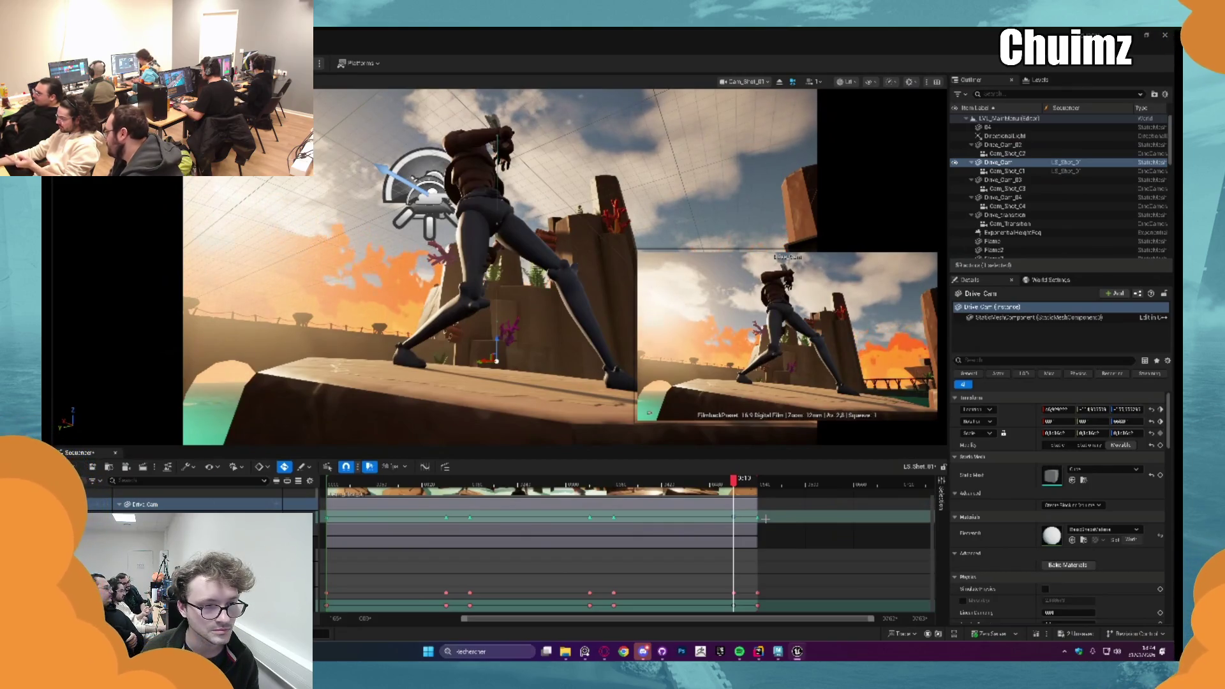
click(756, 517)
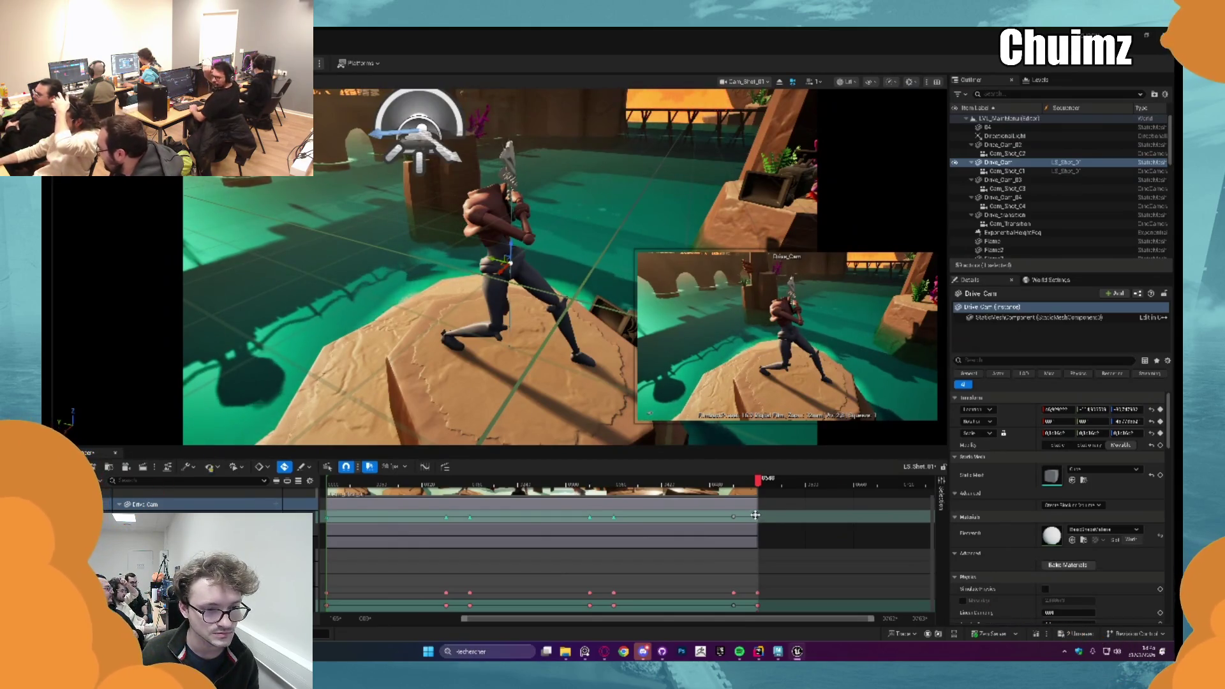
click(733, 518)
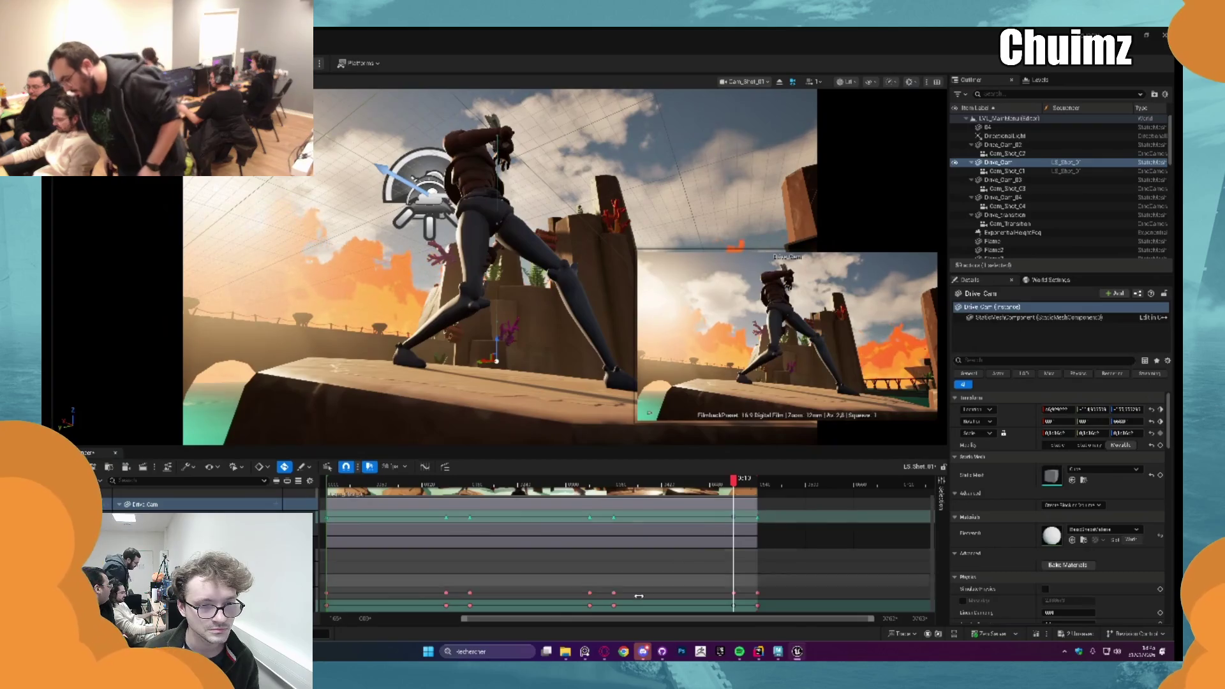
click(644, 652)
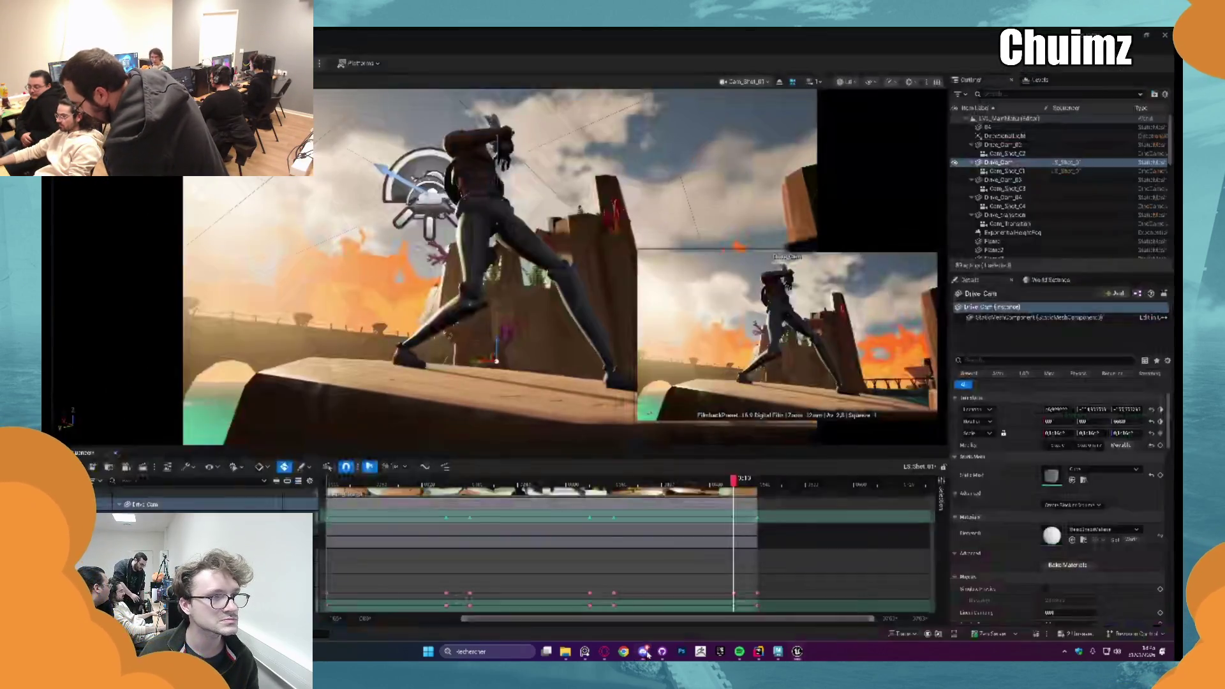
click(645, 652)
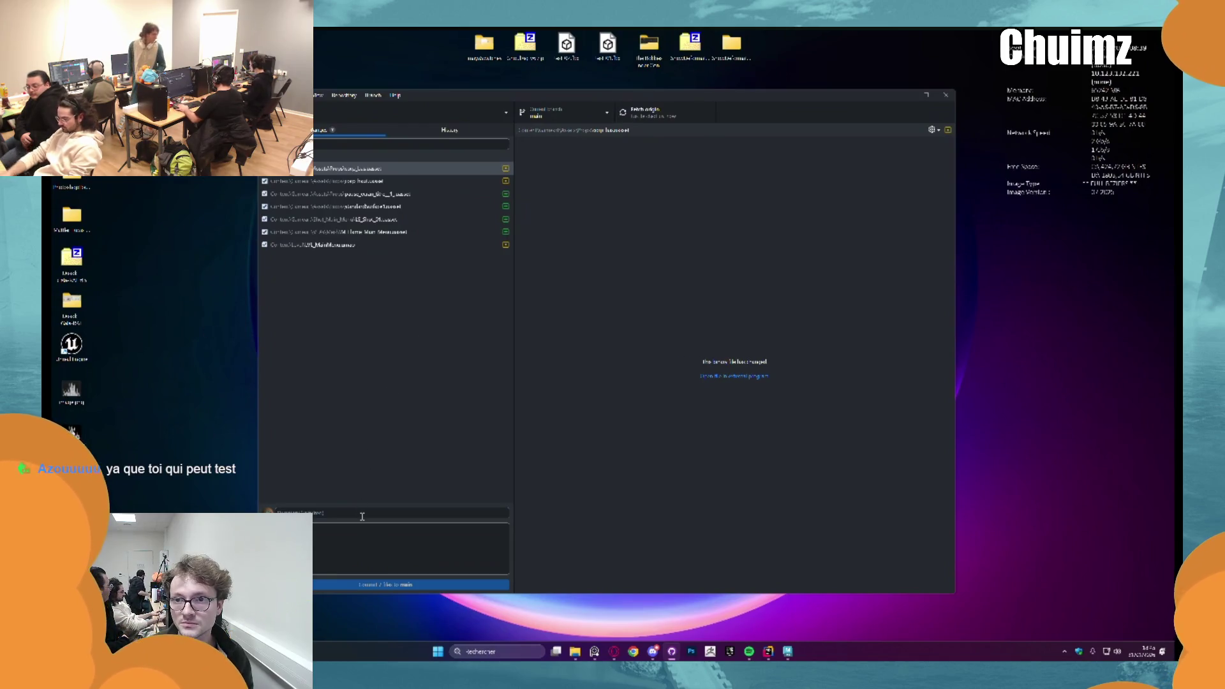
text(Update)
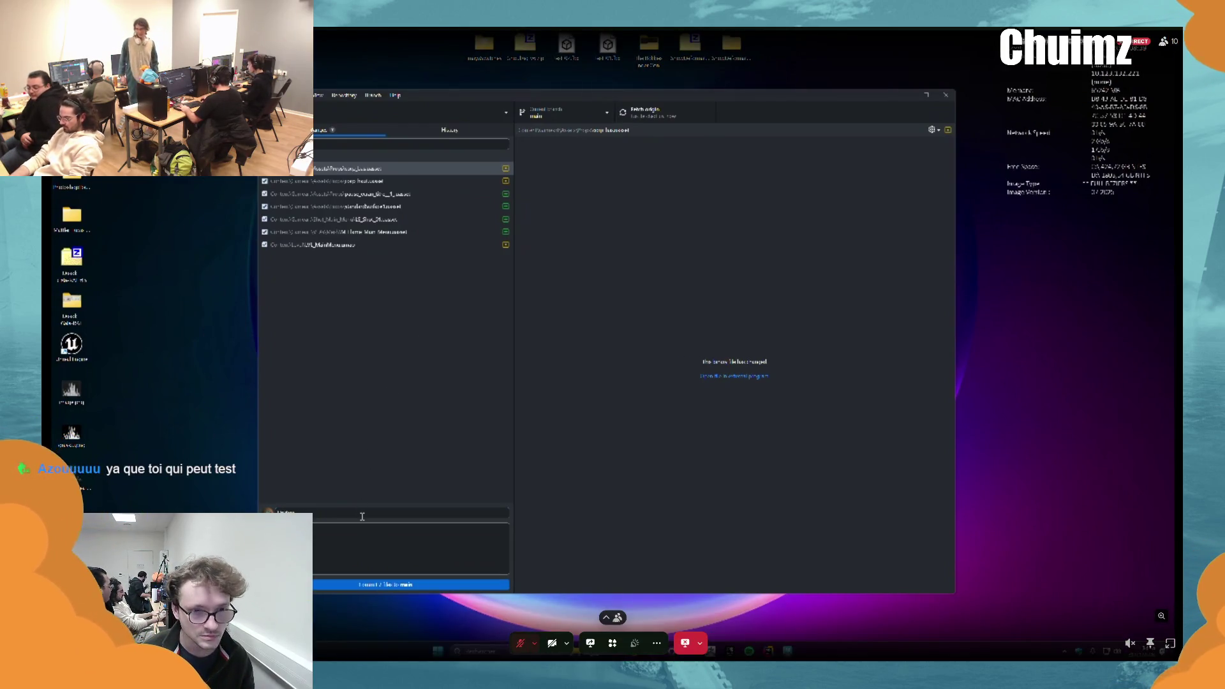
text(stain menu)
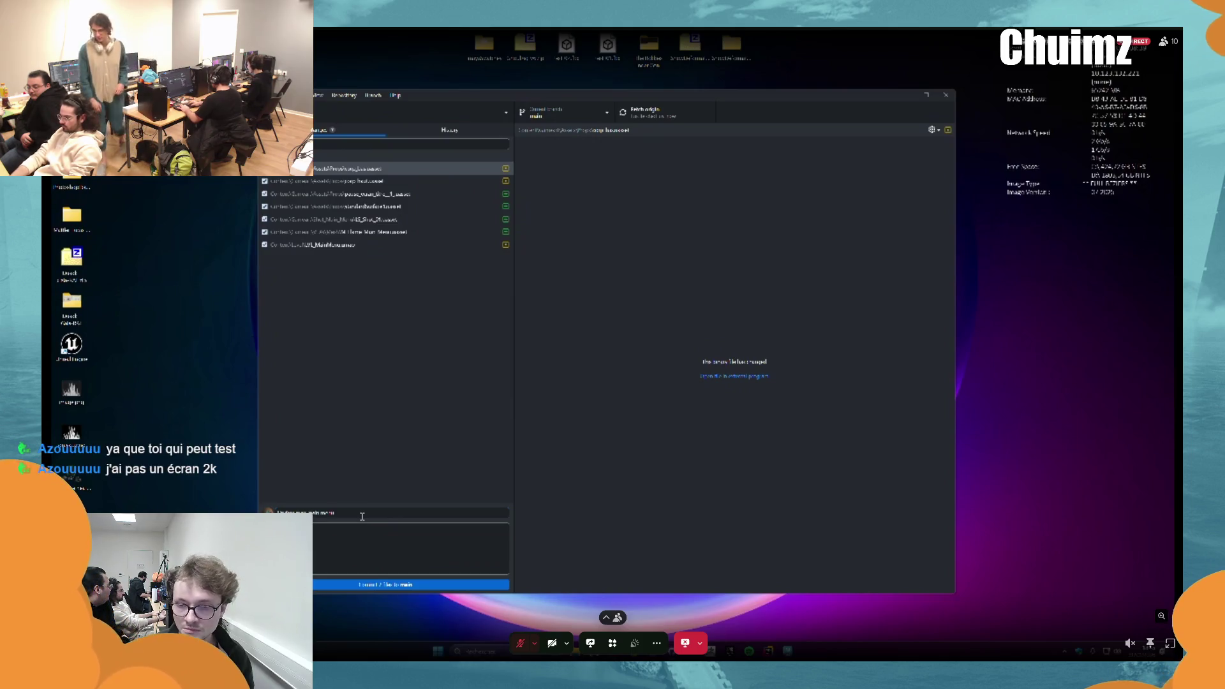
Step: Commit the changed files to main, push to origin, and launch the project solution in Rider
click(412, 584)
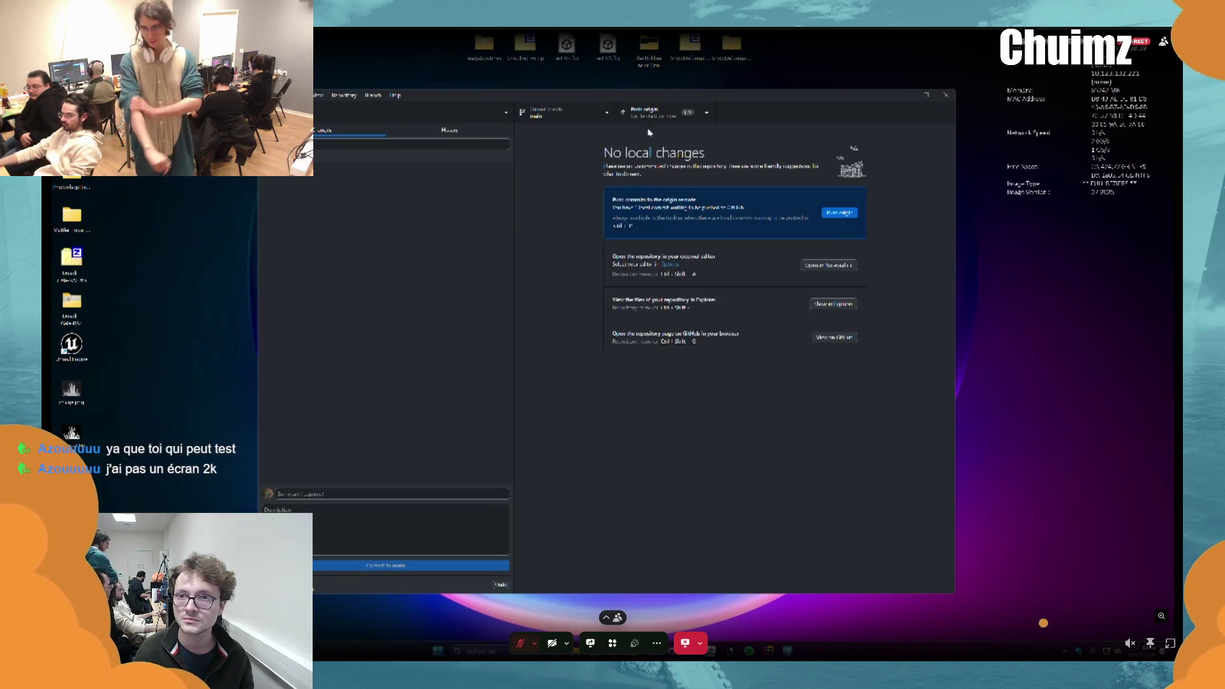
click(648, 123)
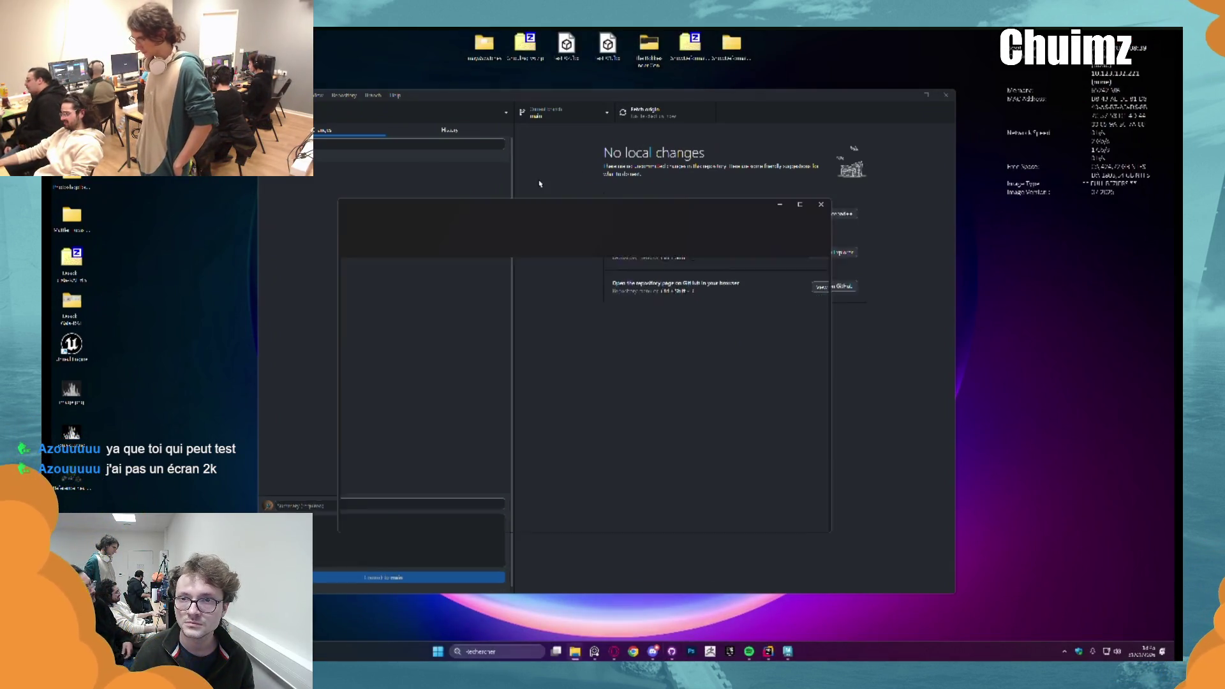
key(ctrl+shift+f)
double_click(481, 434)
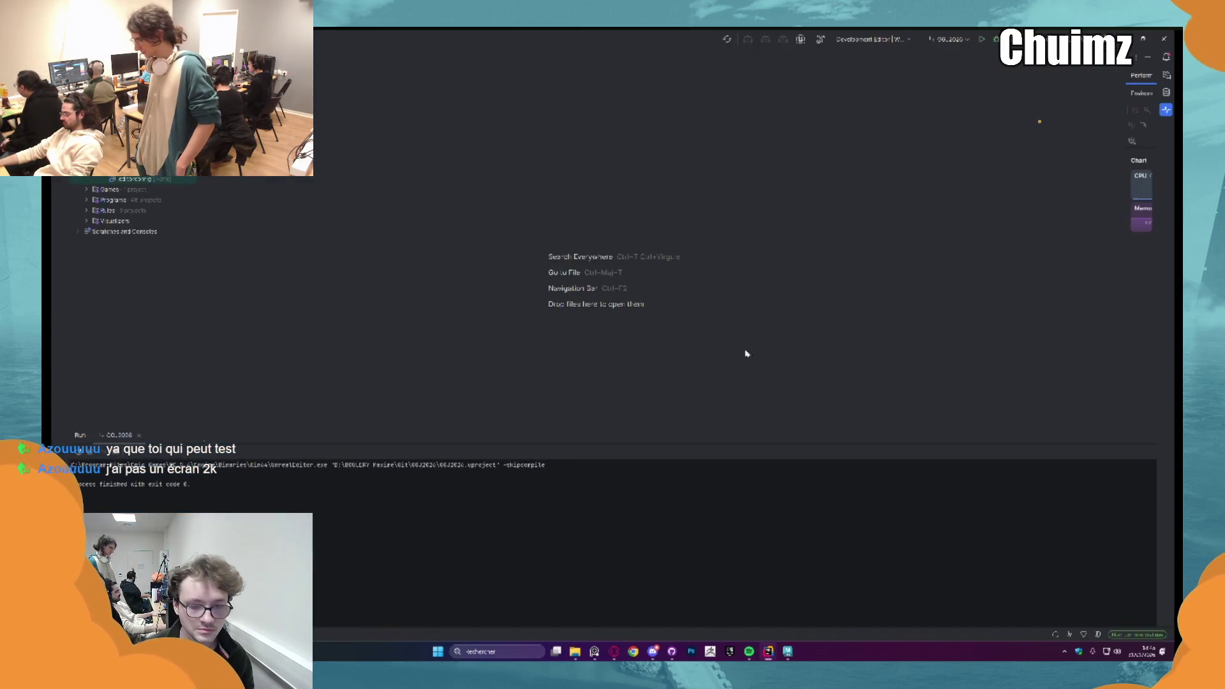
Step: Show the build output and build the game project
click(821, 38)
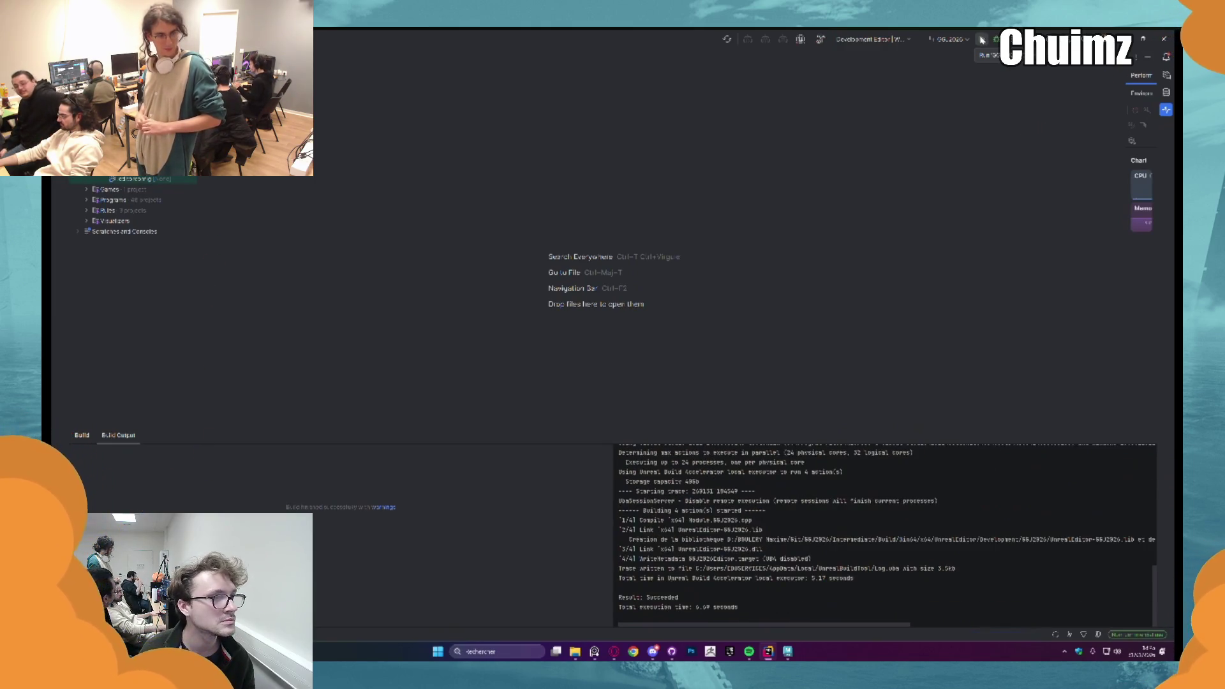
click(981, 39)
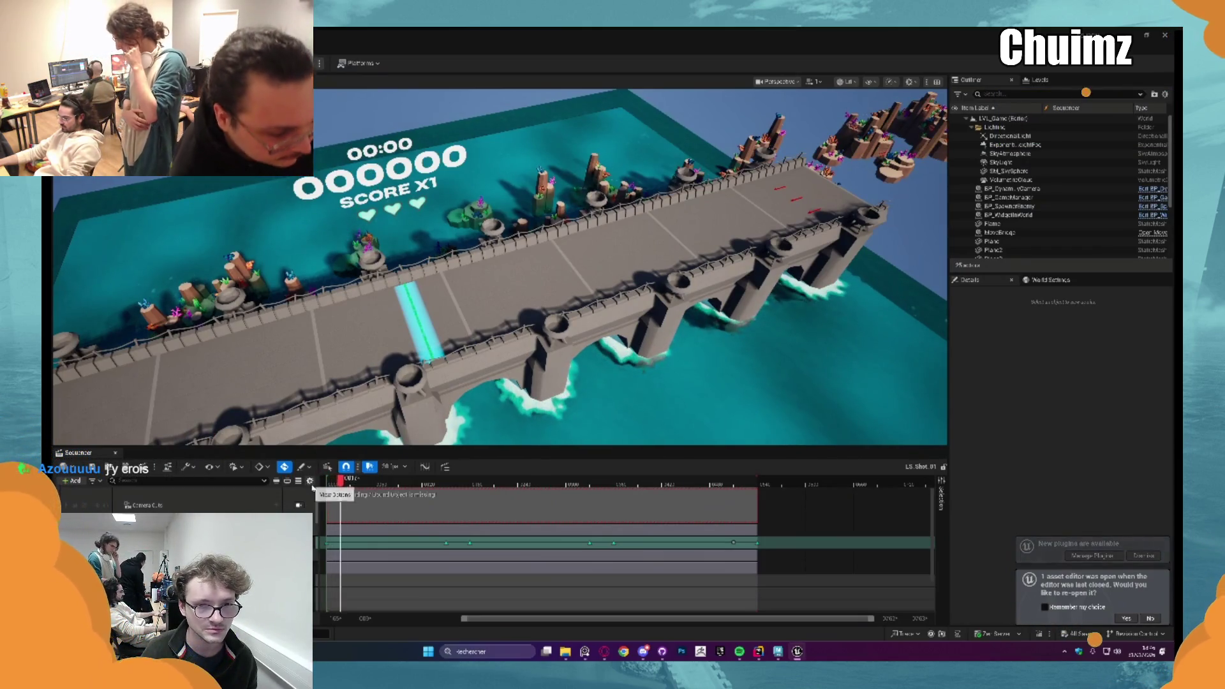
Step: Open the LVL_MainMenu map from the Content Browser's Open Map option
key(ctrl+space)
right_click(287, 521)
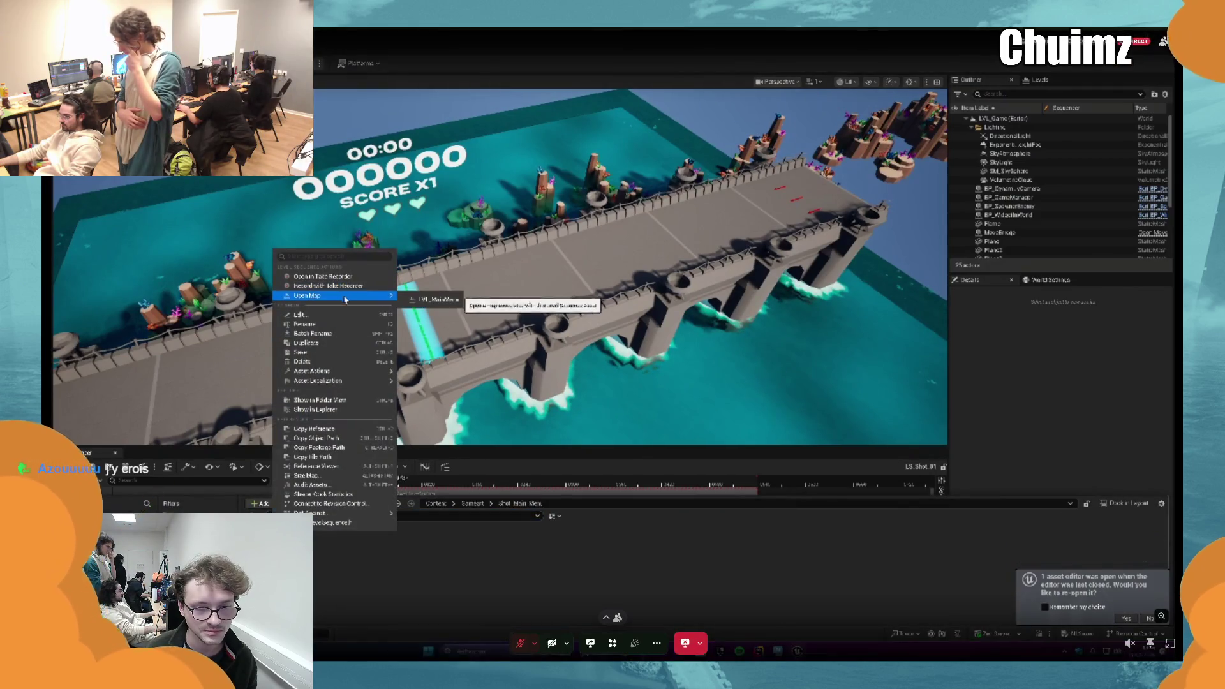
click(430, 296)
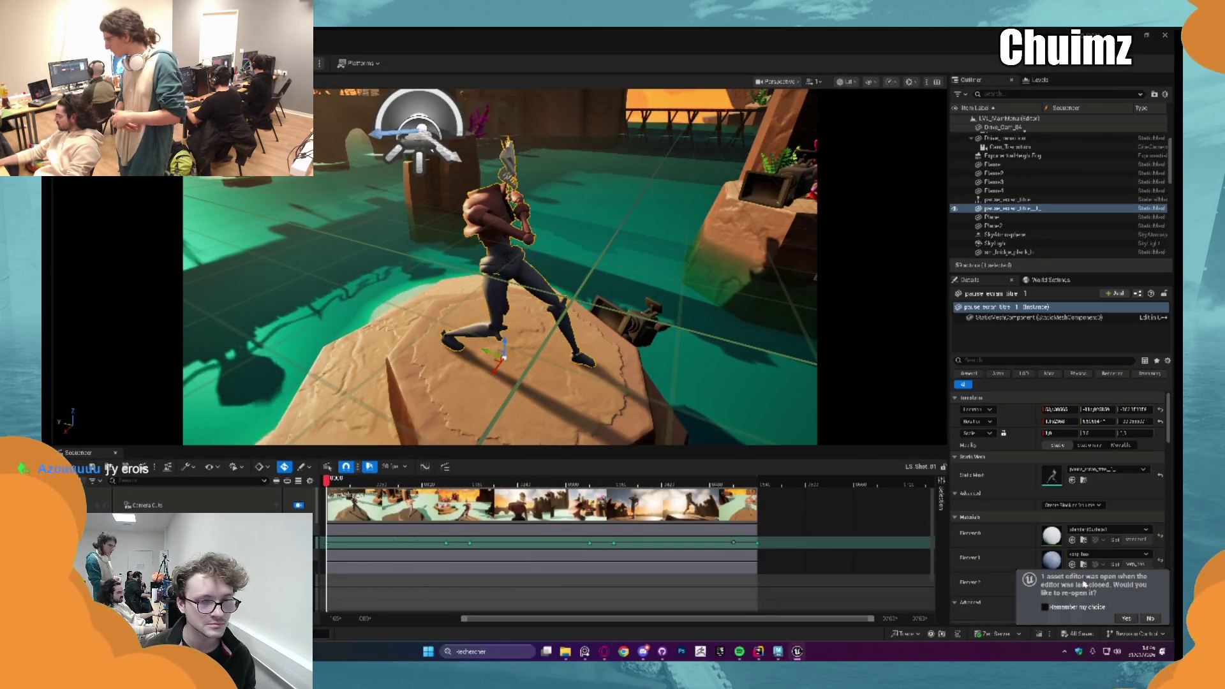
scroll(1115, 469, down, 2)
scroll(1115, 469, down, 1)
Step: Assign the low-body material to Element 1 and the UpperBody material to Element 2
click(1110, 460)
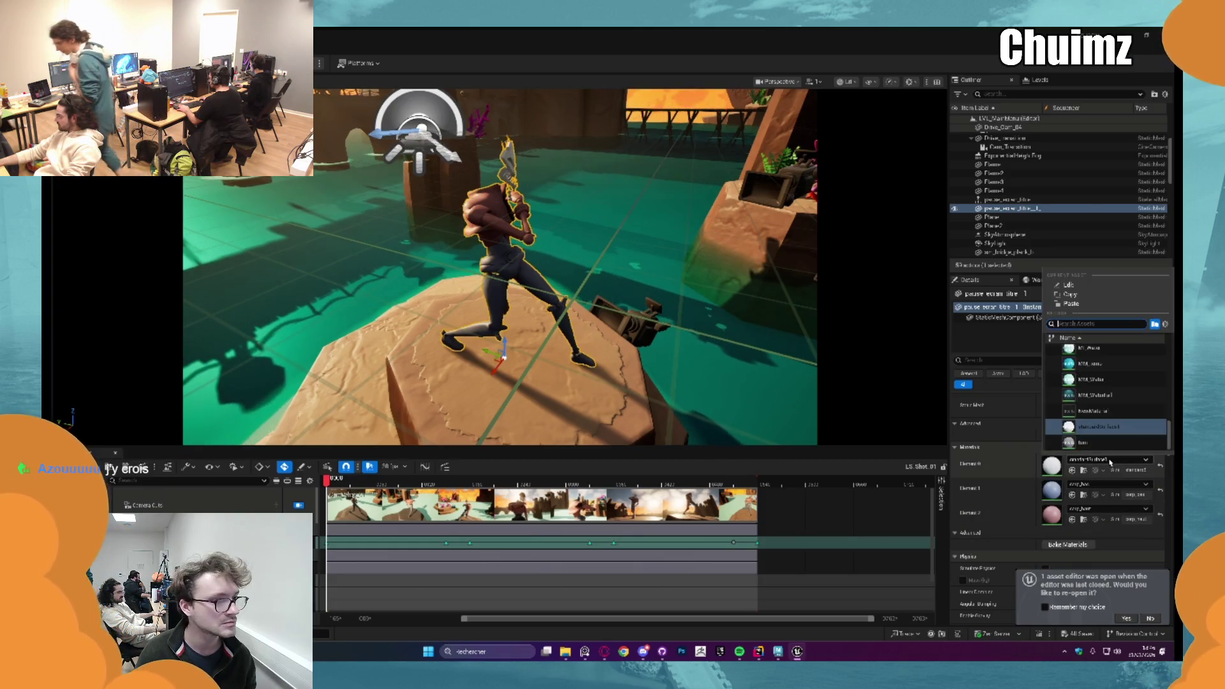
click(1113, 486)
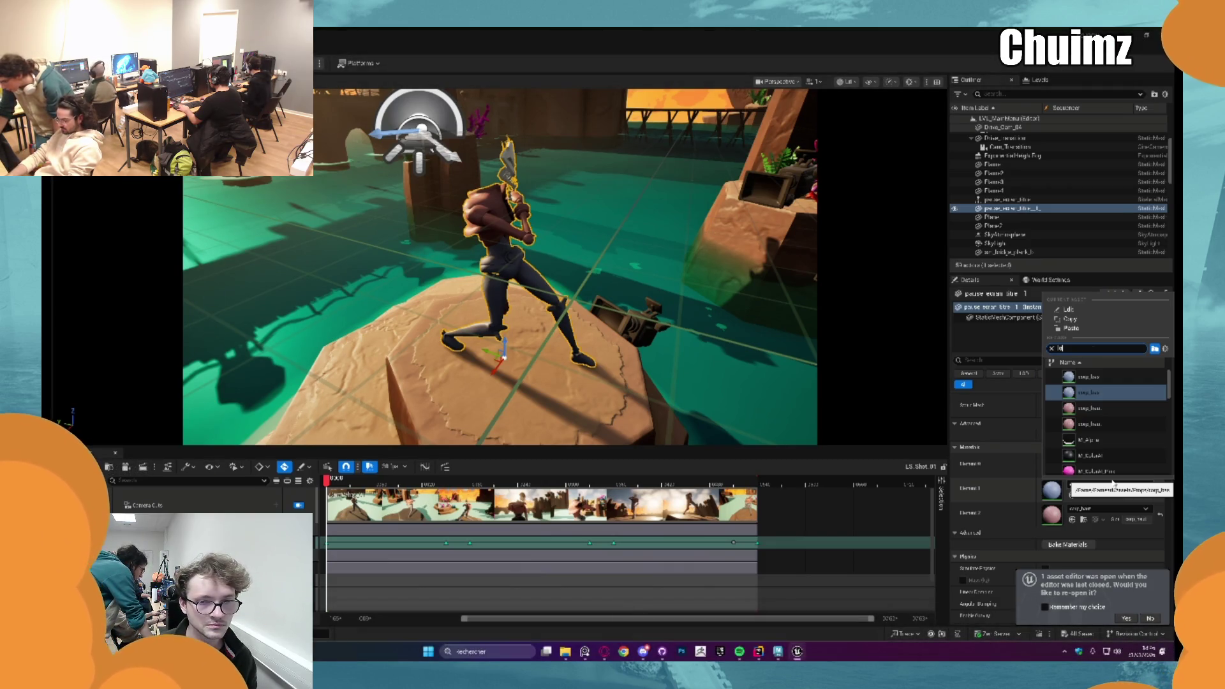
text(ower)
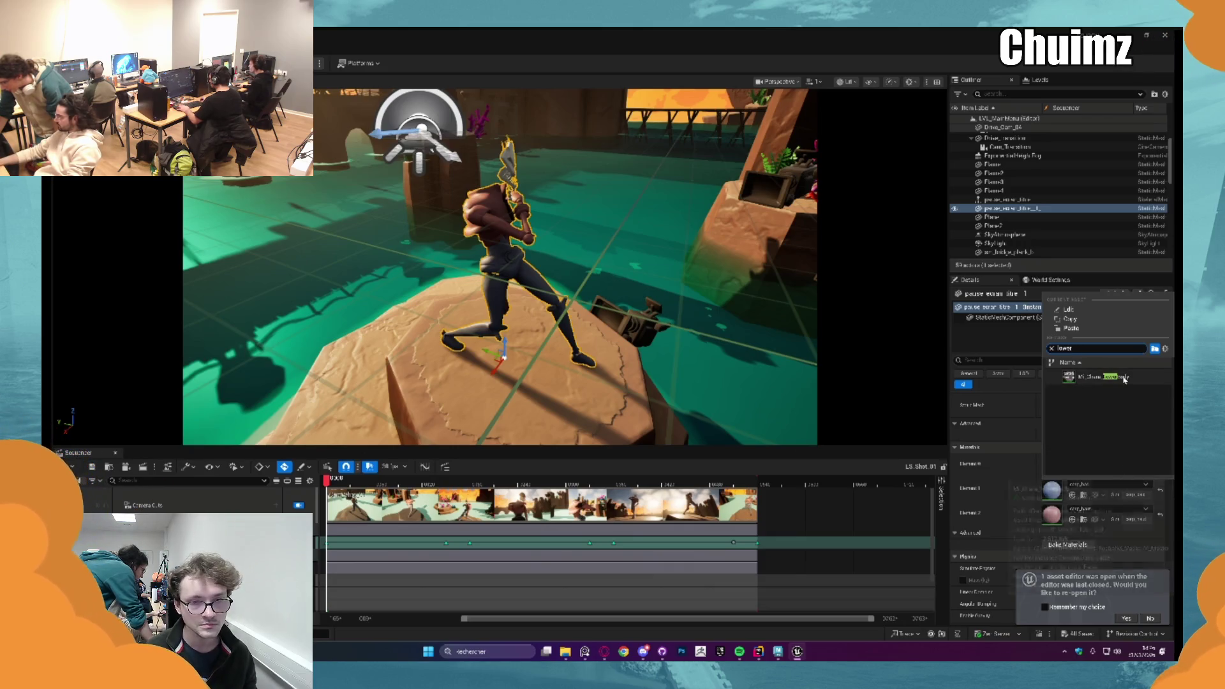
click(1108, 456)
click(1107, 510)
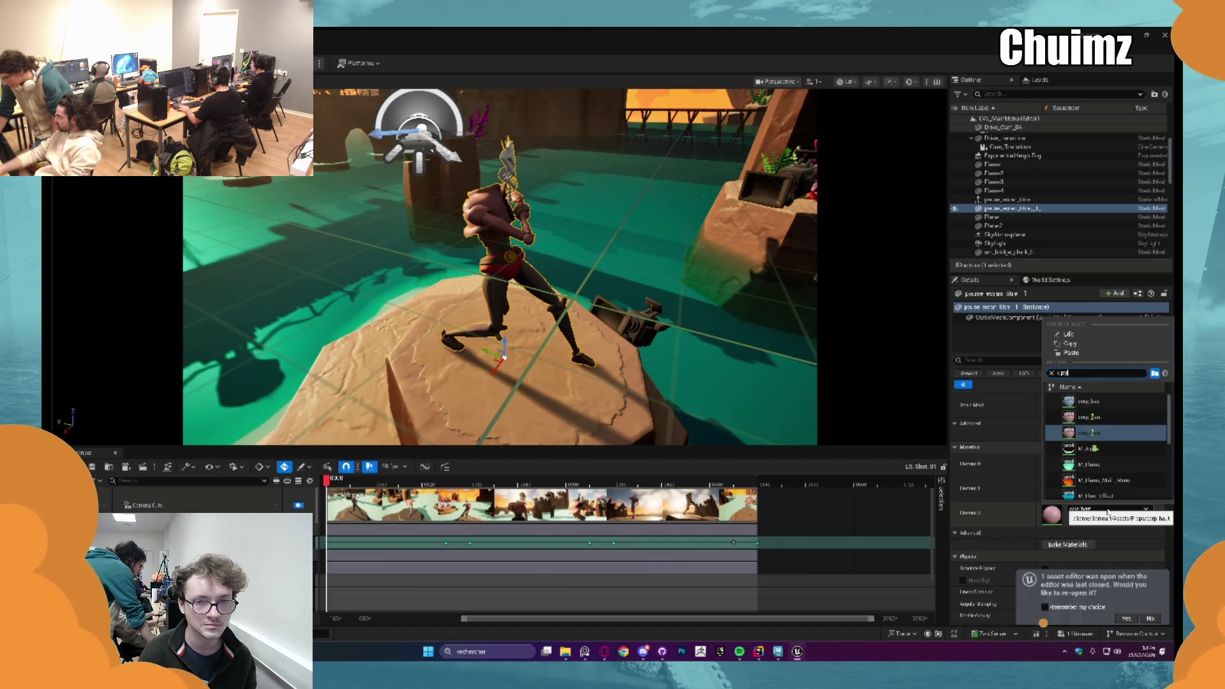
click(1091, 400)
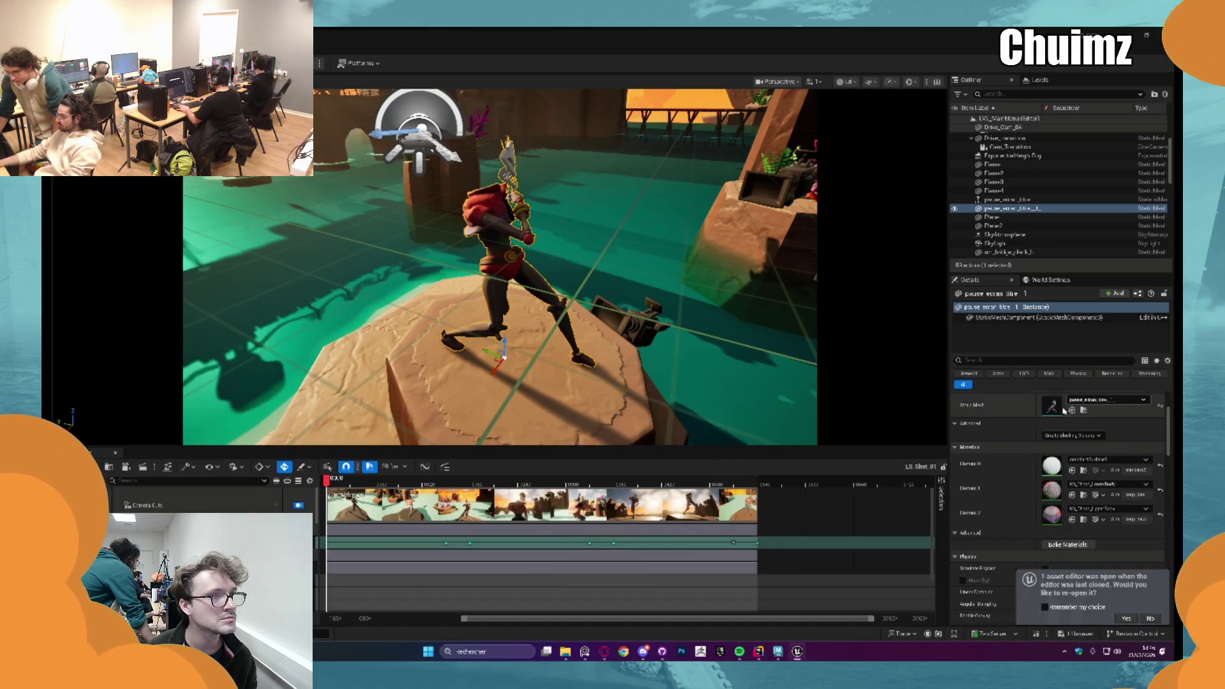
Step: Preview the shot through its camera, rewind, and bring up standardSurface1's Two Sided option
click(361, 567)
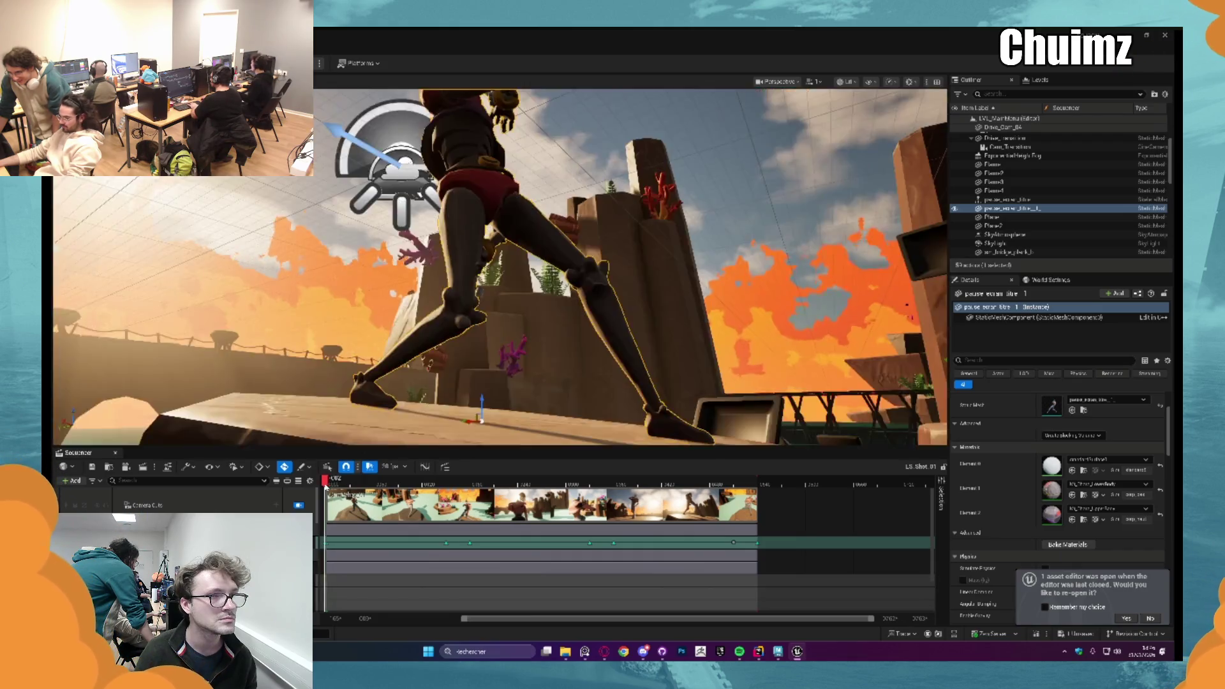
key(space)
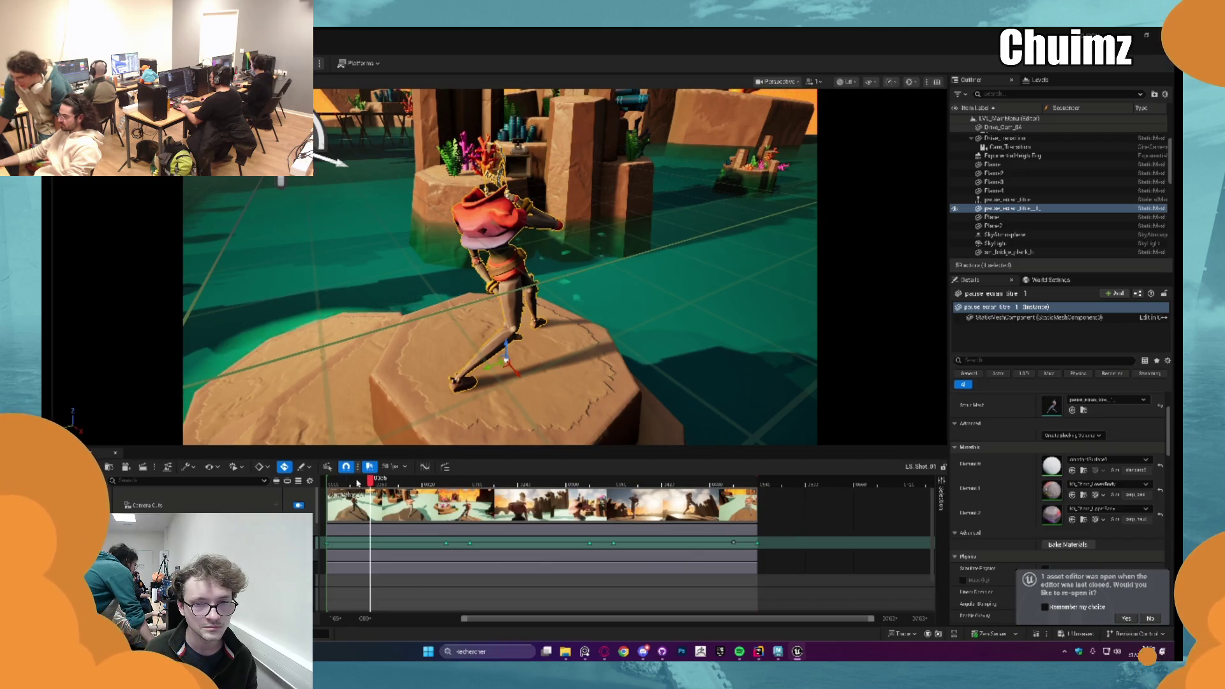
drag(370, 479, 332, 479)
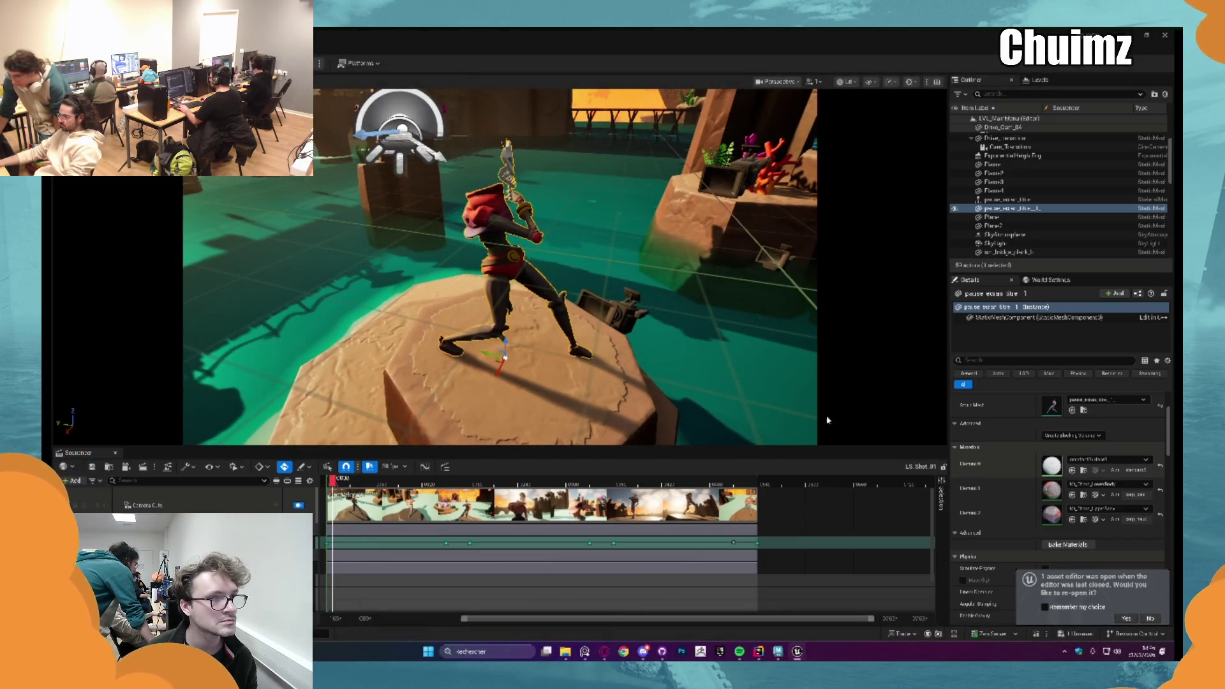
double_click(1051, 466)
click(709, 441)
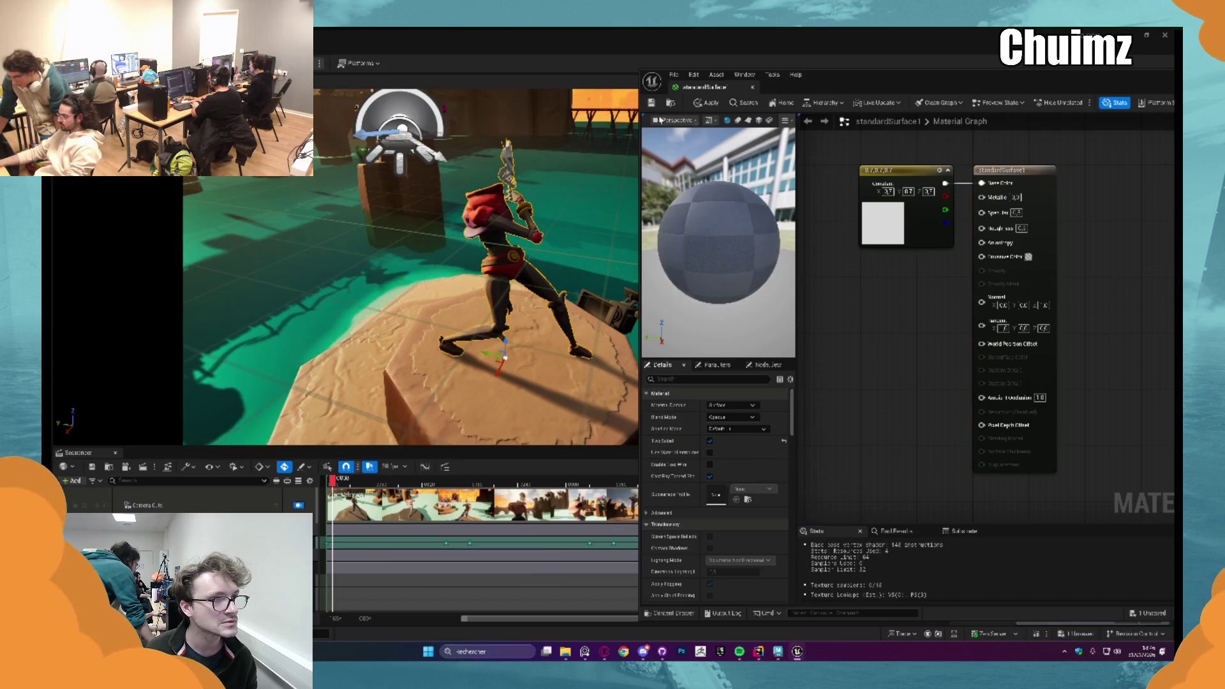
Step: Confirm standardSurface1 as two-sided and replay the sequence in the level editor
click(706, 102)
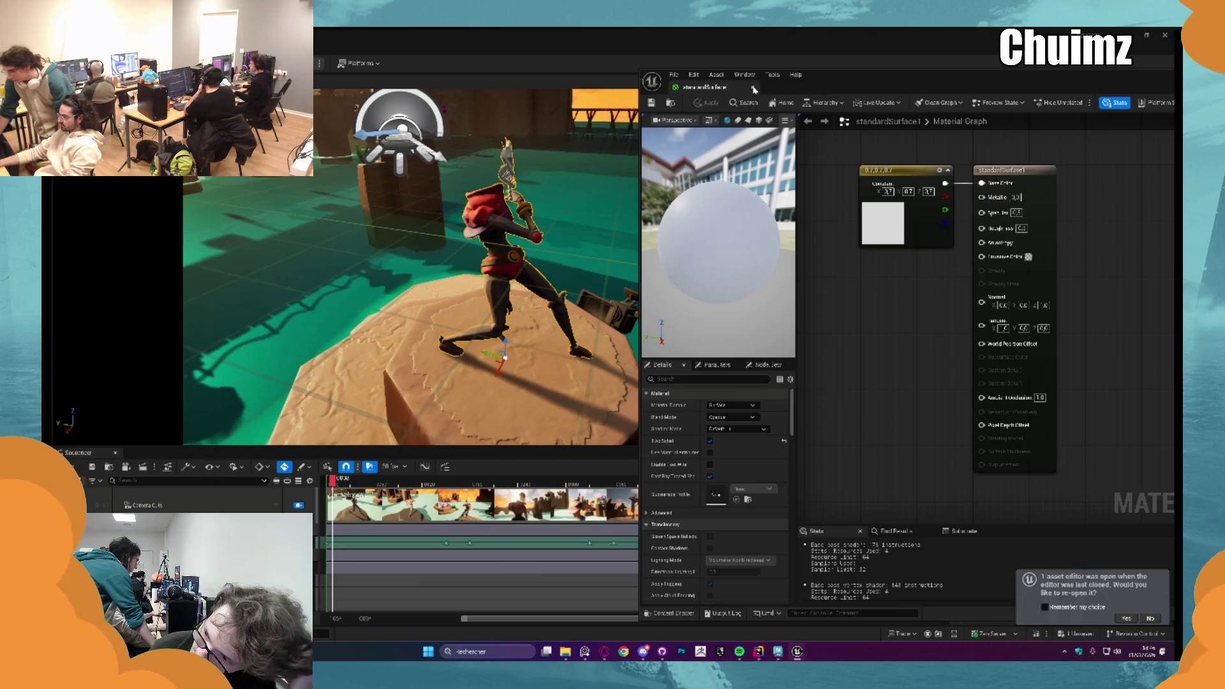
click(360, 489)
key(space)
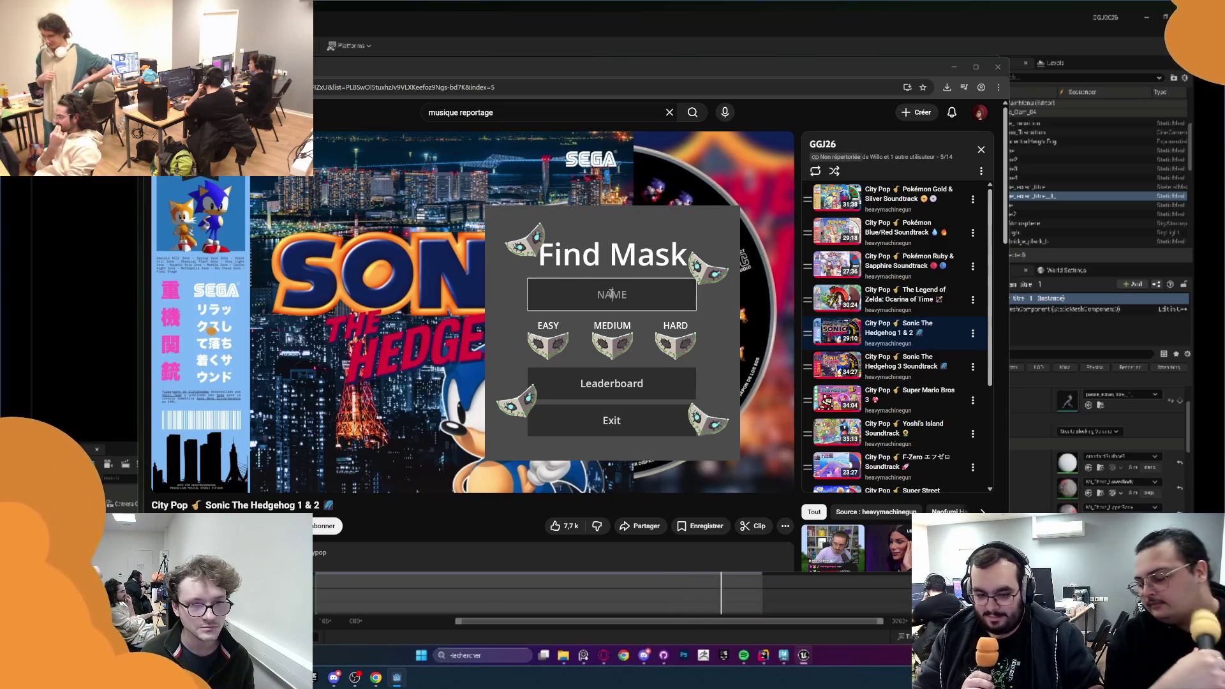
text(Willo)
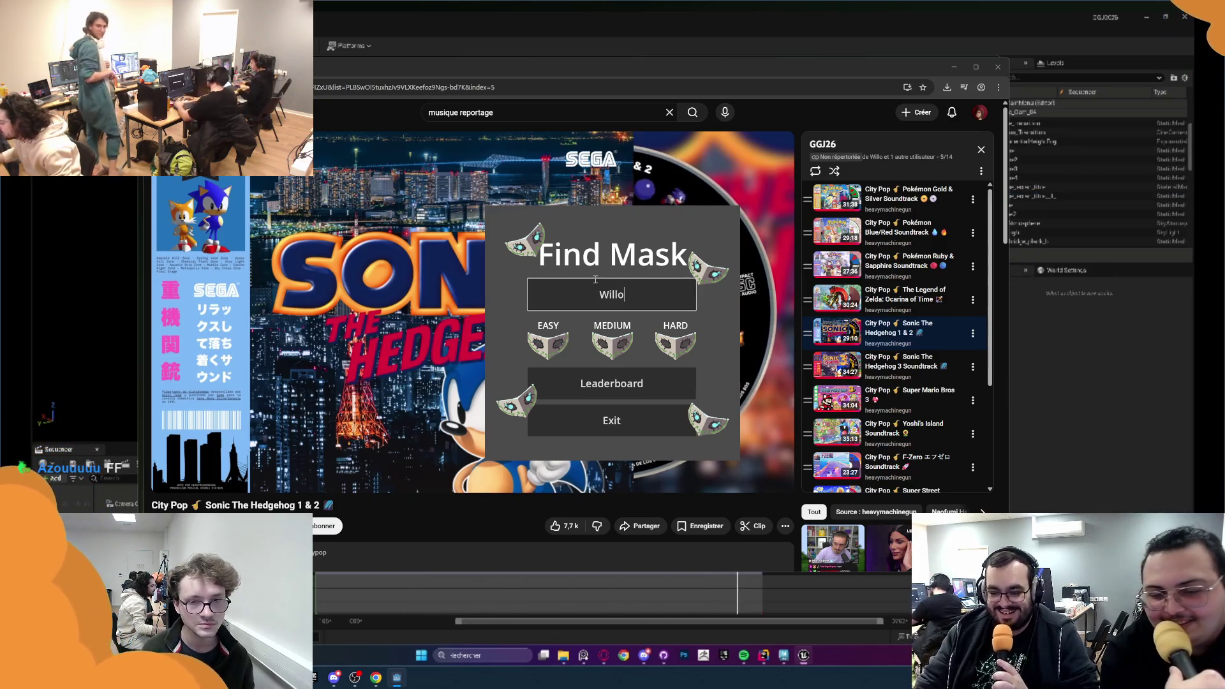
Step: Start a Find Mask round, reopen the game window, and hit three masks to score
click(612, 341)
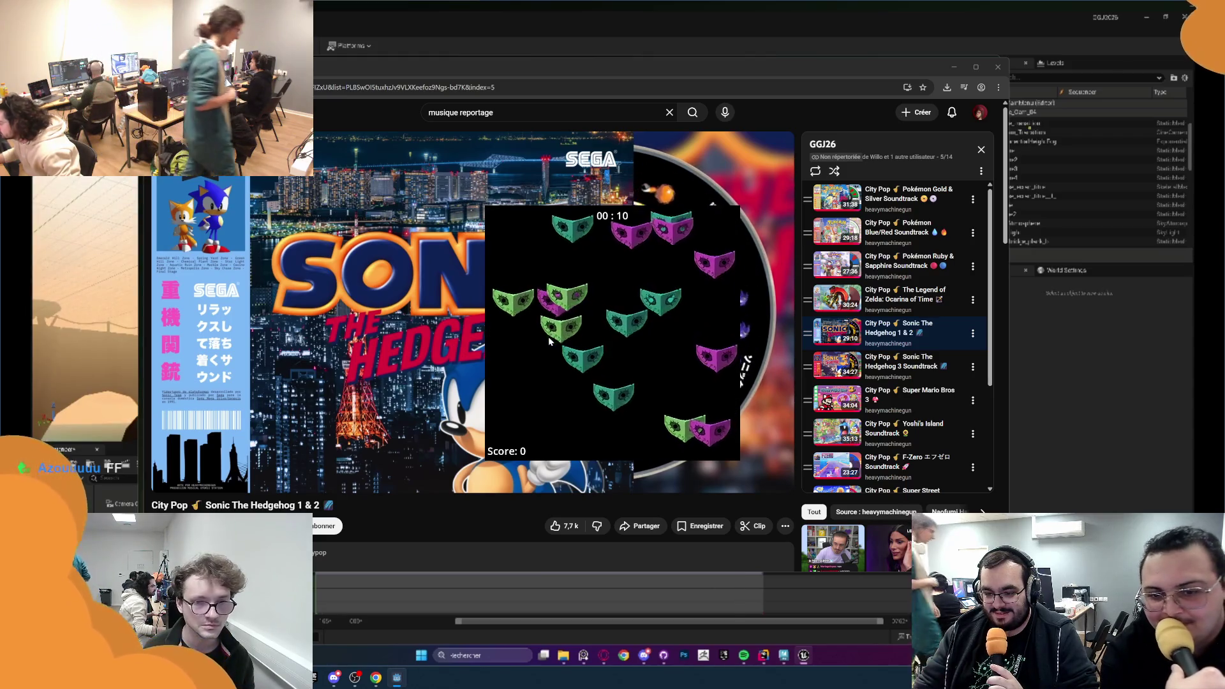
key(Escape)
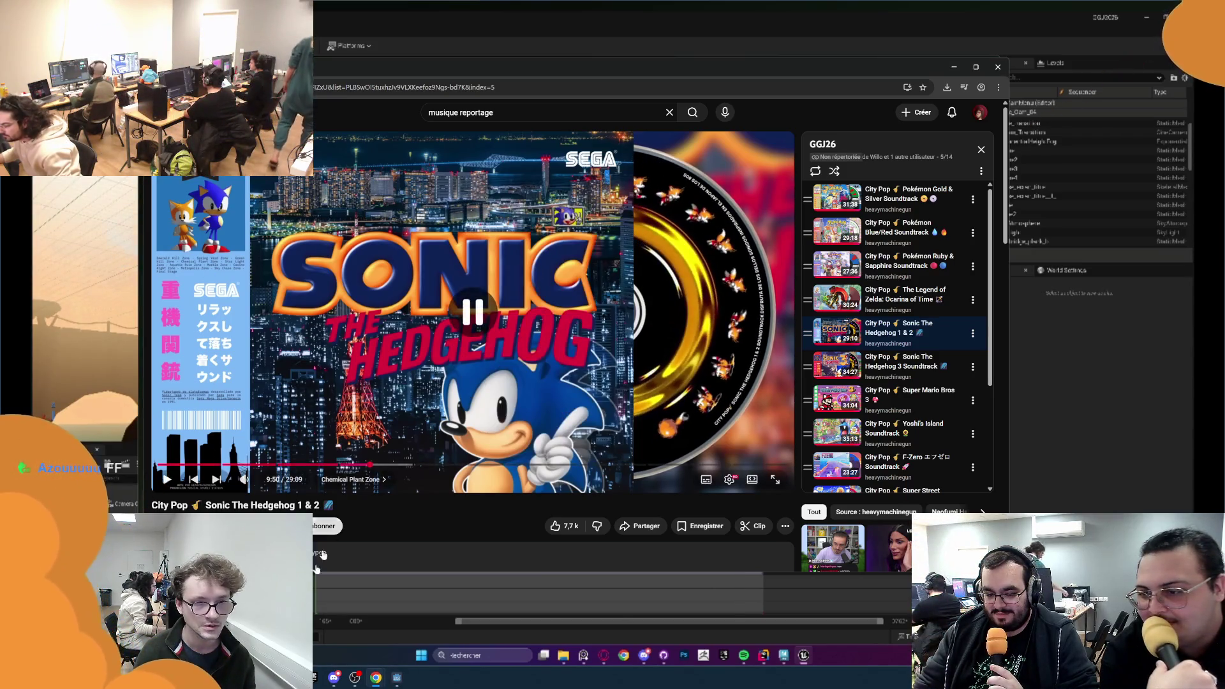
click(397, 677)
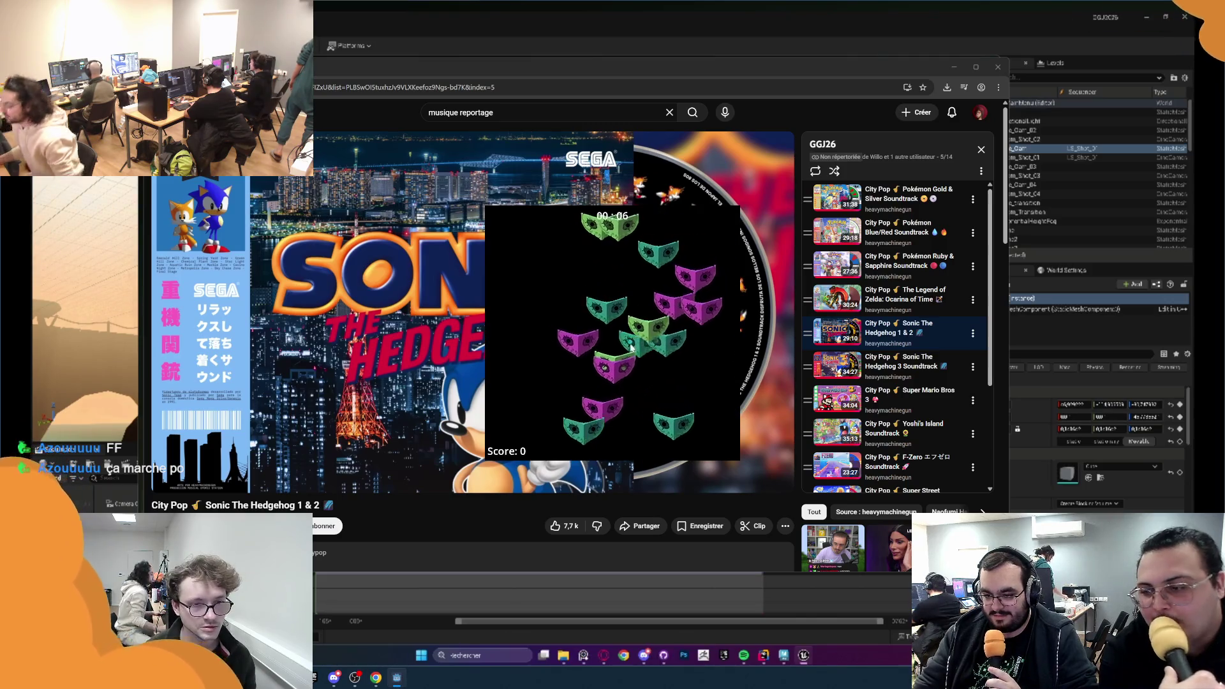
click(568, 362)
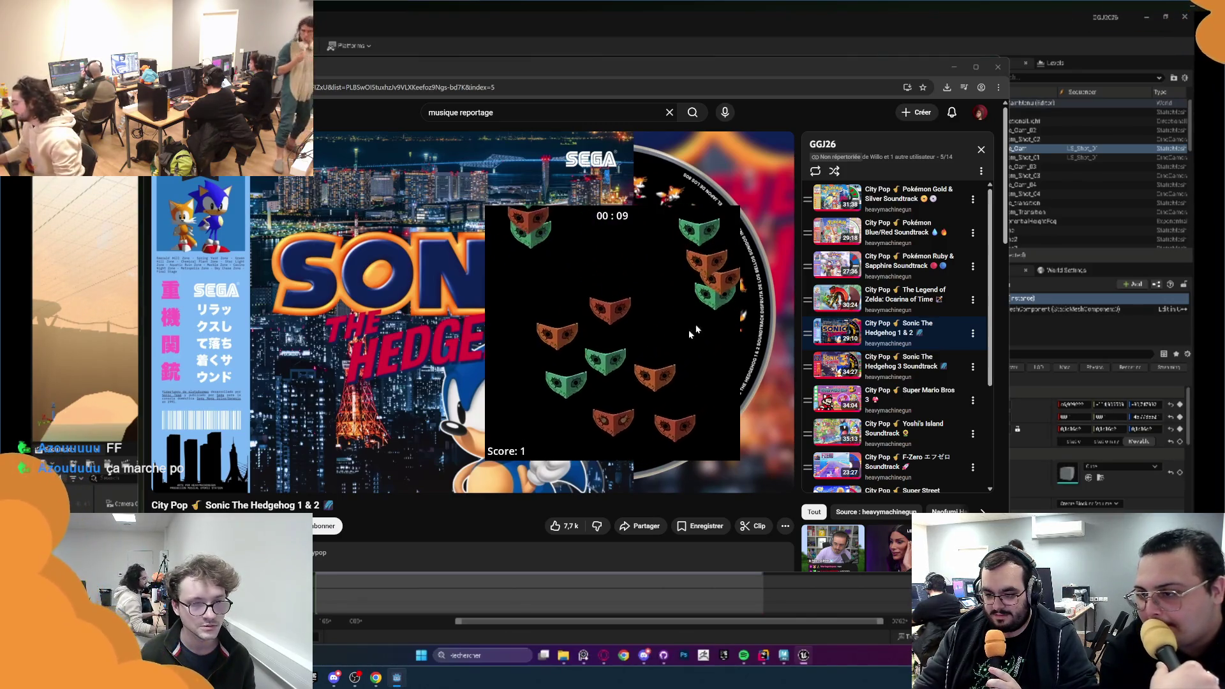
click(641, 394)
click(574, 307)
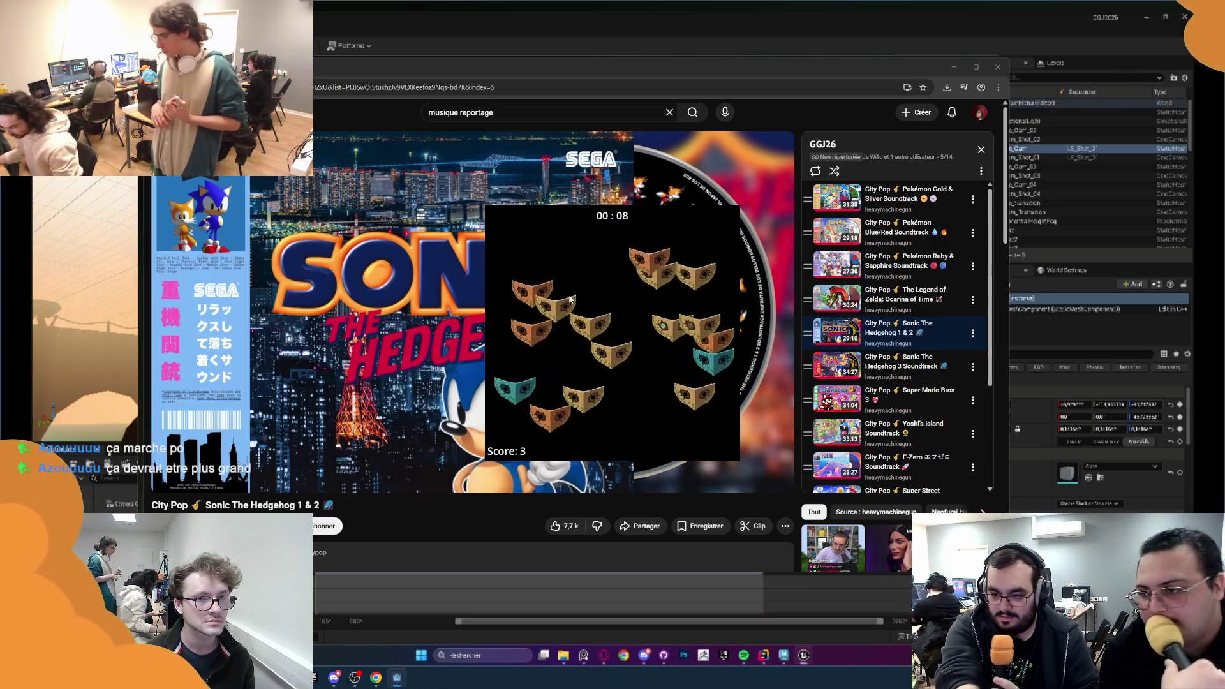
Step: Abandon the round via the main menu, start a fresh one and pause it partway
key(Escape)
click(608, 334)
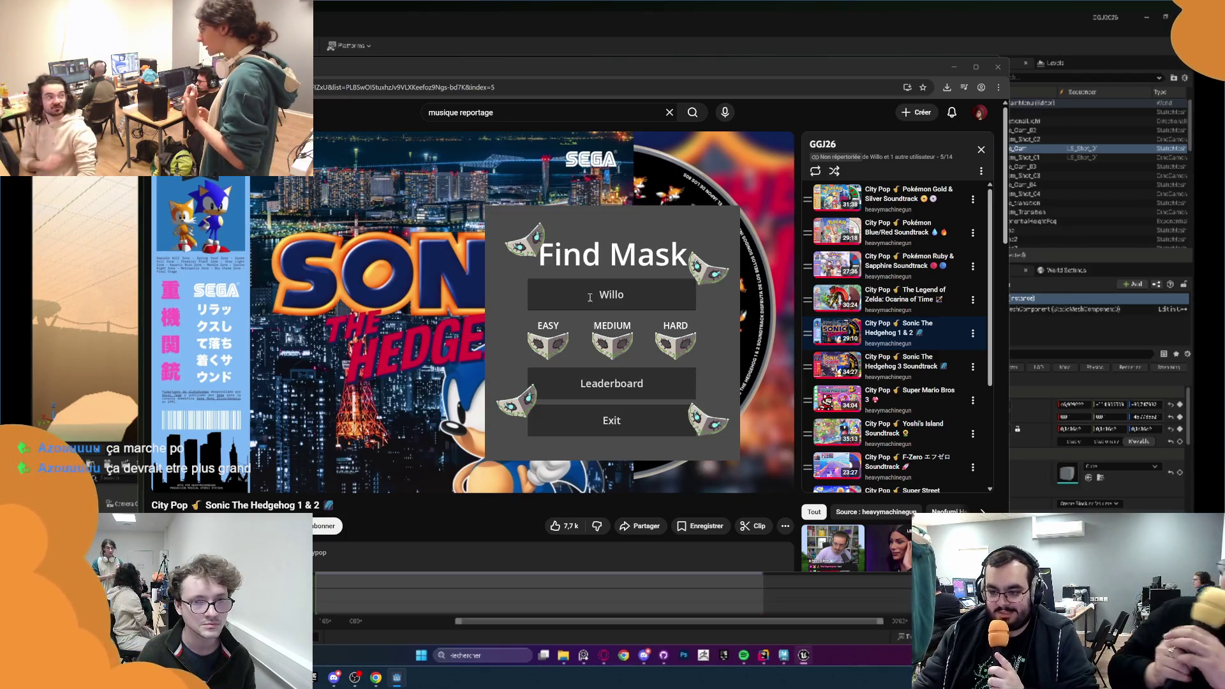
click(608, 345)
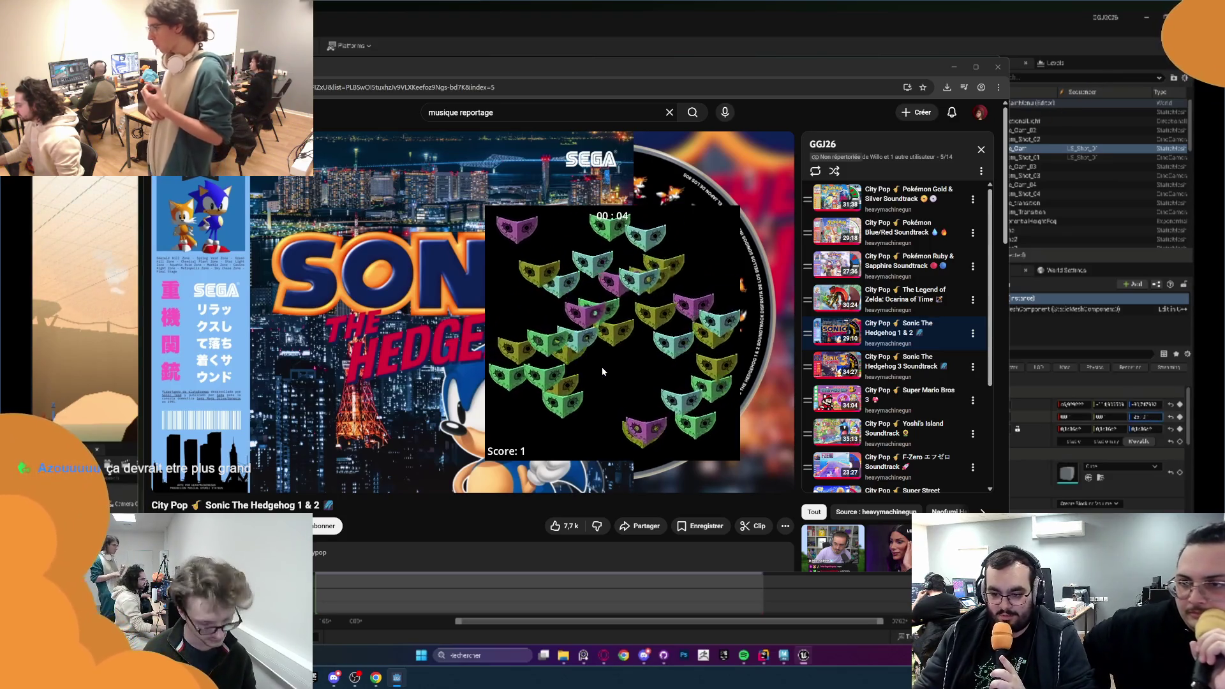
key(Escape)
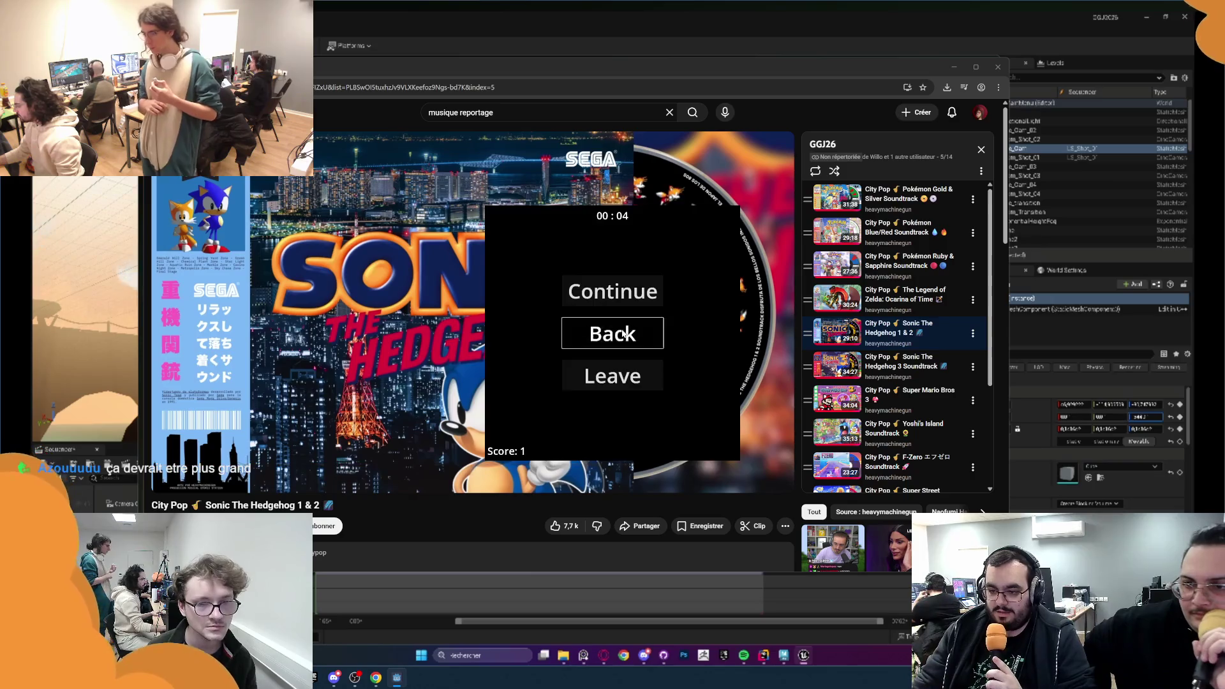
Step: Return to the menu, play a round until time runs out and start another
click(625, 335)
click(684, 343)
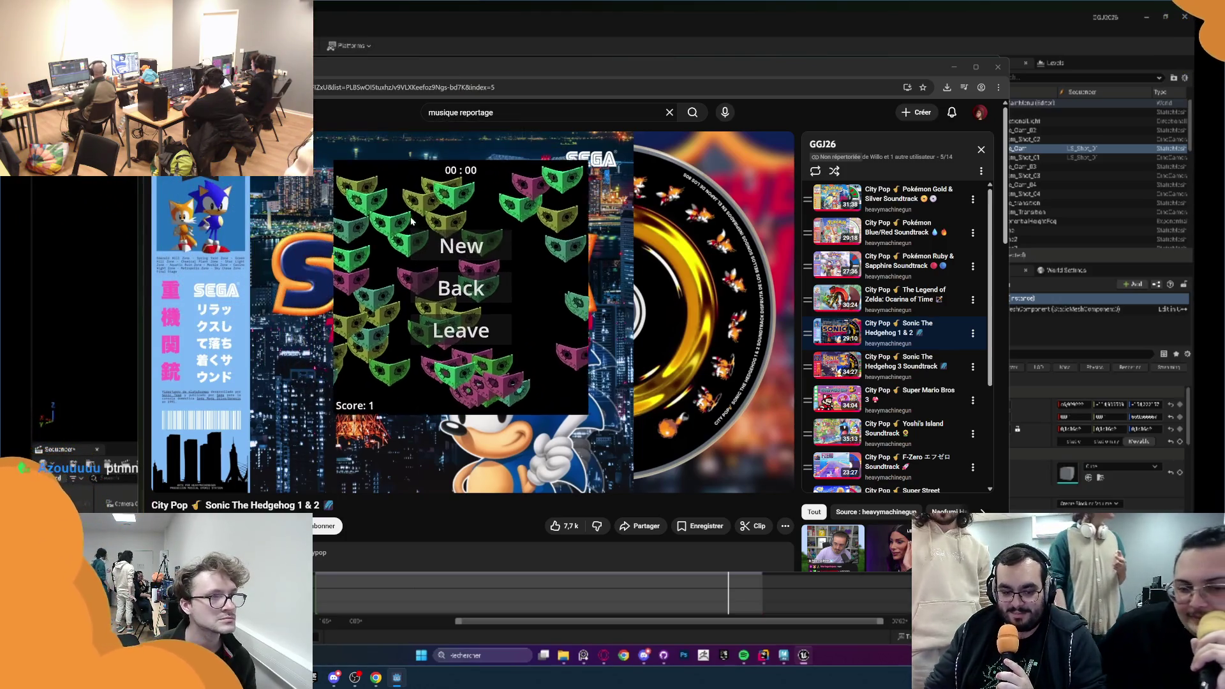
click(578, 316)
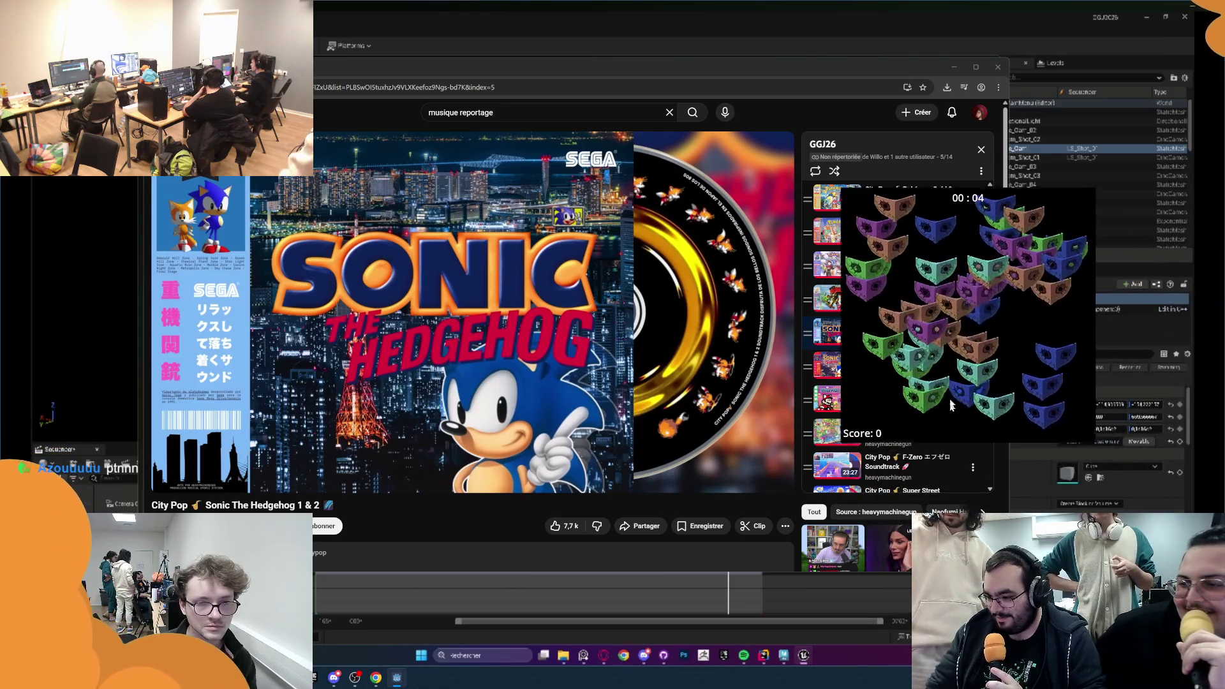
Step: Score twice by picking the target masks, then go back to the main menu from the end screen
click(950, 409)
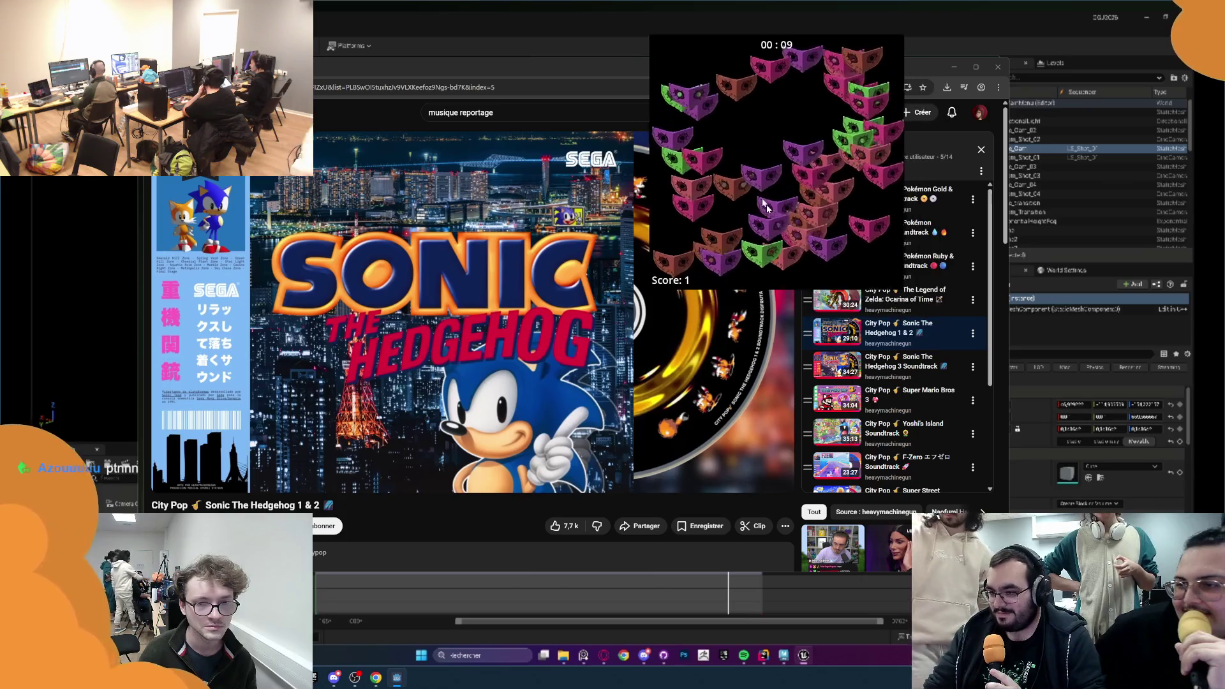
click(600, 271)
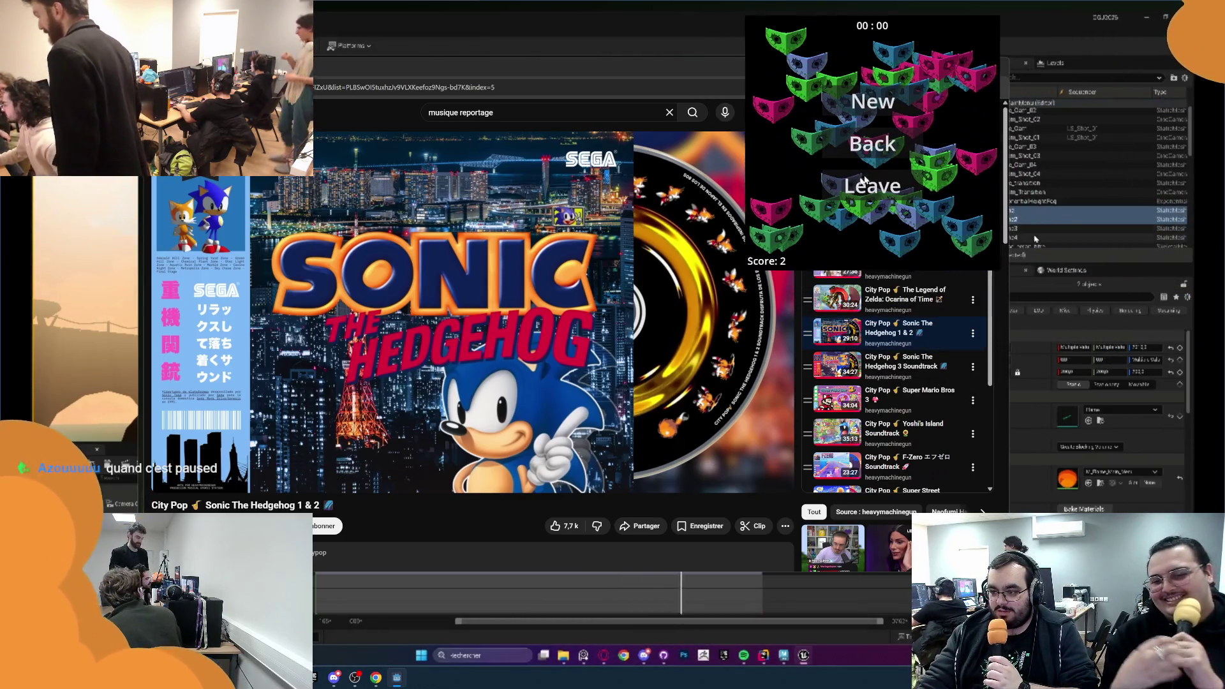
click(823, 137)
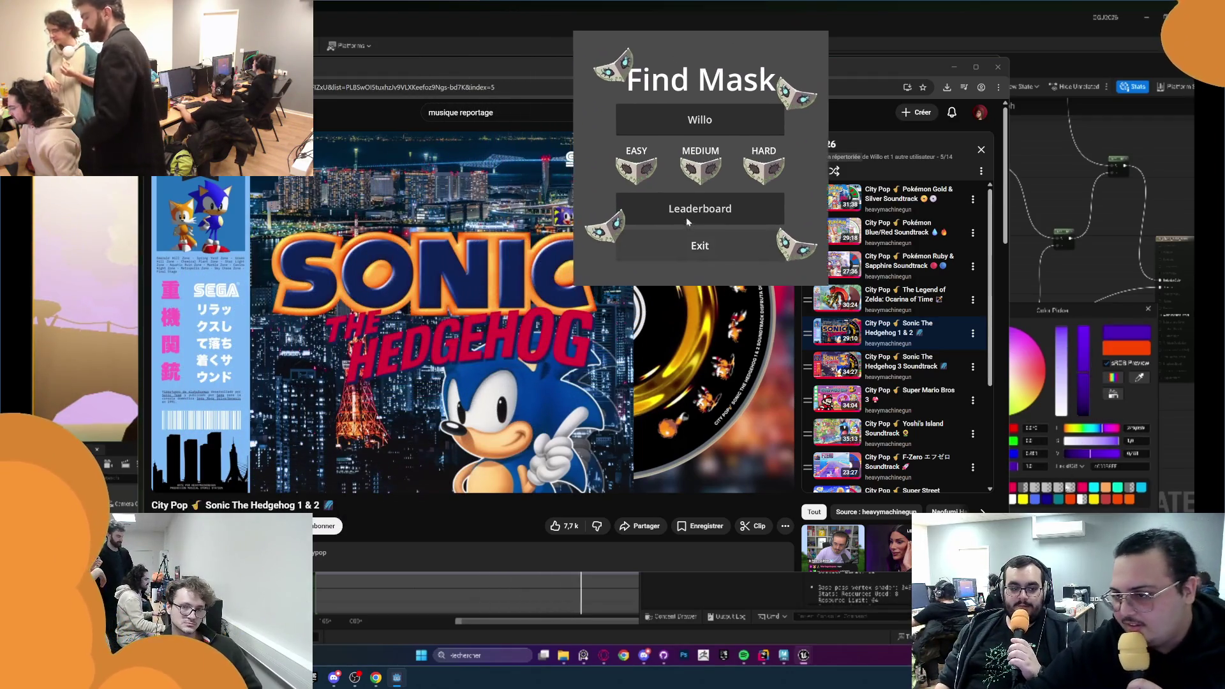
Step: Review the Find Mask leaderboard scores per difficulty, return to the menu and exit the game
click(804, 312)
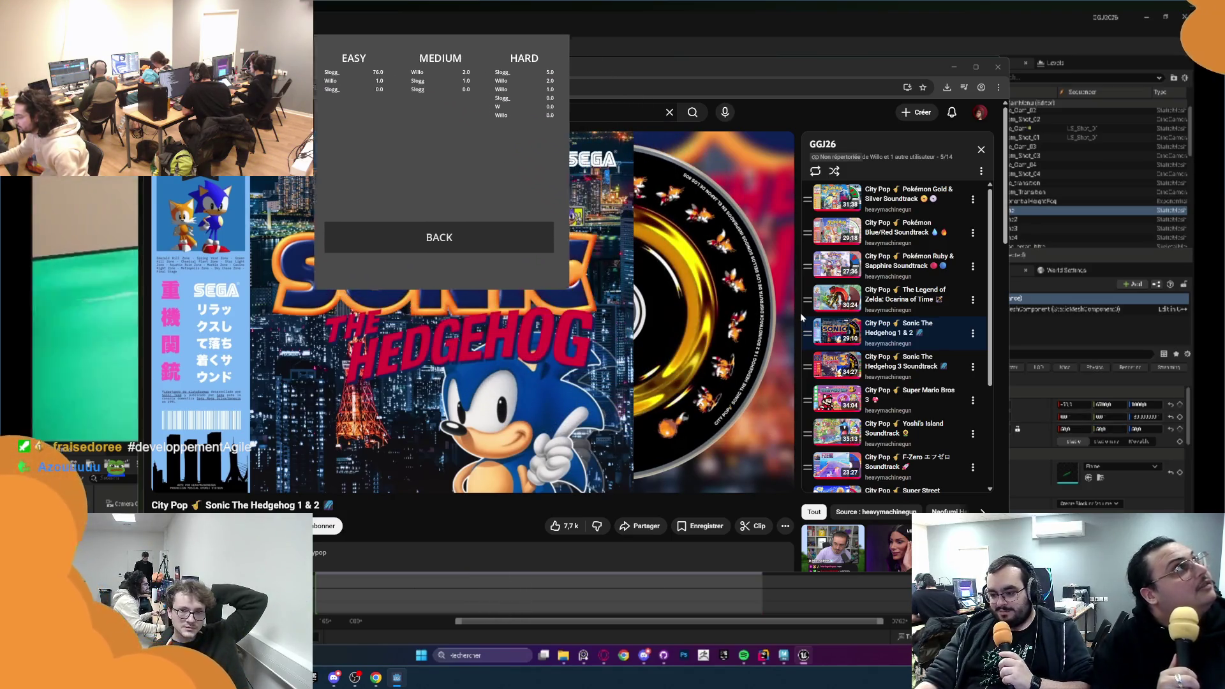
mouse_move(479, 363)
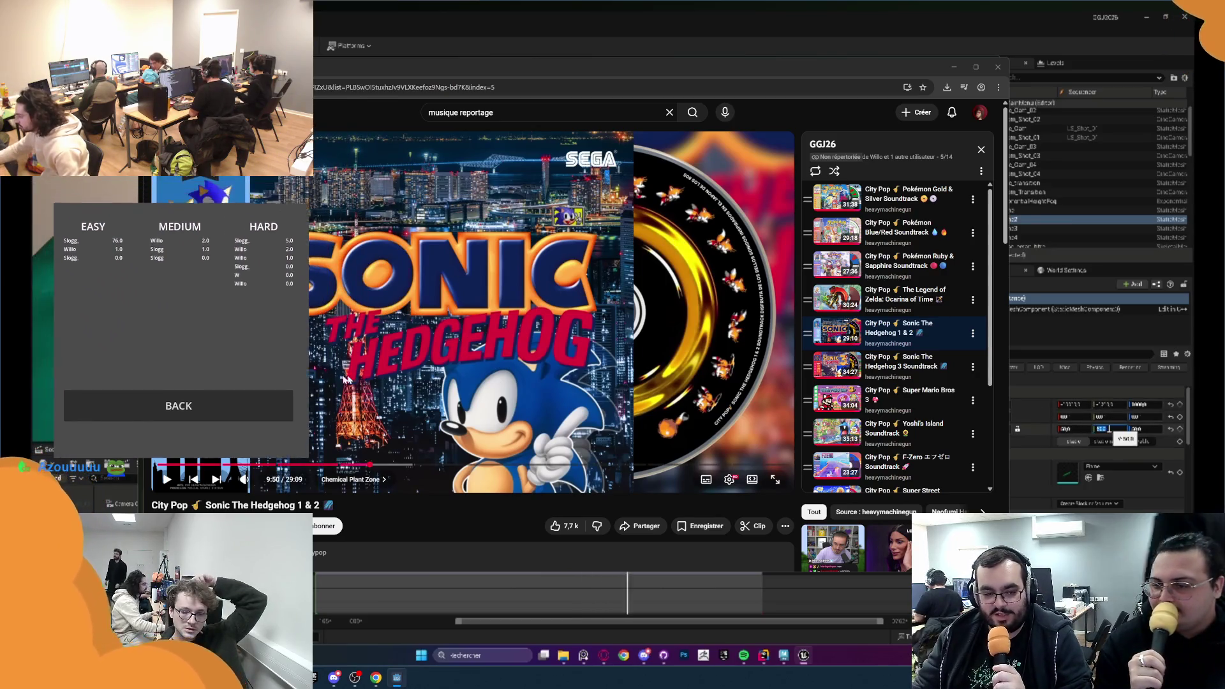
click(320, 467)
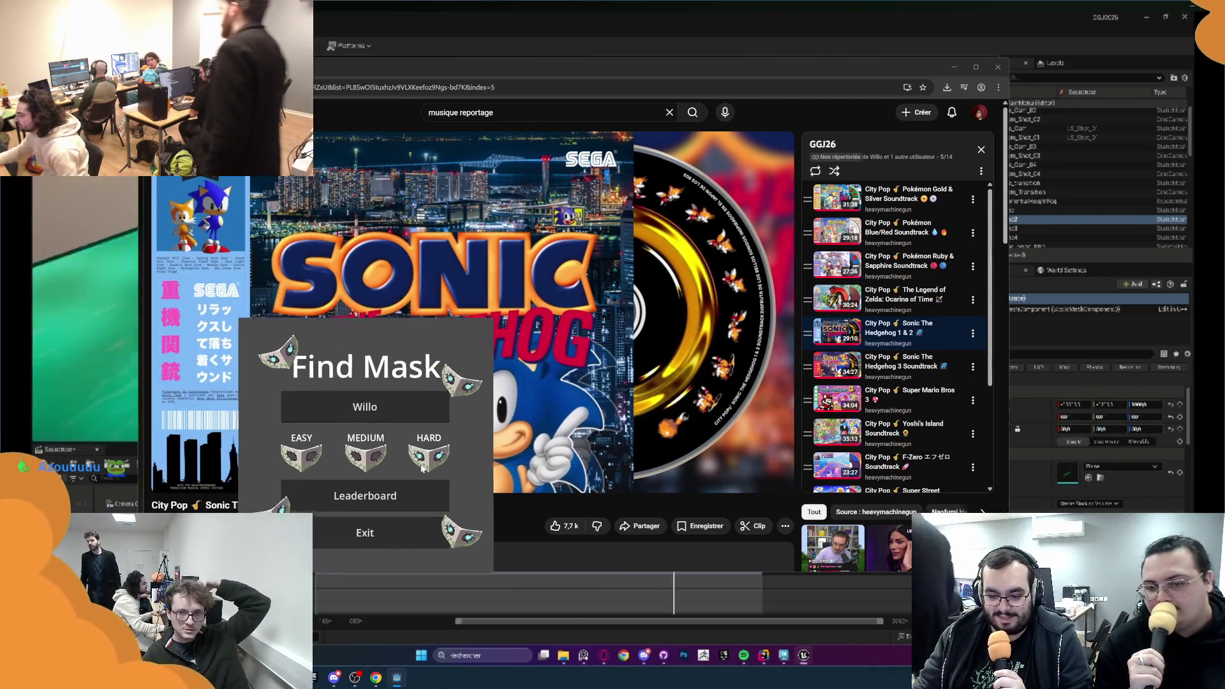
click(472, 594)
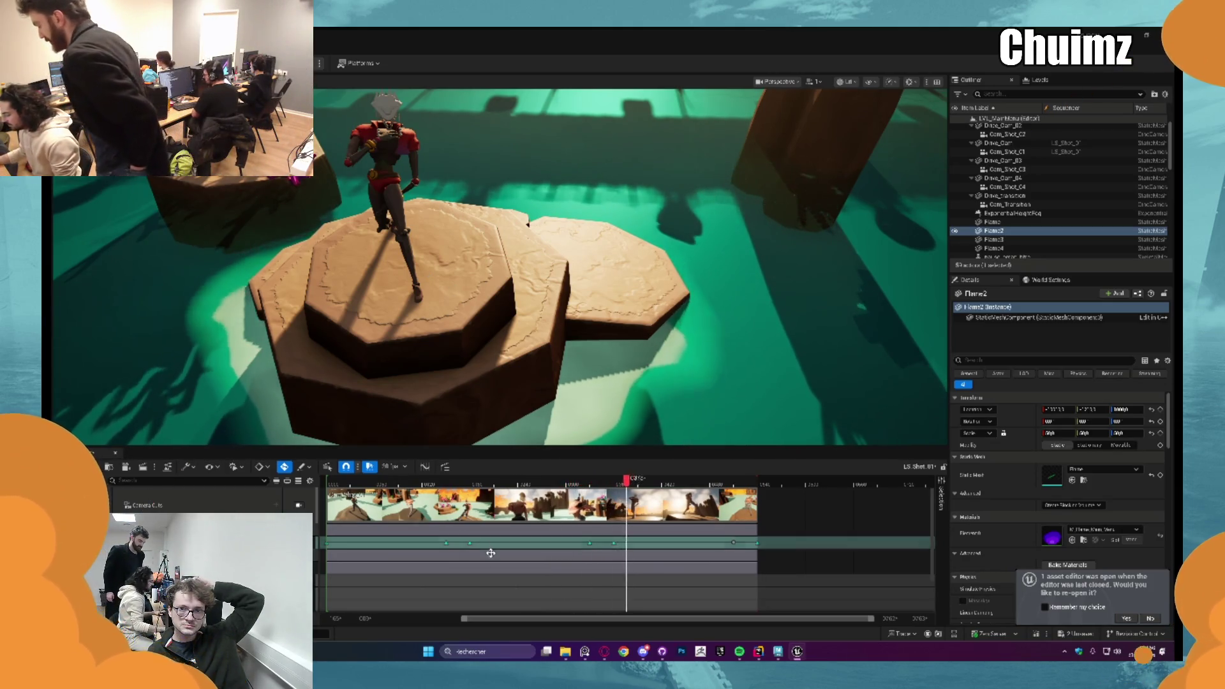
Step: Briefly check the GGJ2026 project folder and the Downloads folder in File Explorer, closing each
click(509, 592)
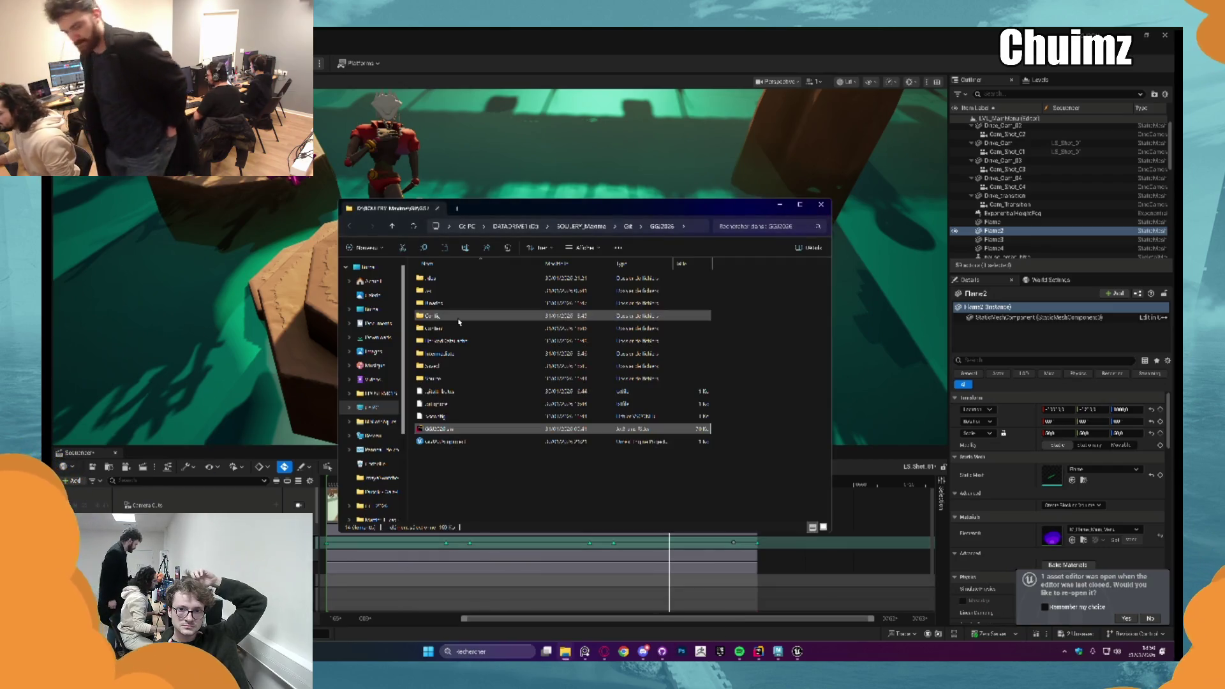
click(821, 206)
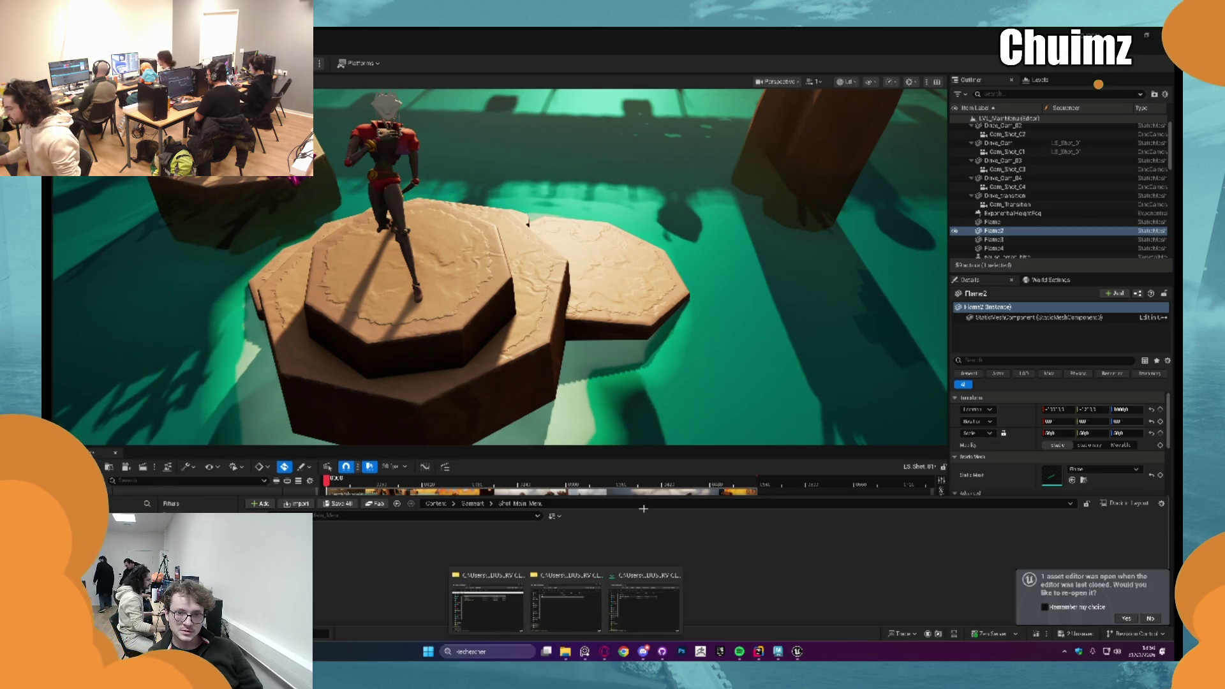
click(638, 577)
click(844, 142)
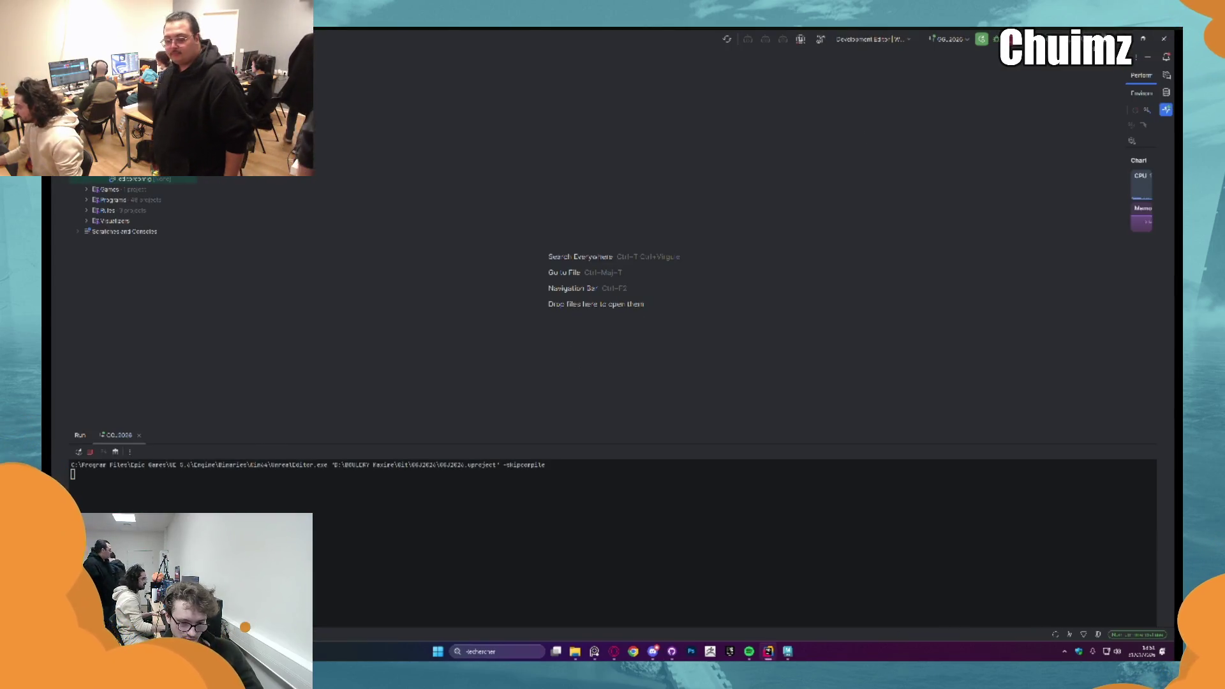
Step: In GitHub Desktop, commit the changed files to main with summary "Map Menu" and push to origin
click(651, 650)
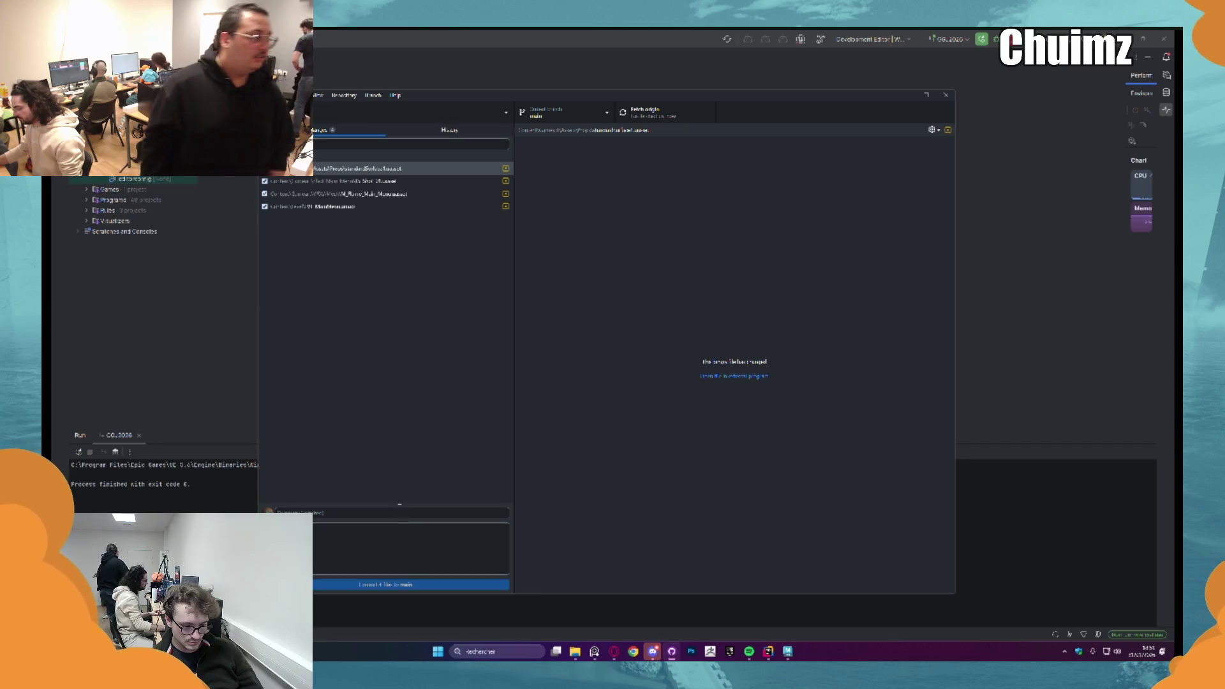
click(397, 512)
text(Map Menu)
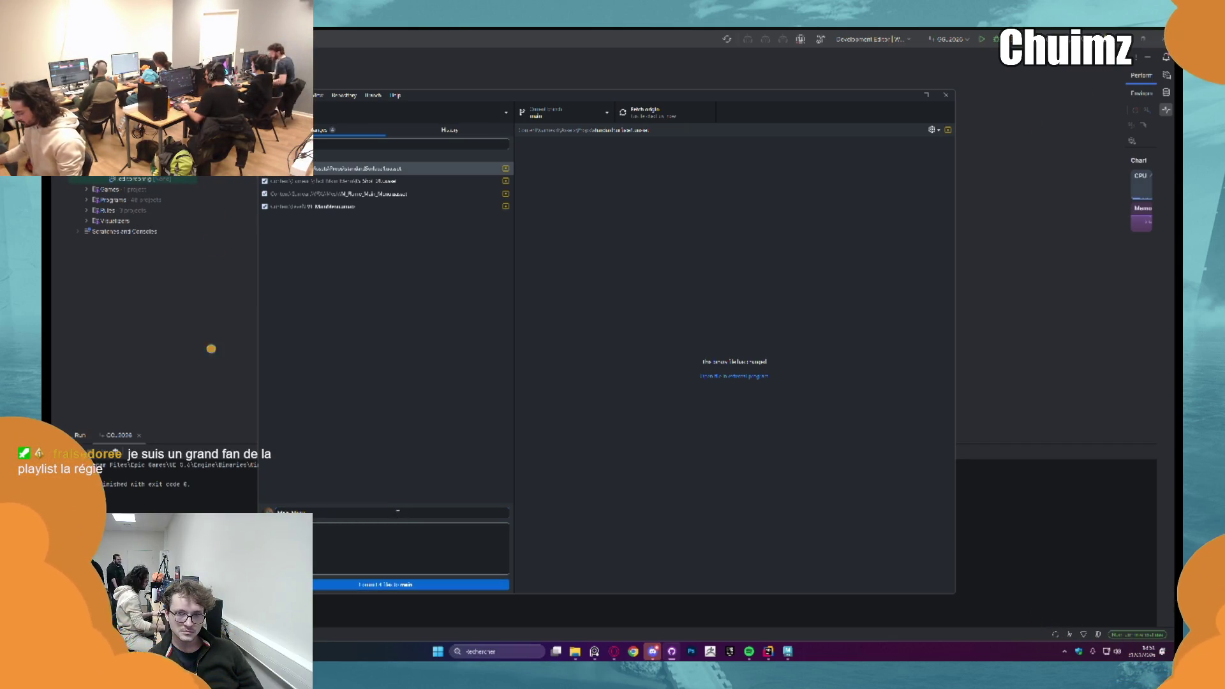
click(440, 587)
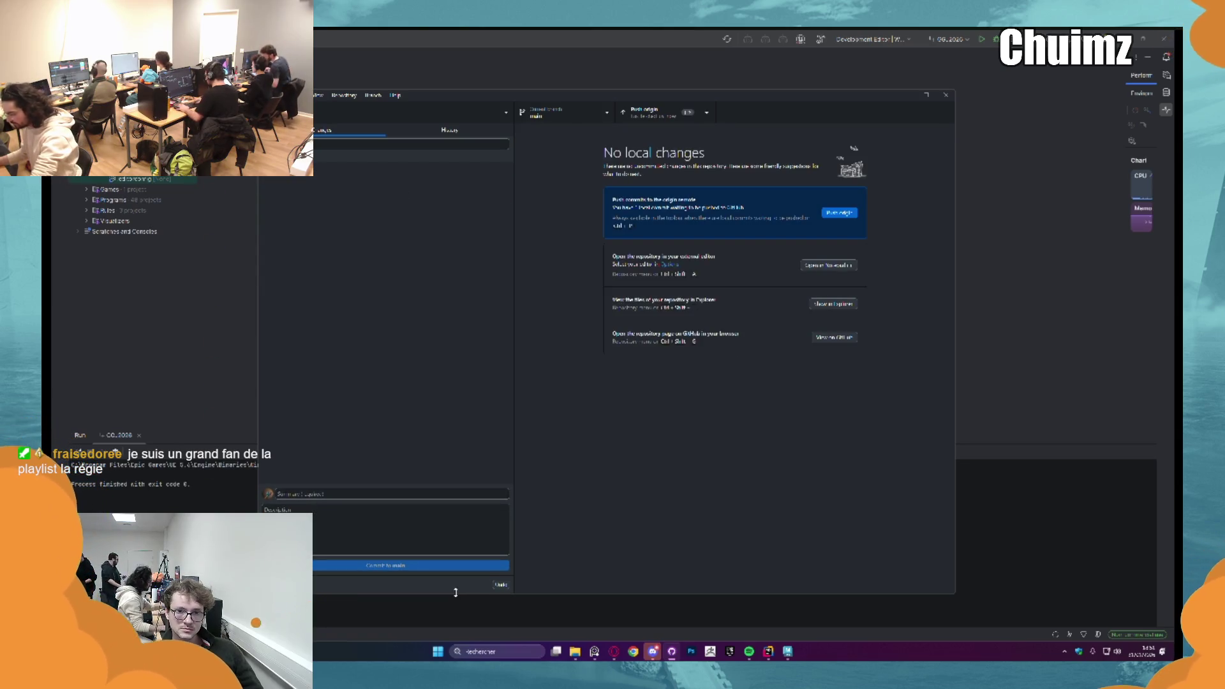
click(676, 116)
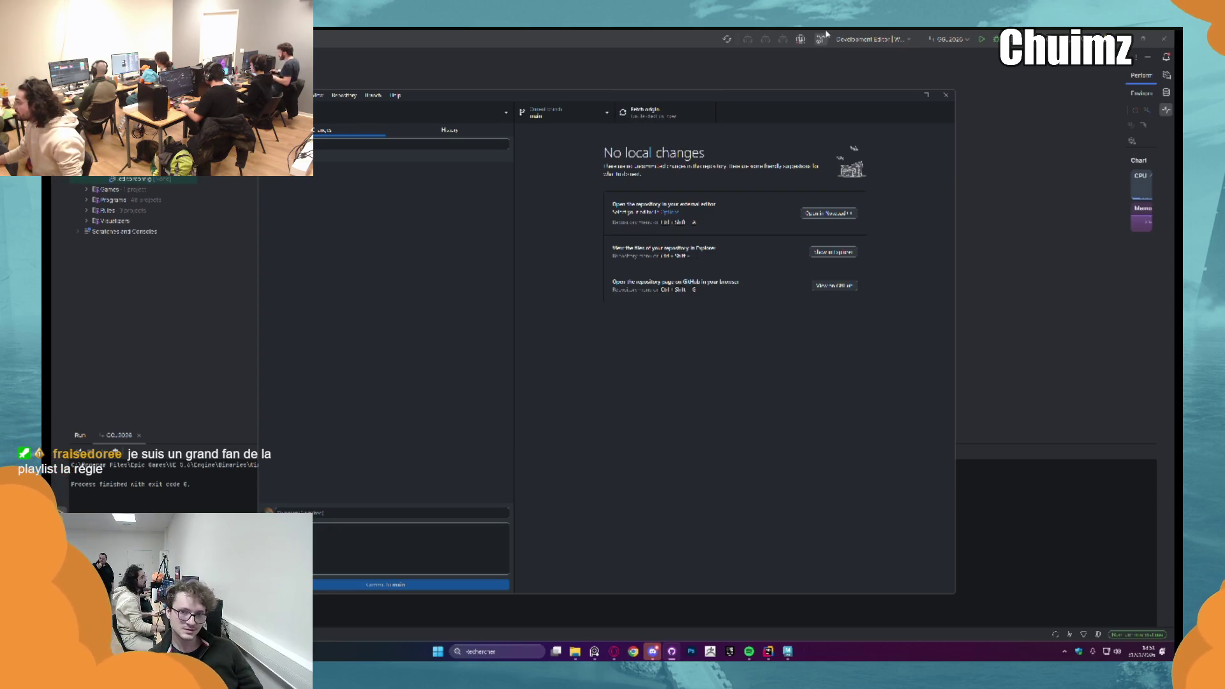
Step: Back in Rider, rebuild the game project, then switch over to Discord
click(981, 39)
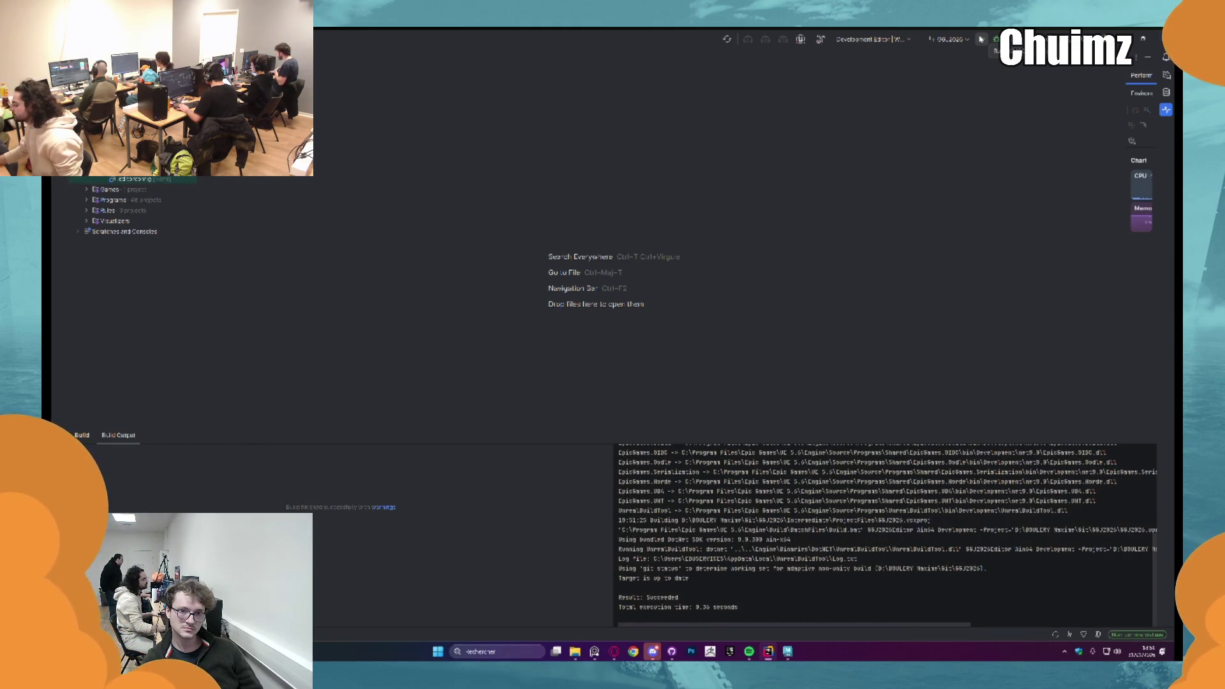
click(980, 39)
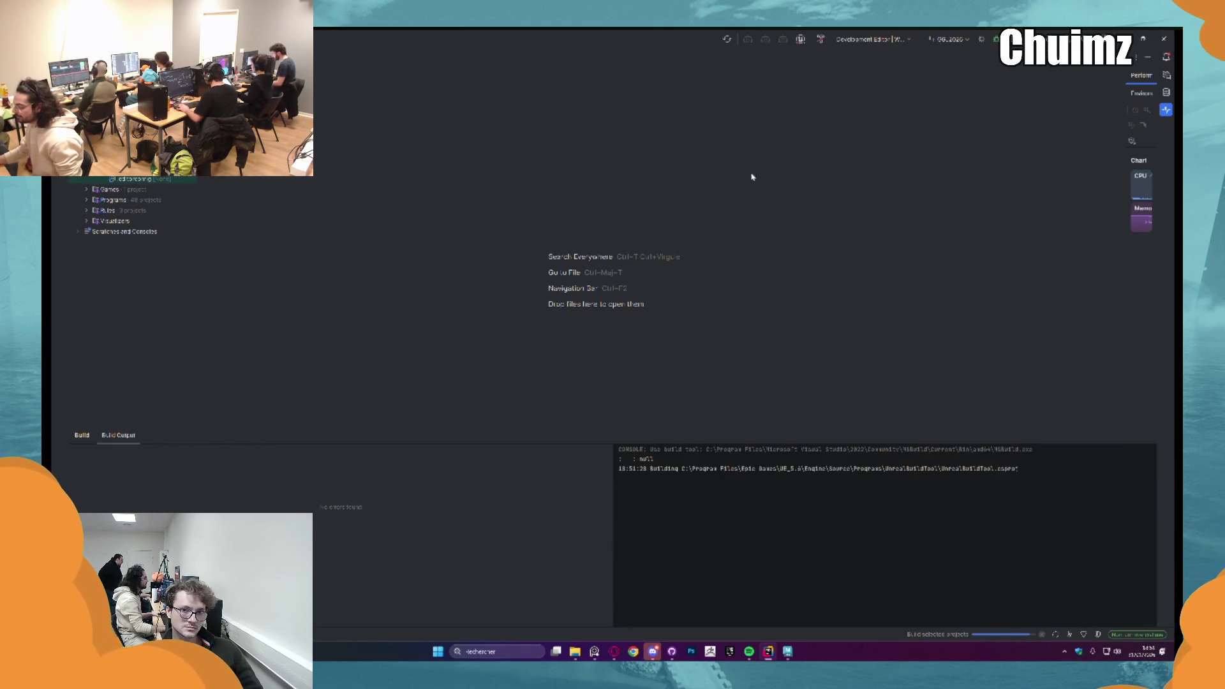
key(alt+Tab)
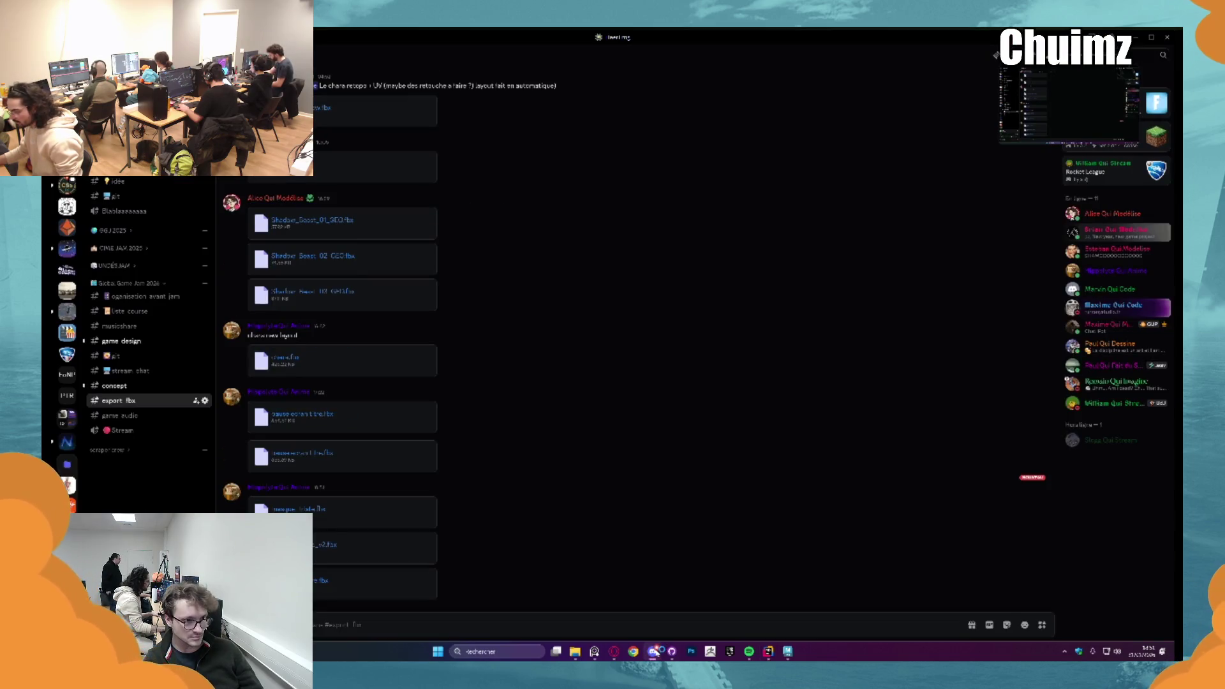
Step: Skim the concept channel, another server and the direct messages, then return to the Unreal editor
key(alt+Up)
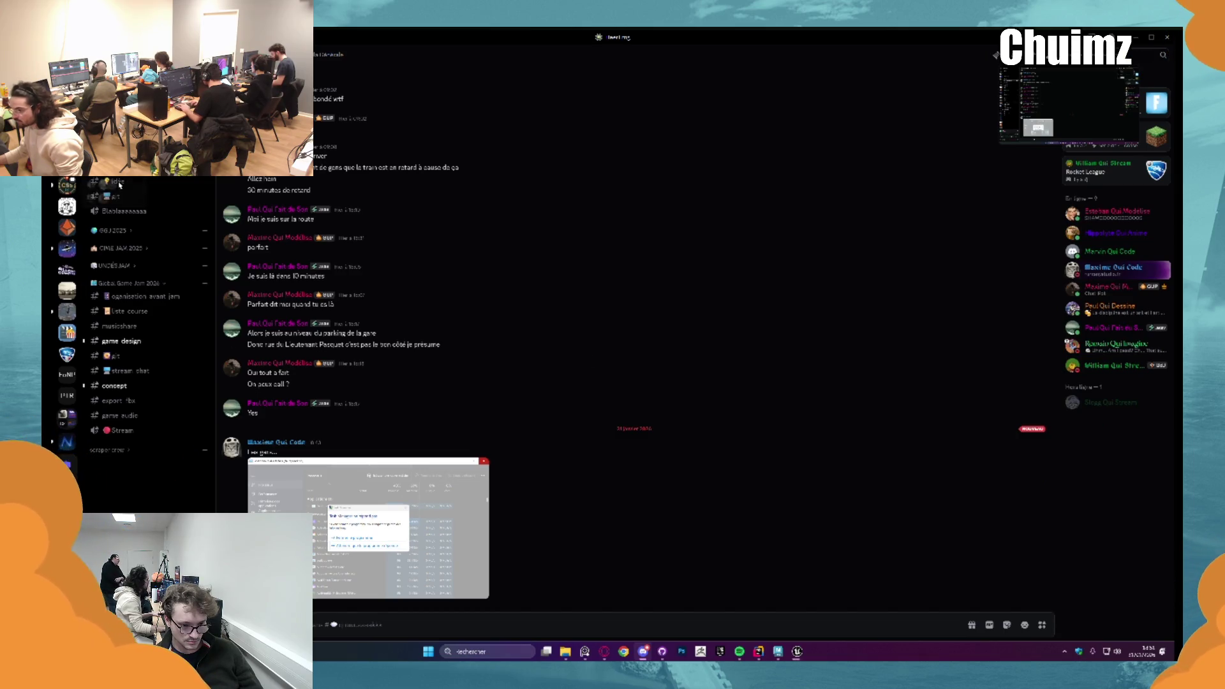
key(ctrl+alt+Down)
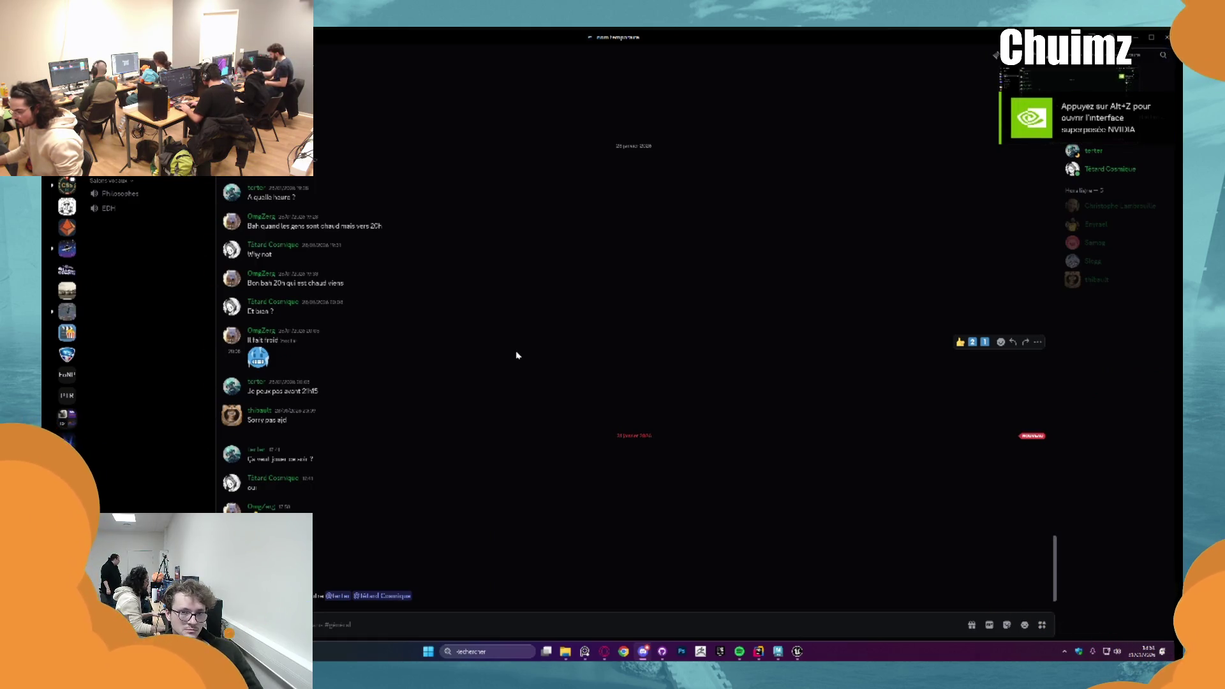
key(ctrl+alt+Up)
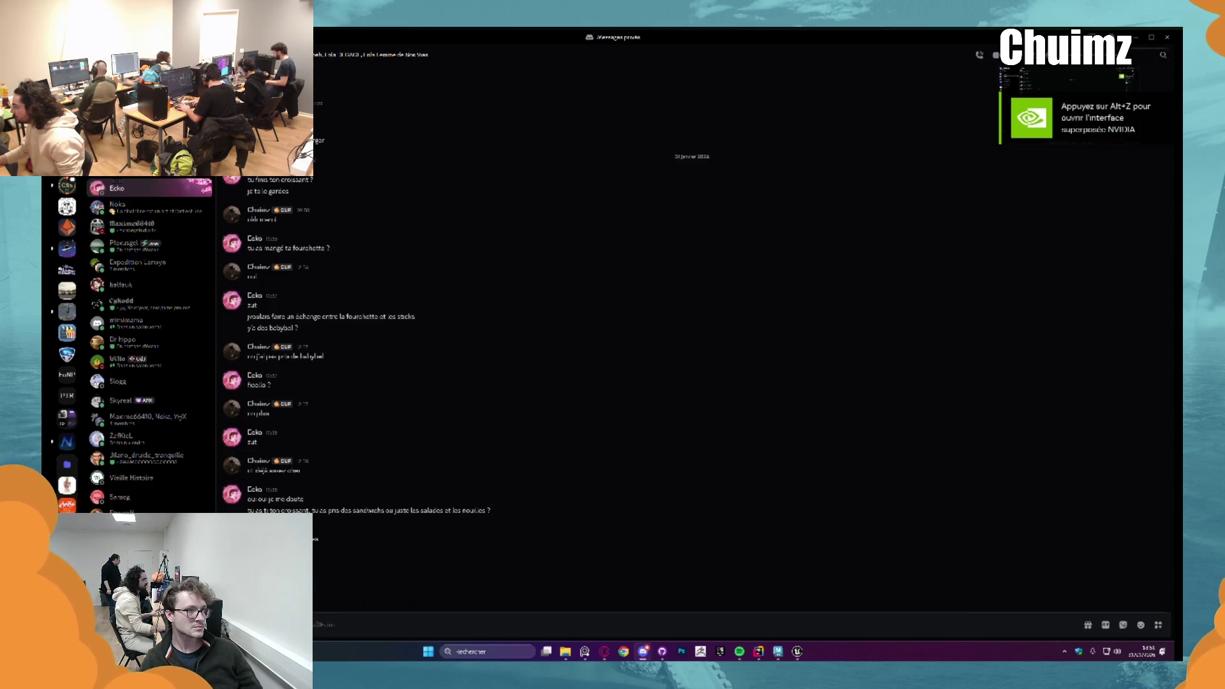
click(1133, 35)
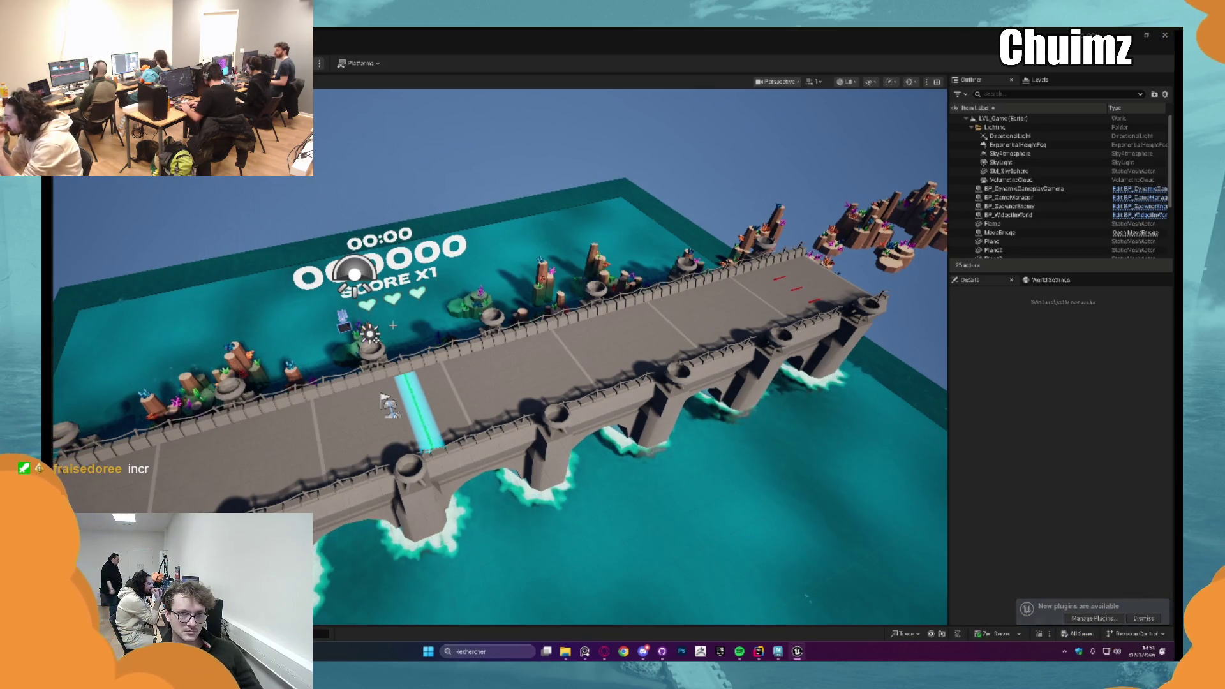
Step: Start a playtest of the bridge level and hit the first wave of orange, yellow and pink cubes with A/S/D
right_drag(574, 383, 669, 383)
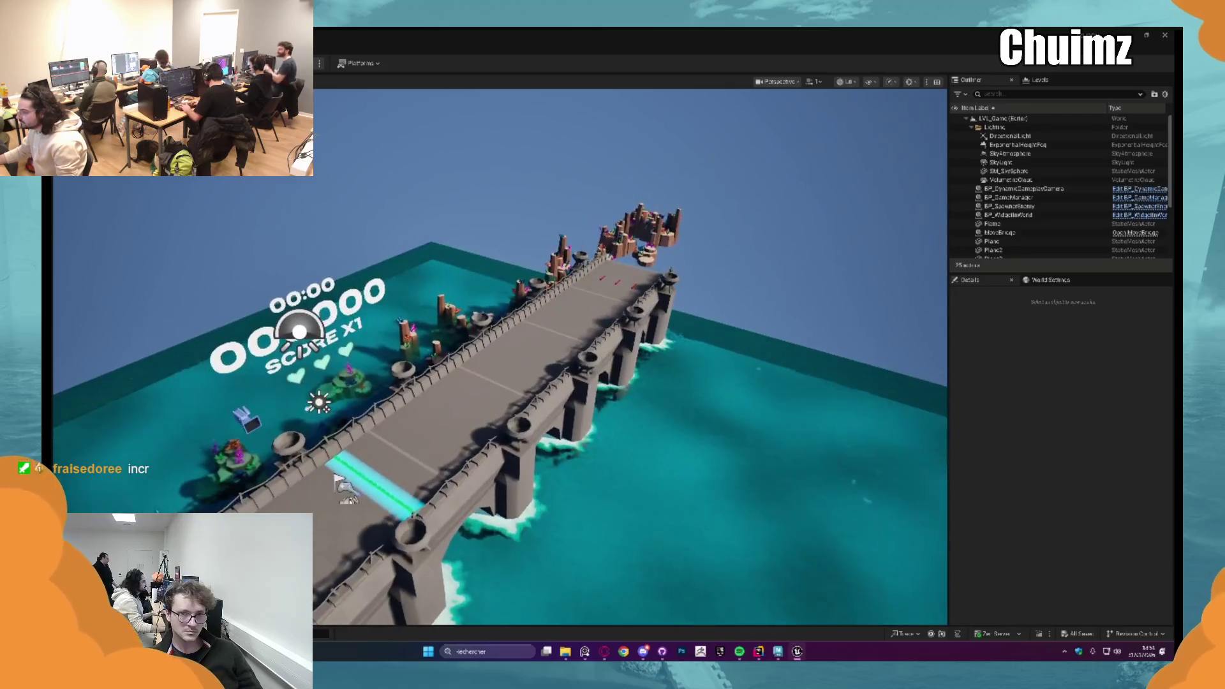
key(alt+p)
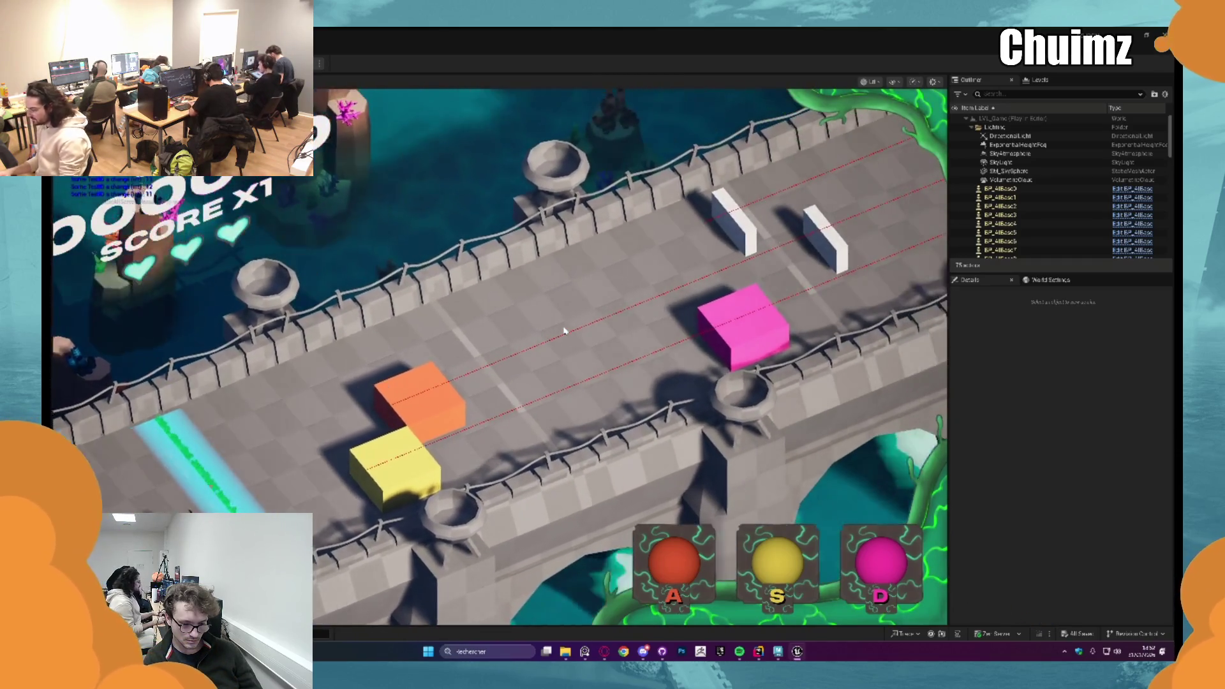
key(s)
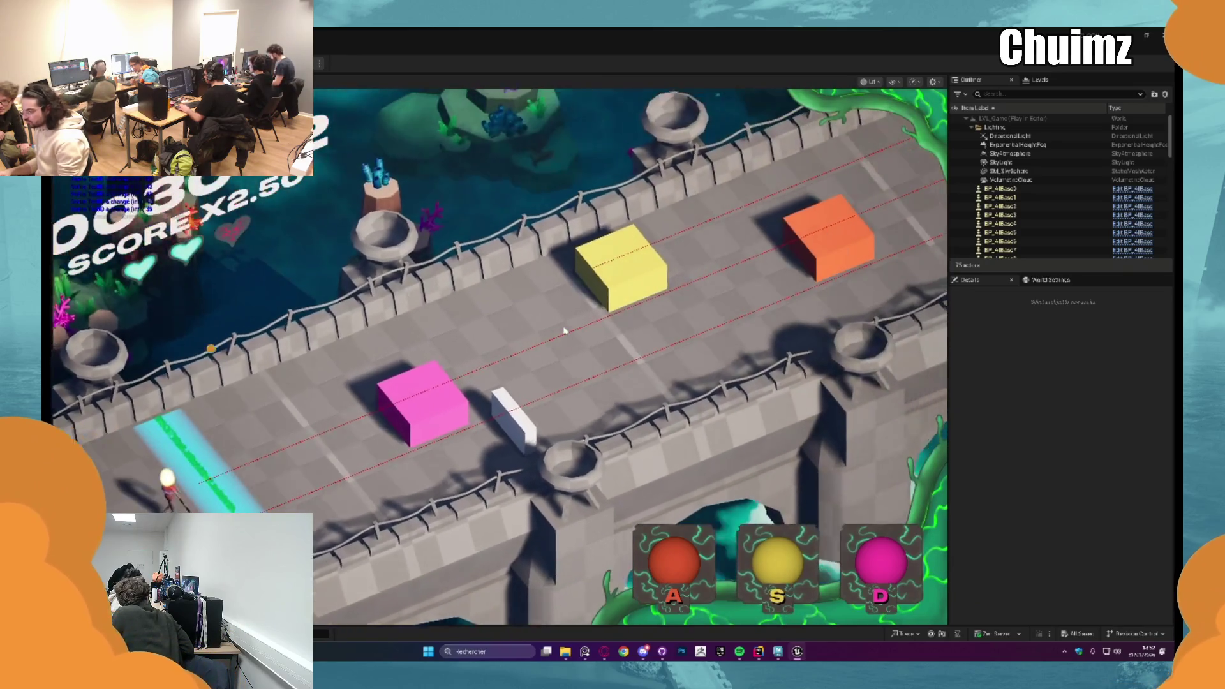
key(d)
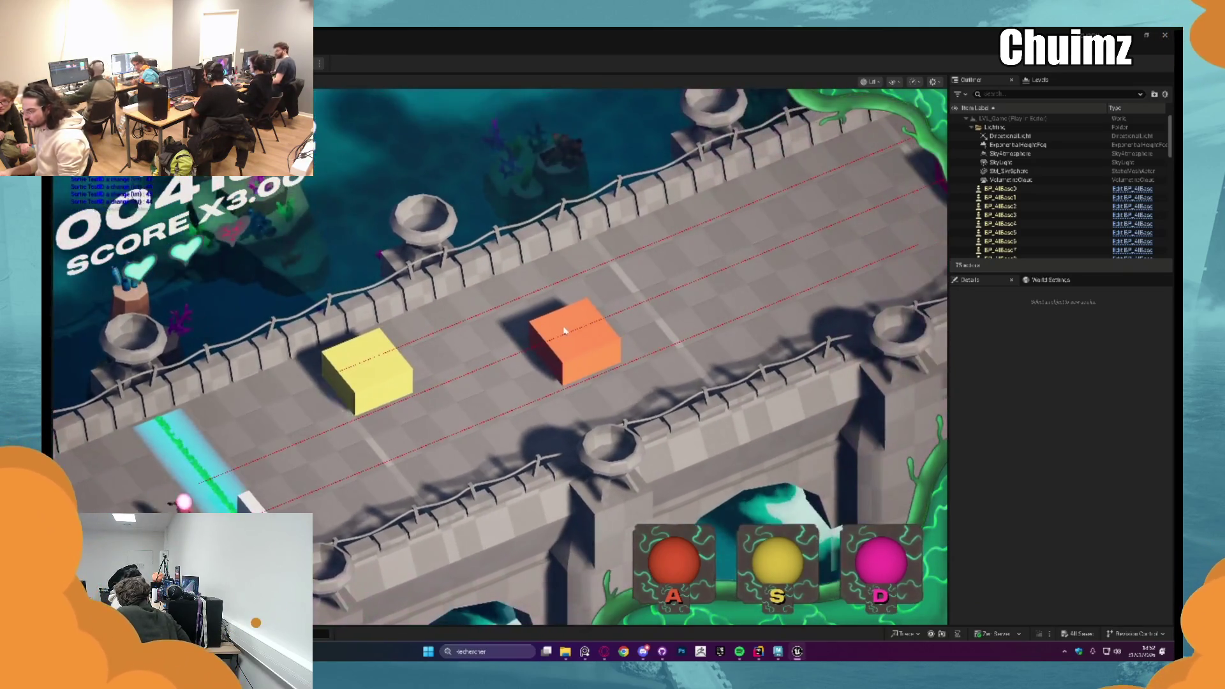
key(s)
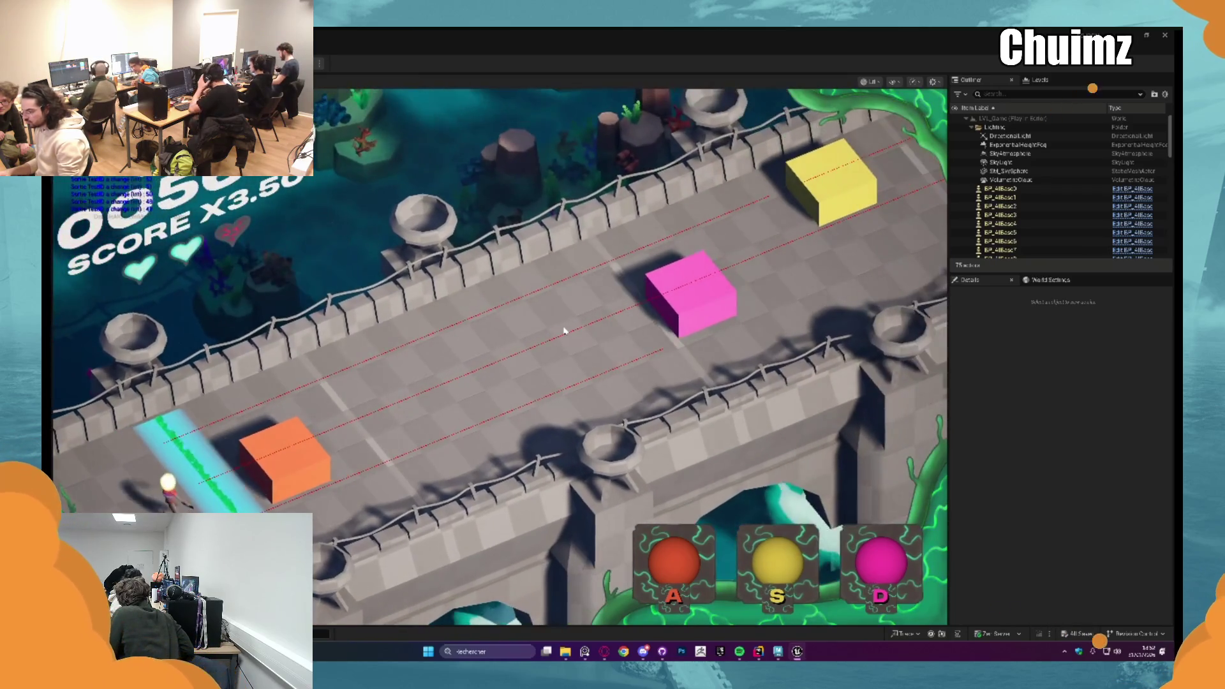
key(a)
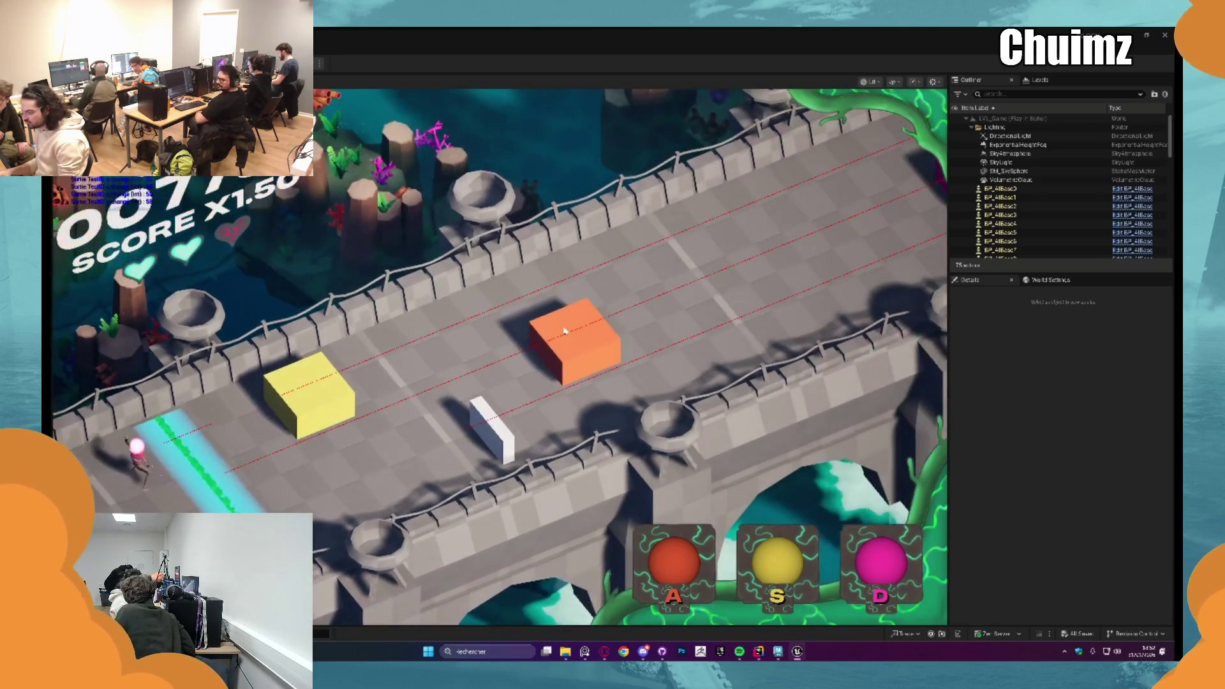
key(s)
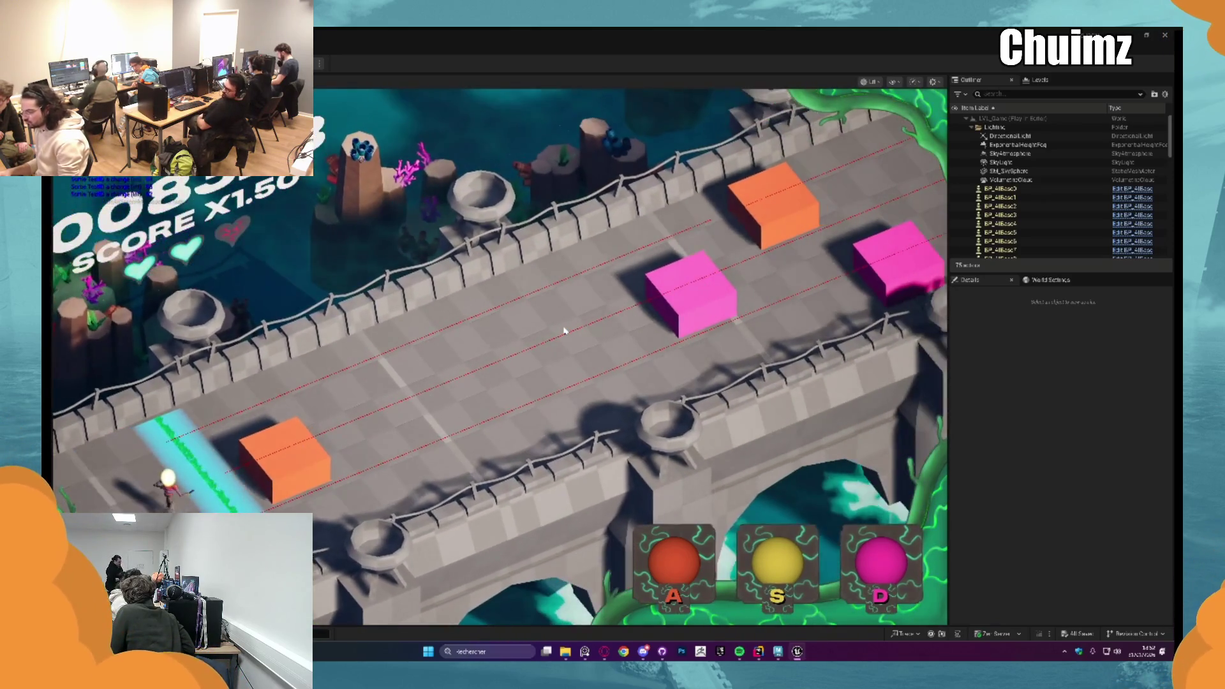
key(a)
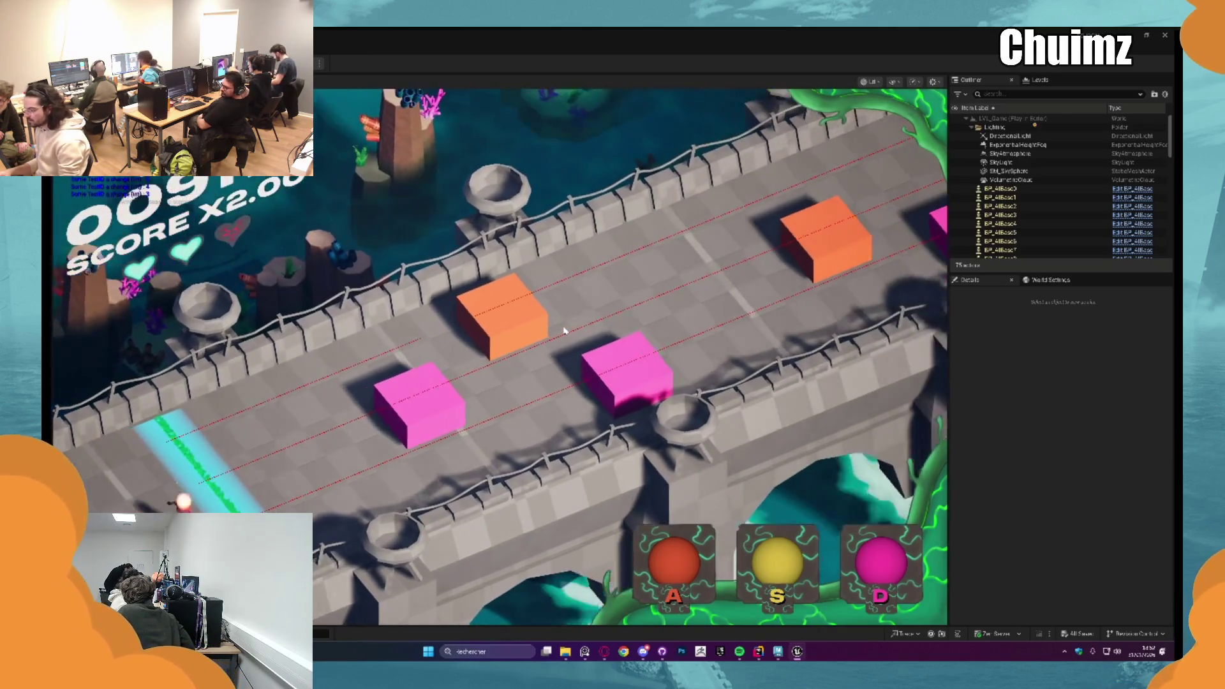
key(d)
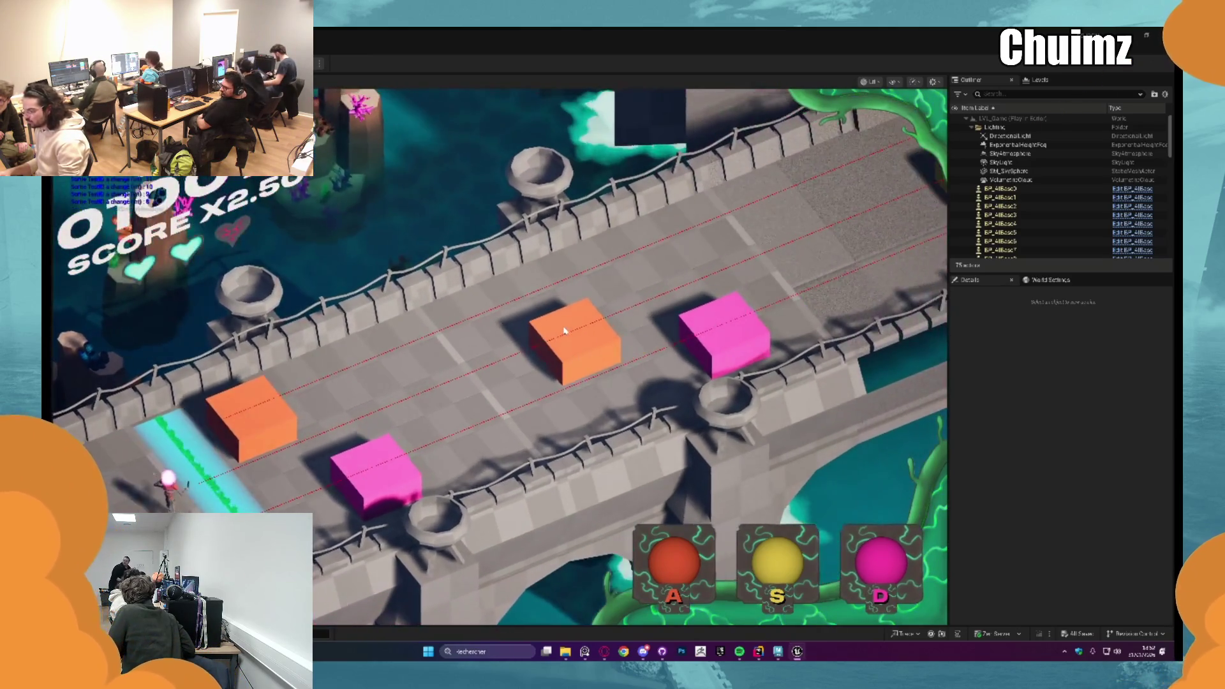
key(a)
key(d)
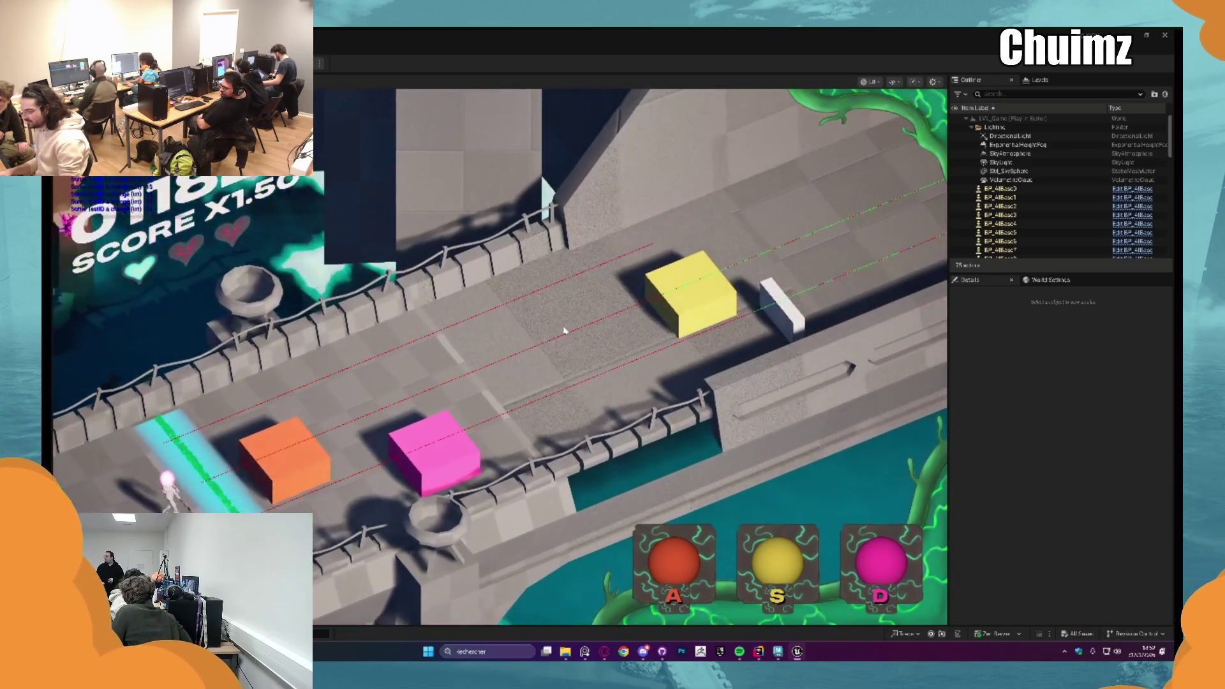
key(a)
key(d)
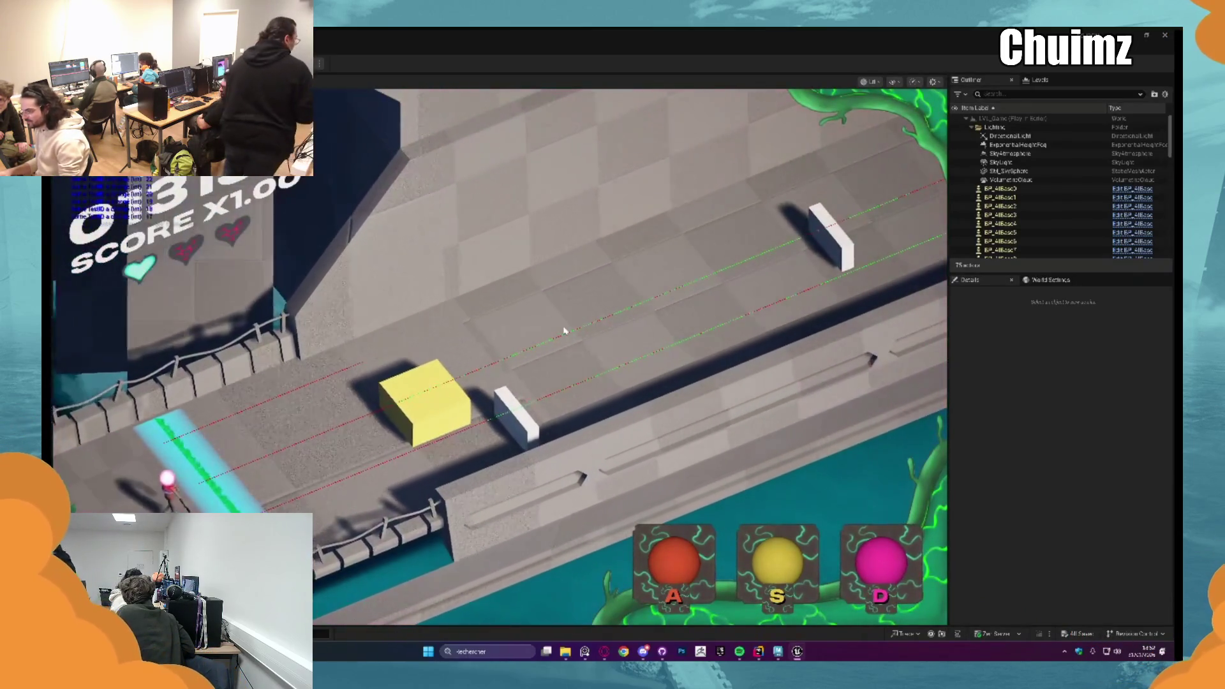
key(s)
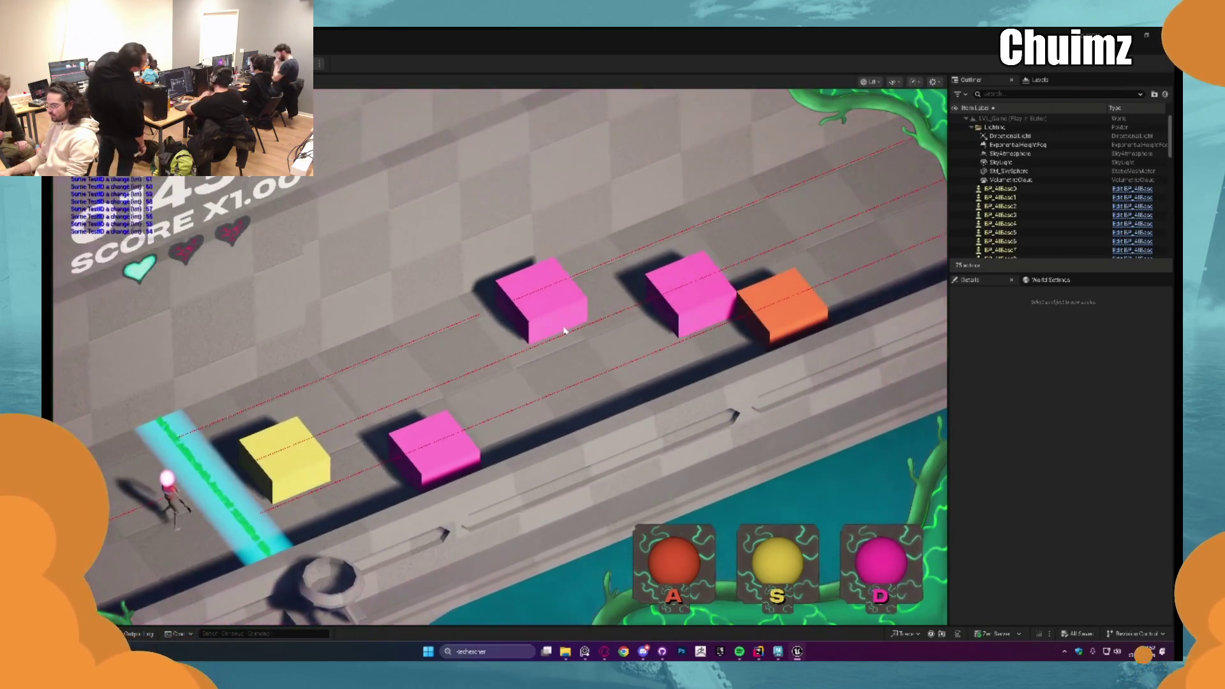
Step: Keep clearing blocks past 200 points until the hearts run out, then stop the playtest
key(s)
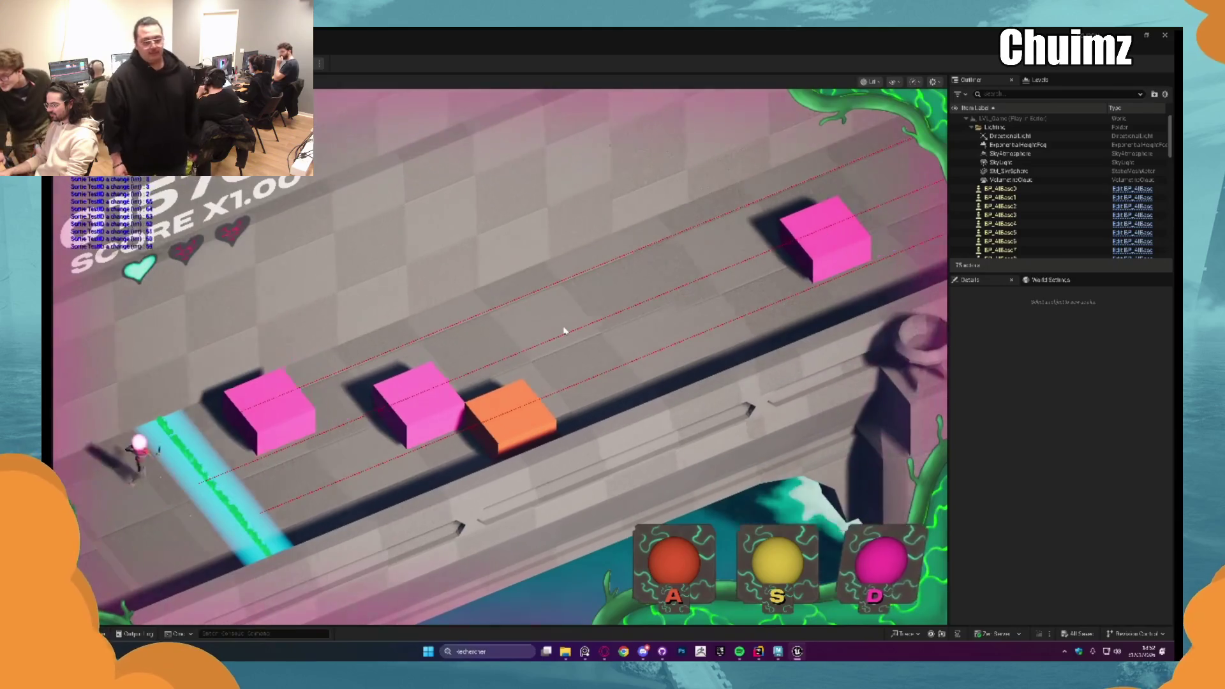
key(d)
key(d)
key(a)
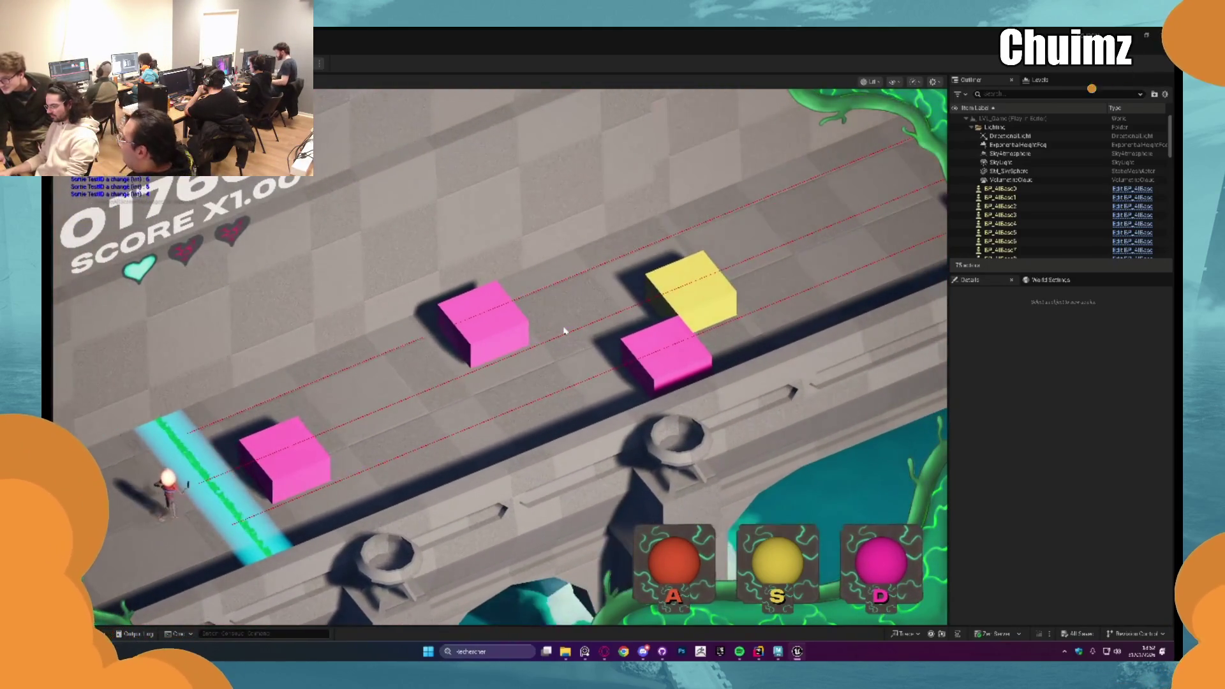
key(d)
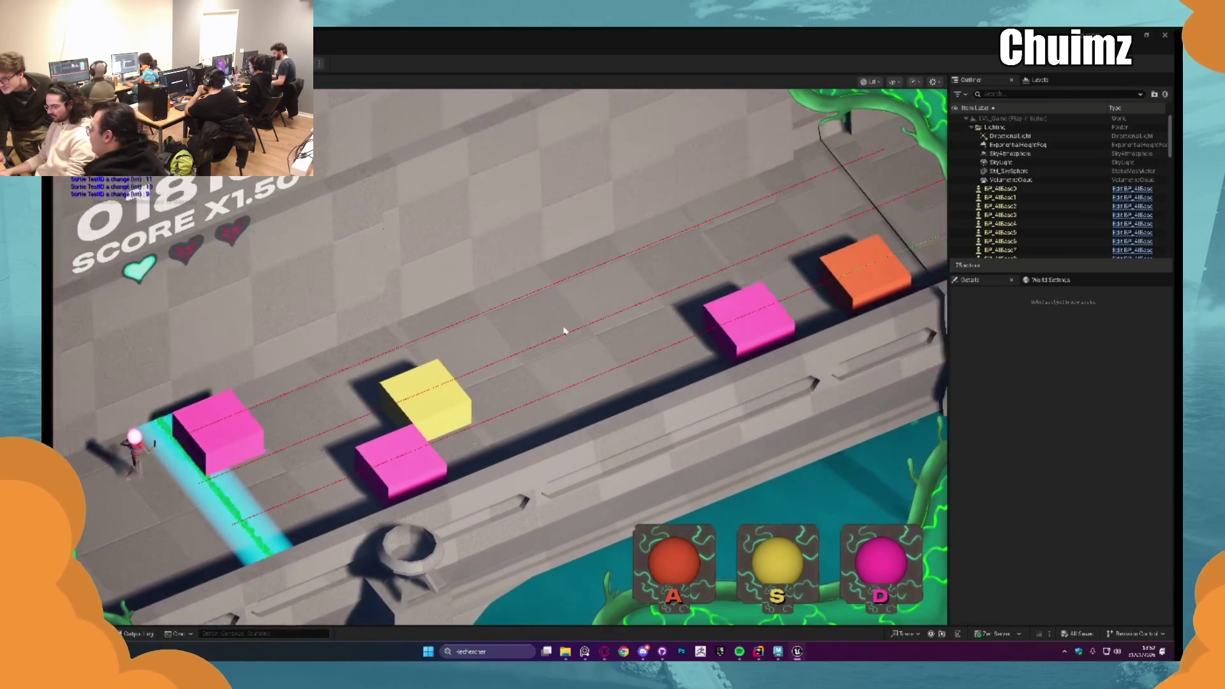
key(d)
key(d)
key(s)
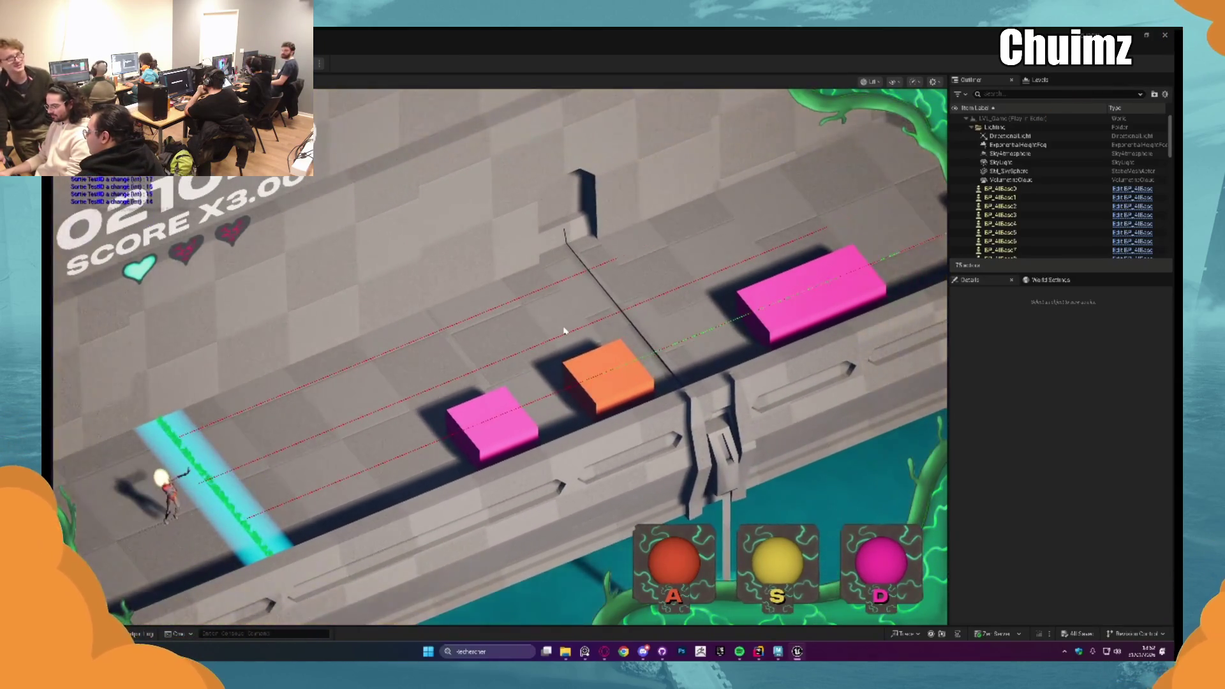
key(d)
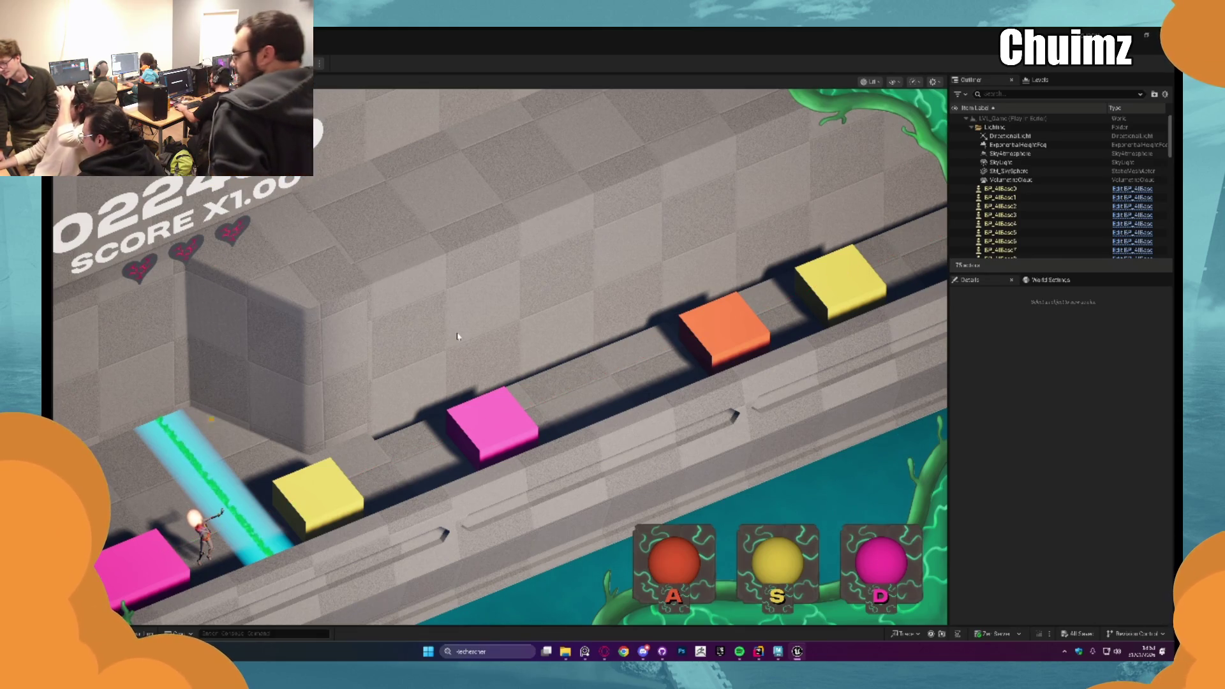
key(Escape)
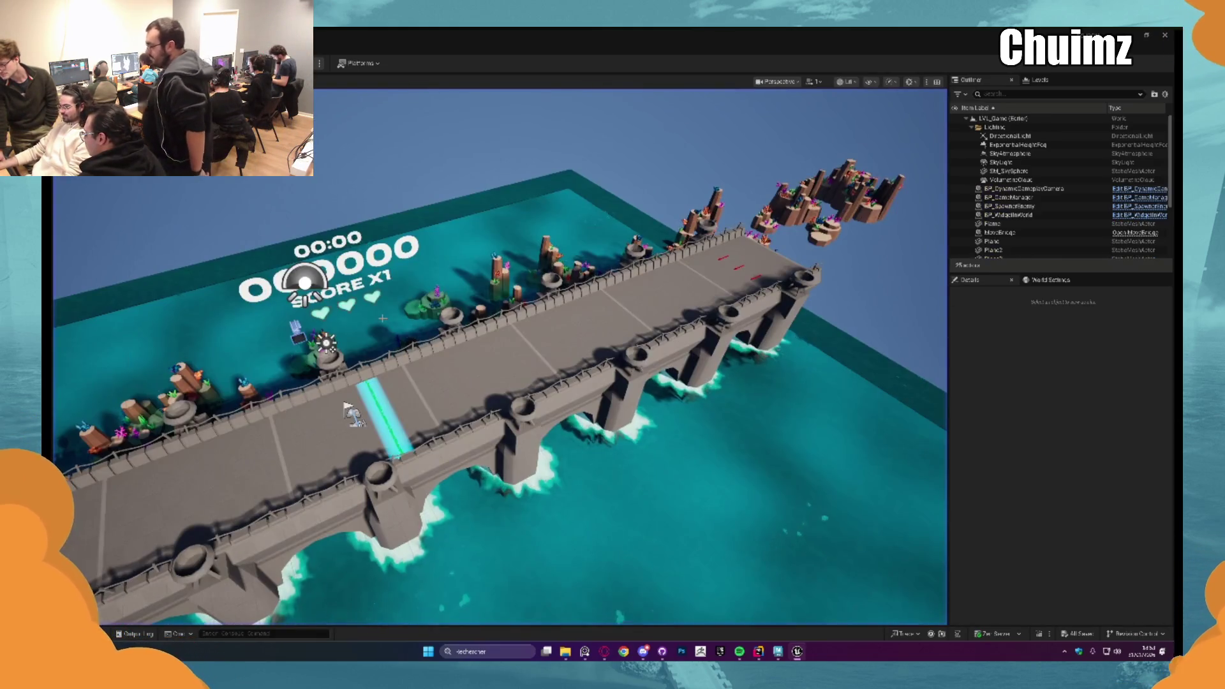
scroll(497, 384, down, 3)
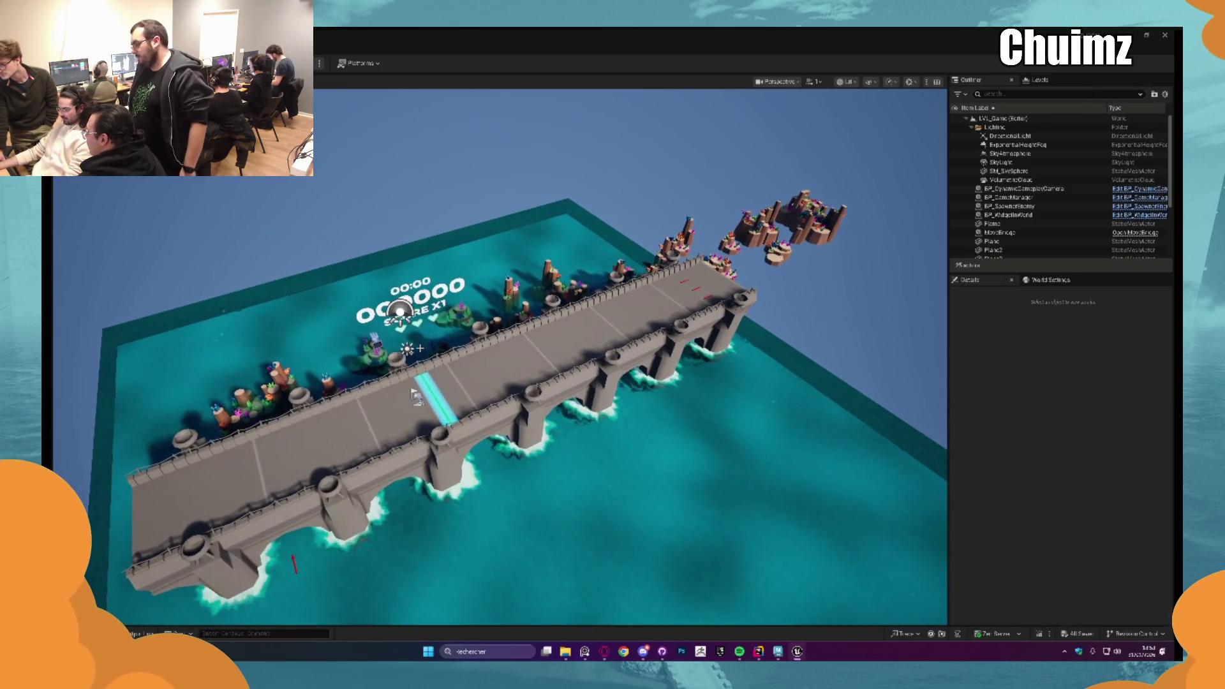
scroll(498, 382, up, 3)
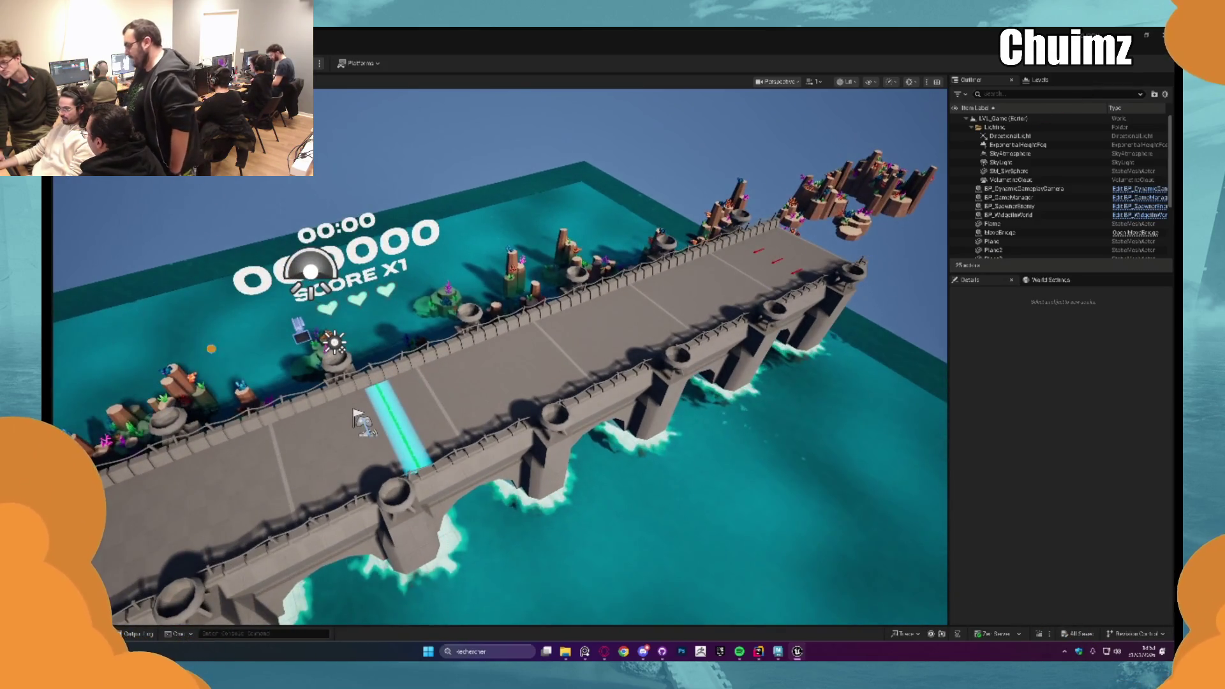
Step: Launch a new bridge playtest and hit the incoming orange, yellow and pink blocks at the hit line
key(alt+p)
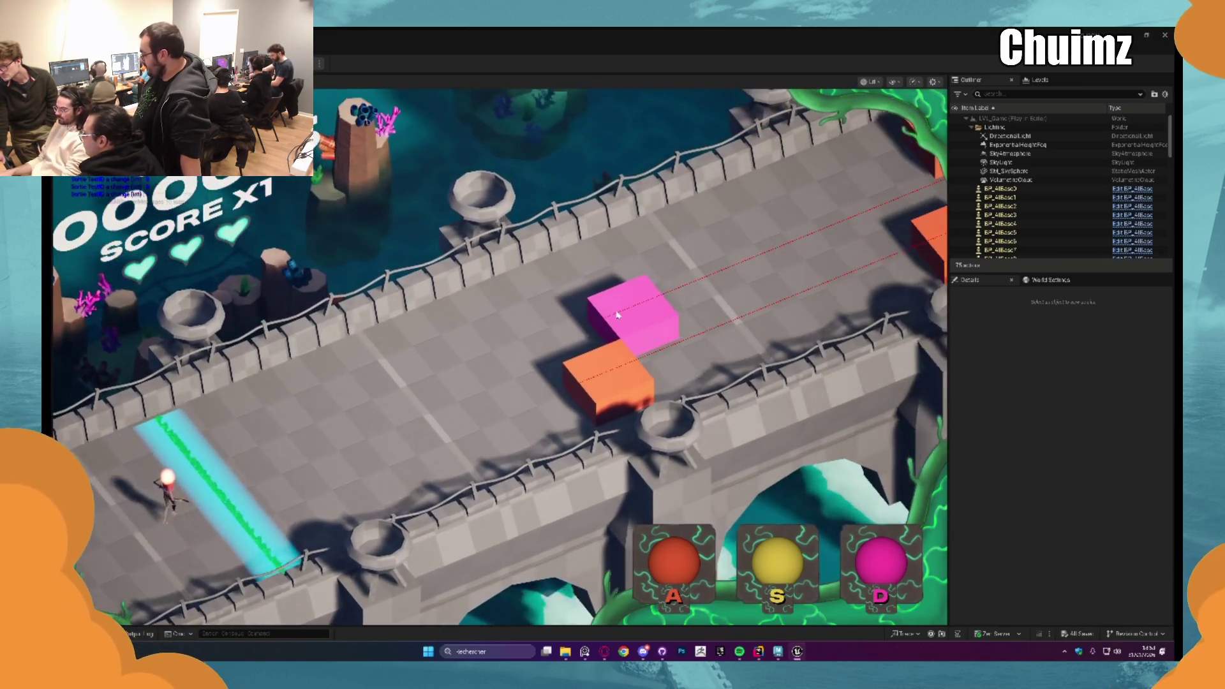
key(a)
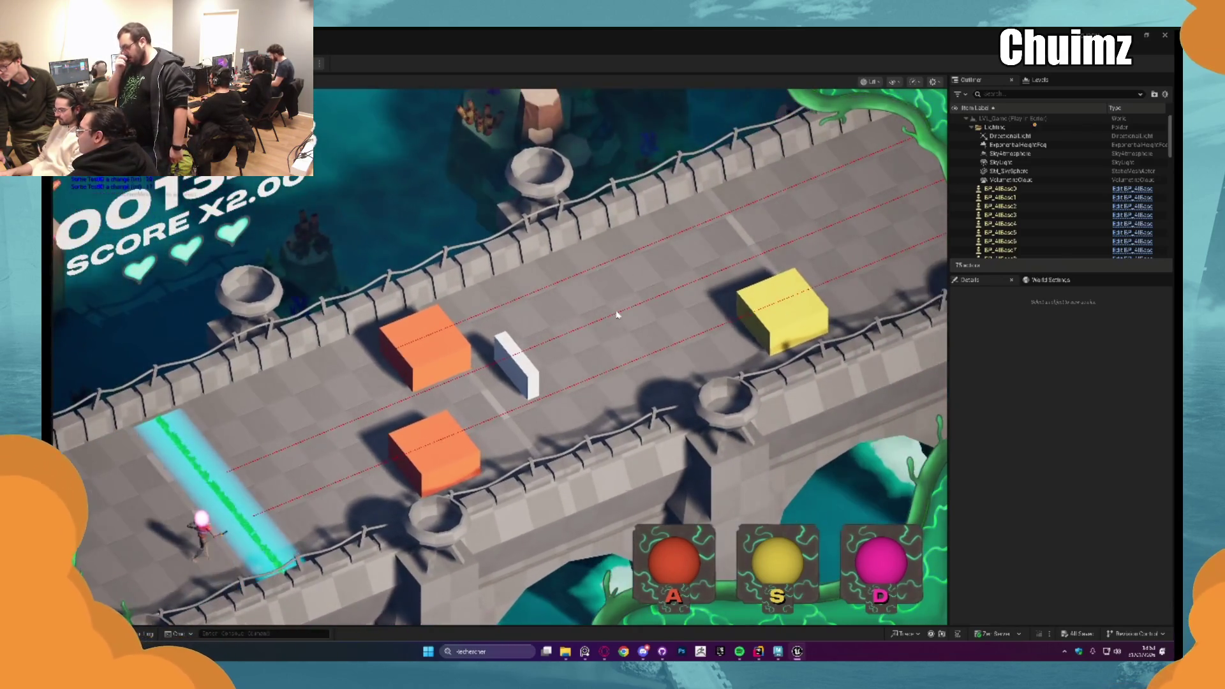
key(a)
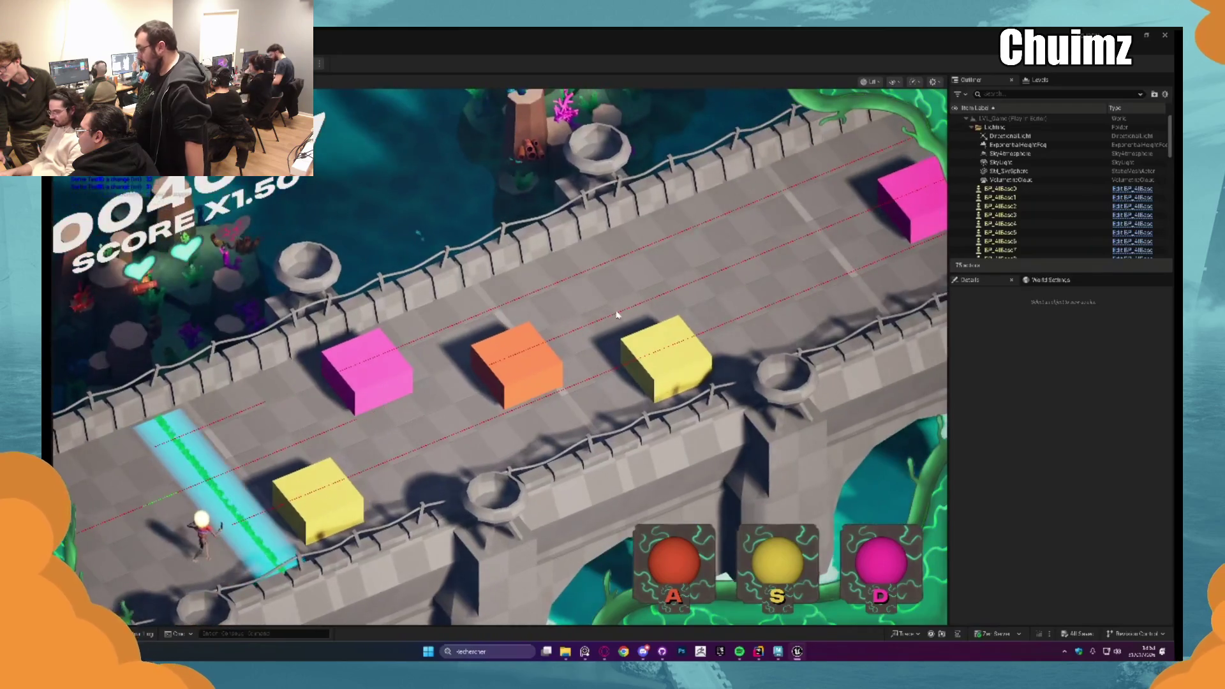
key(s)
key(d)
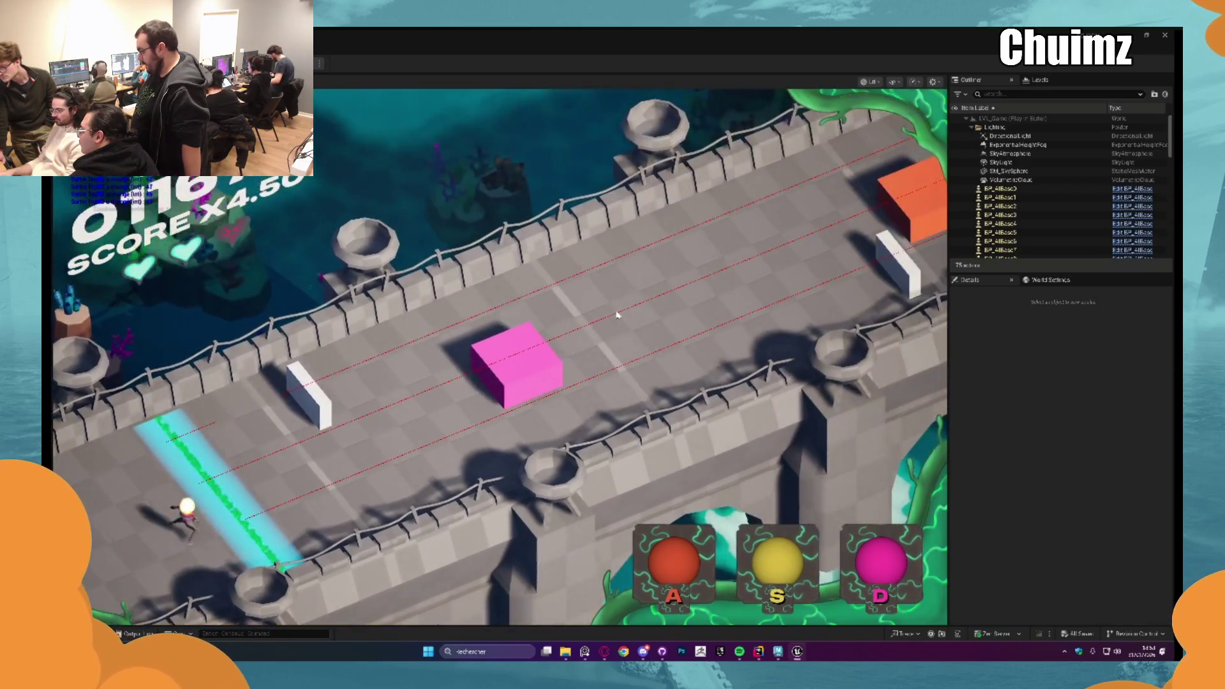
key(d)
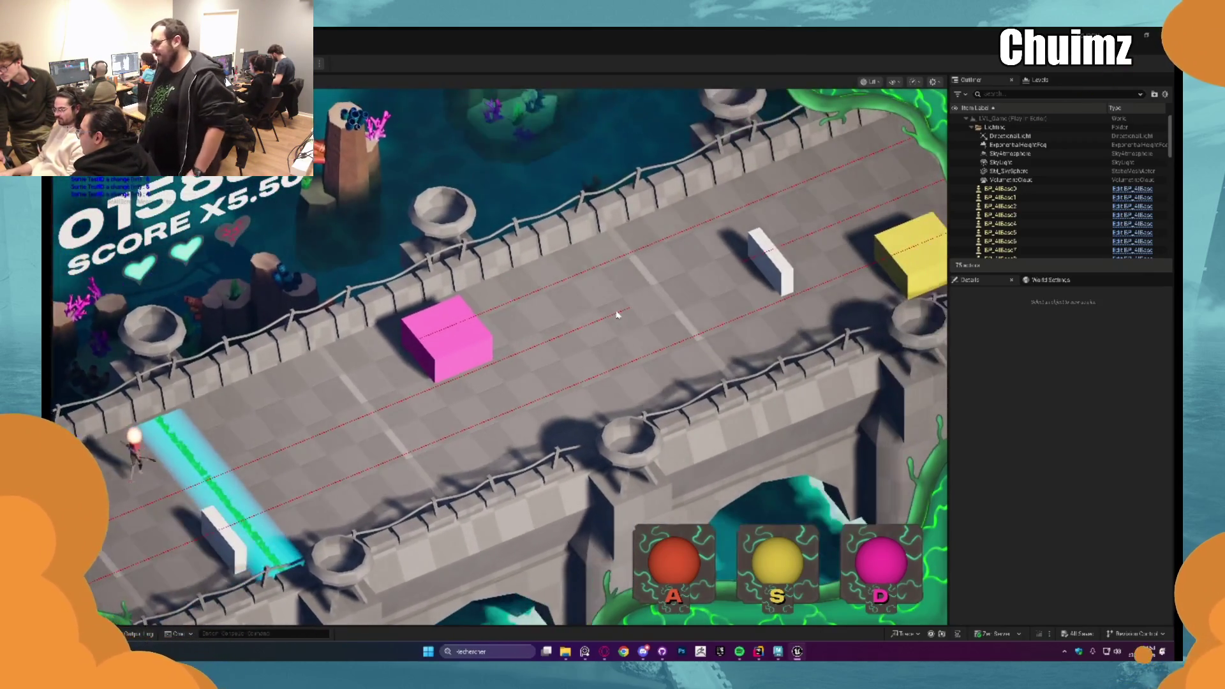
key(d)
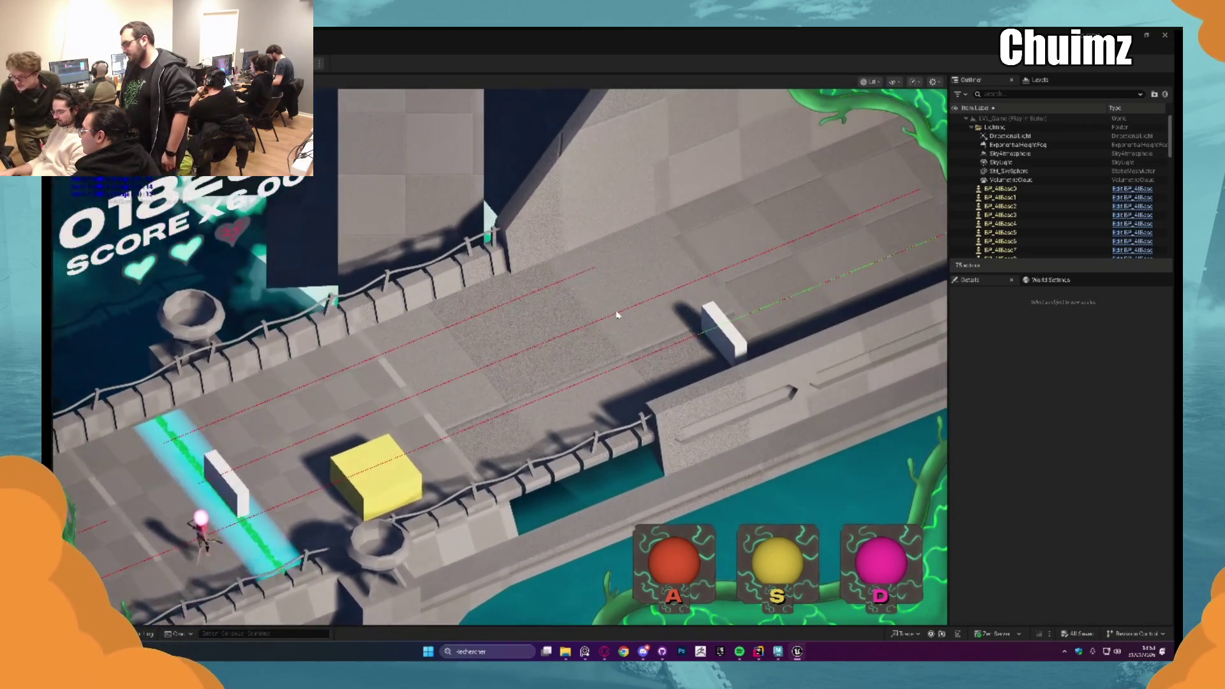
key(s)
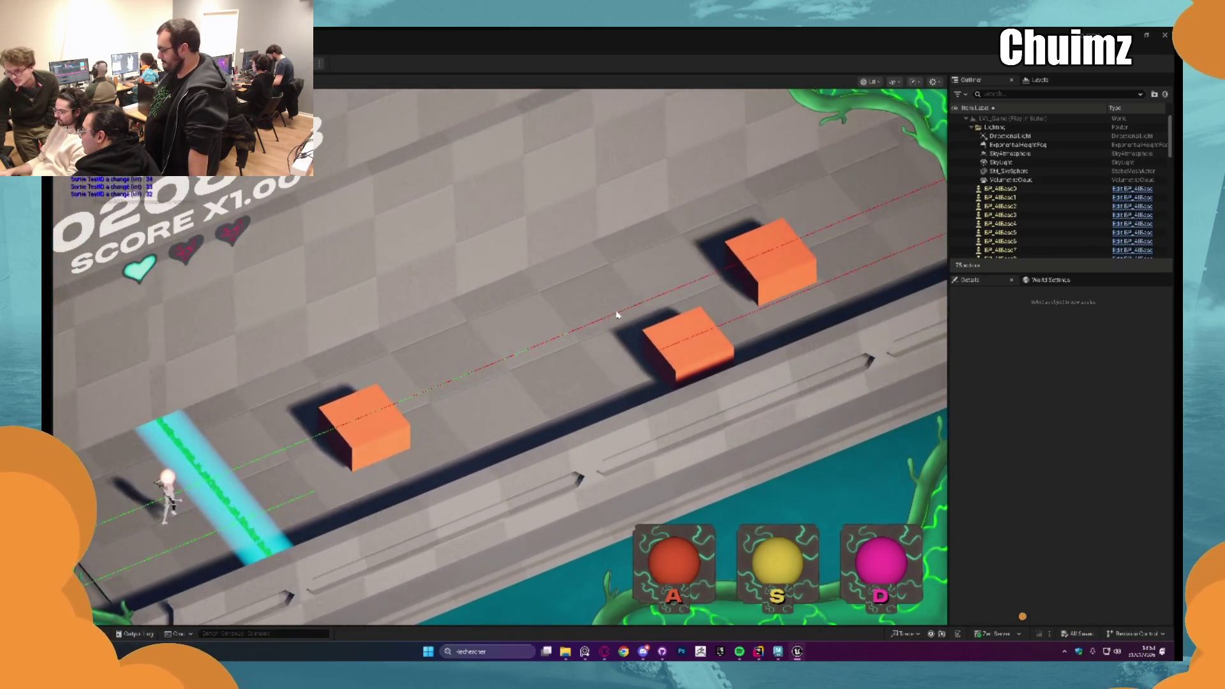
key(a)
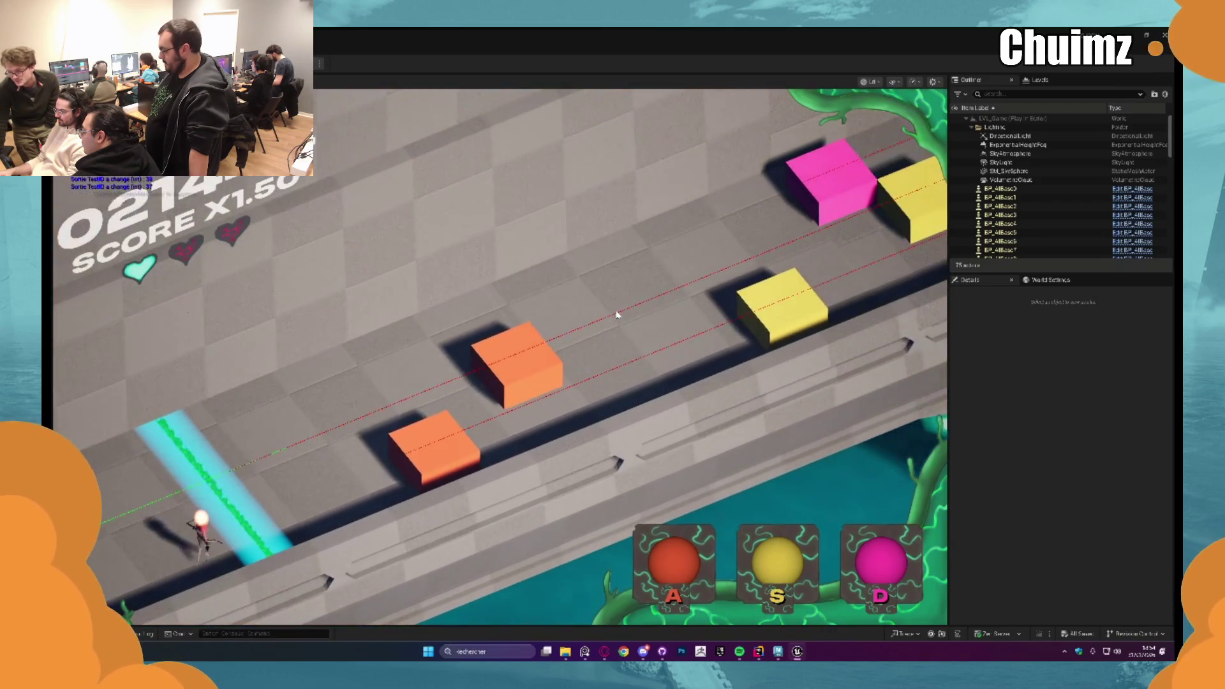
key(a)
key(a)
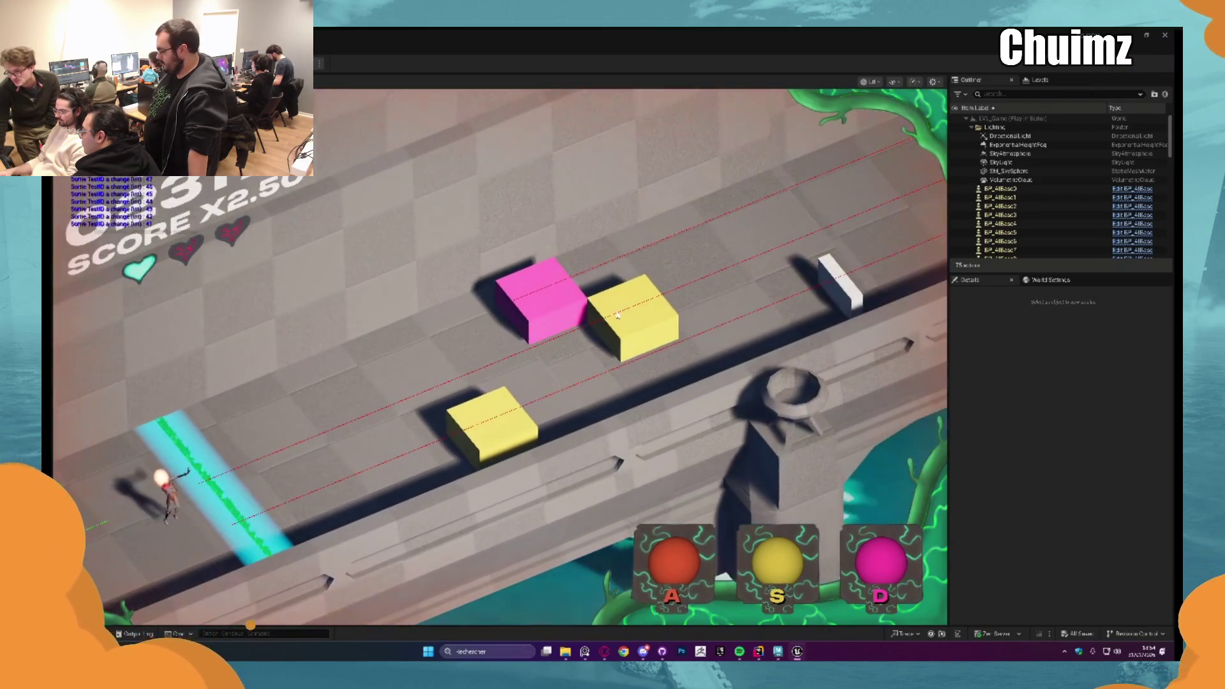
Step: Continue hitting blocks up to 385 points, then stop and restart the playtest with full hearts
key(s)
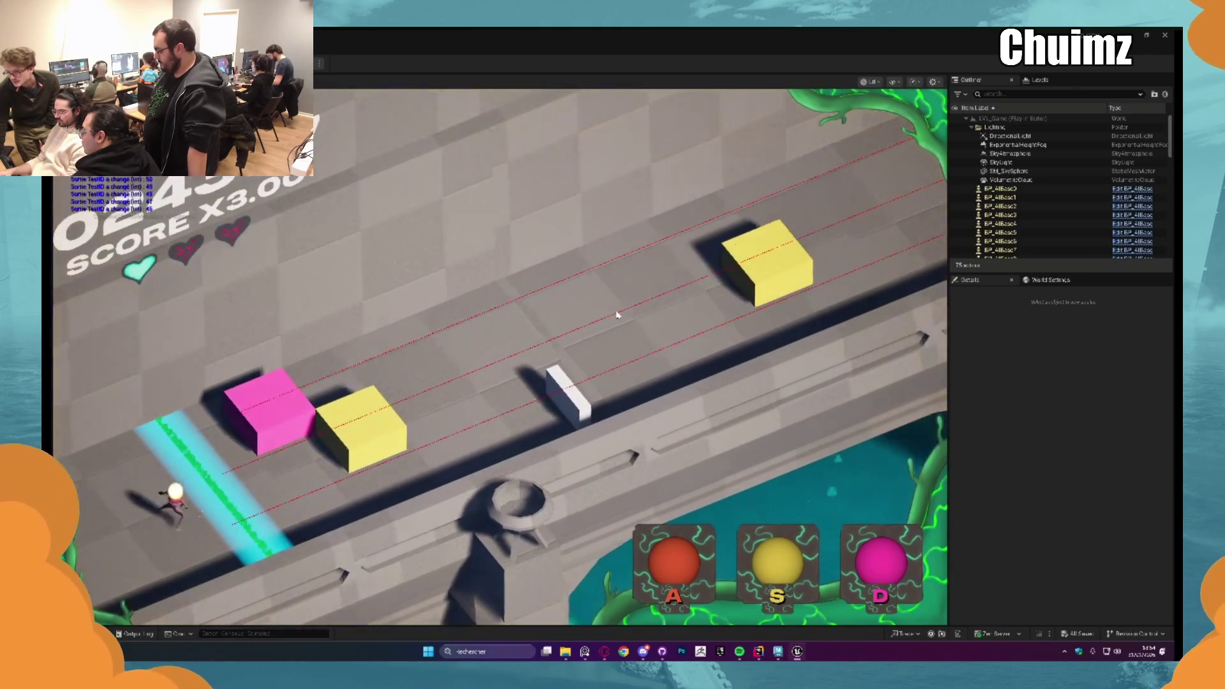
key(d)
key(s)
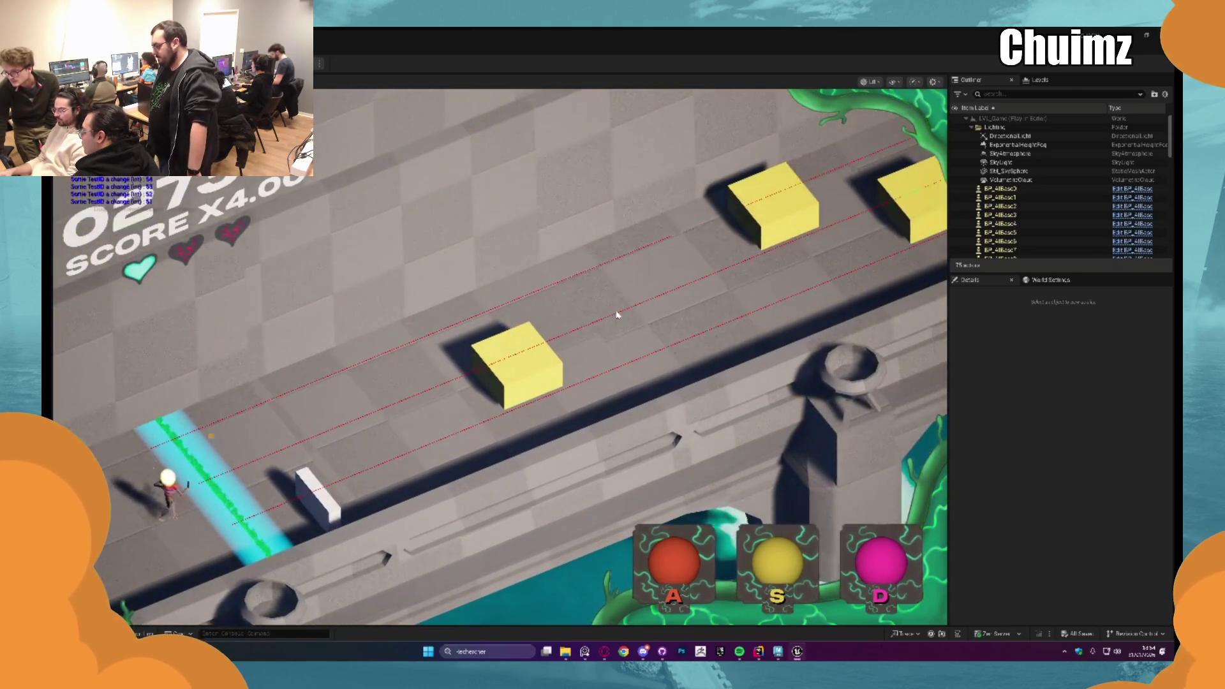
key(s)
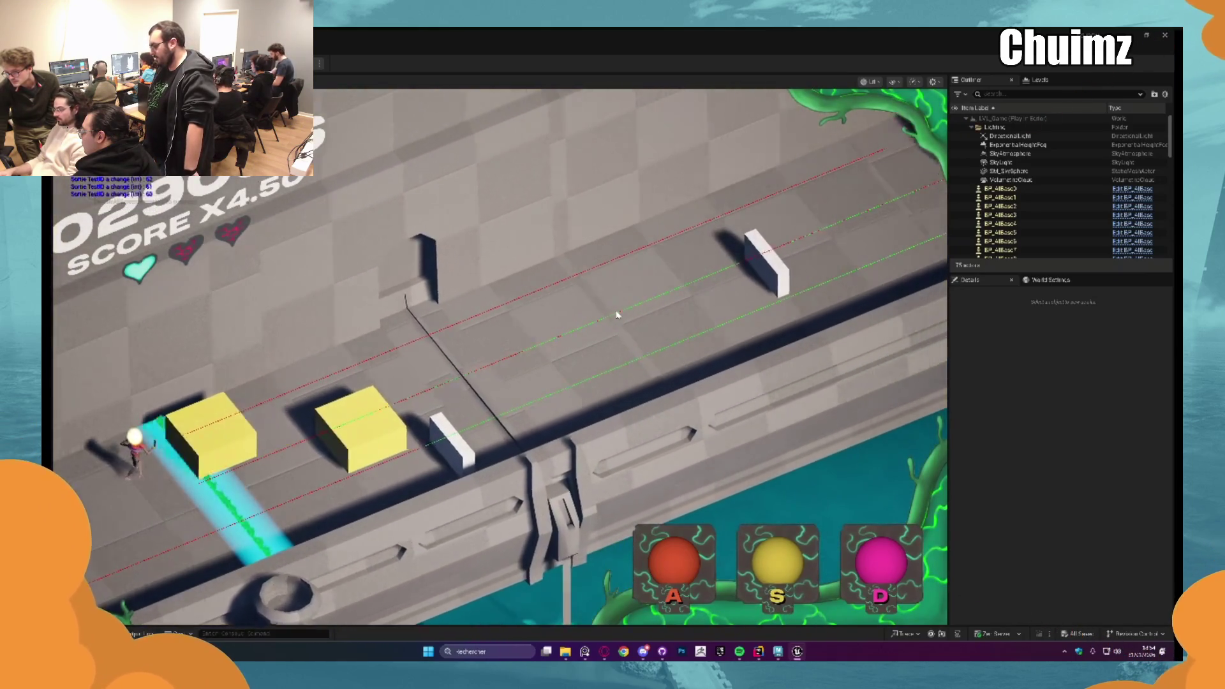
key(s)
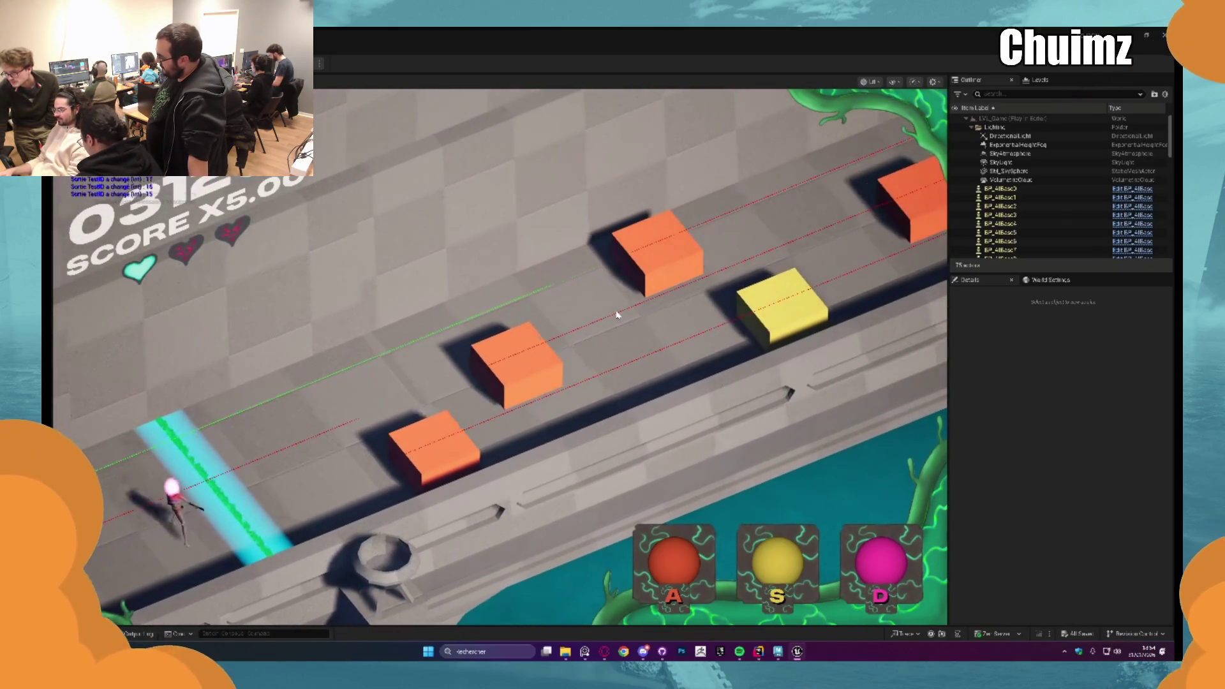
key(a)
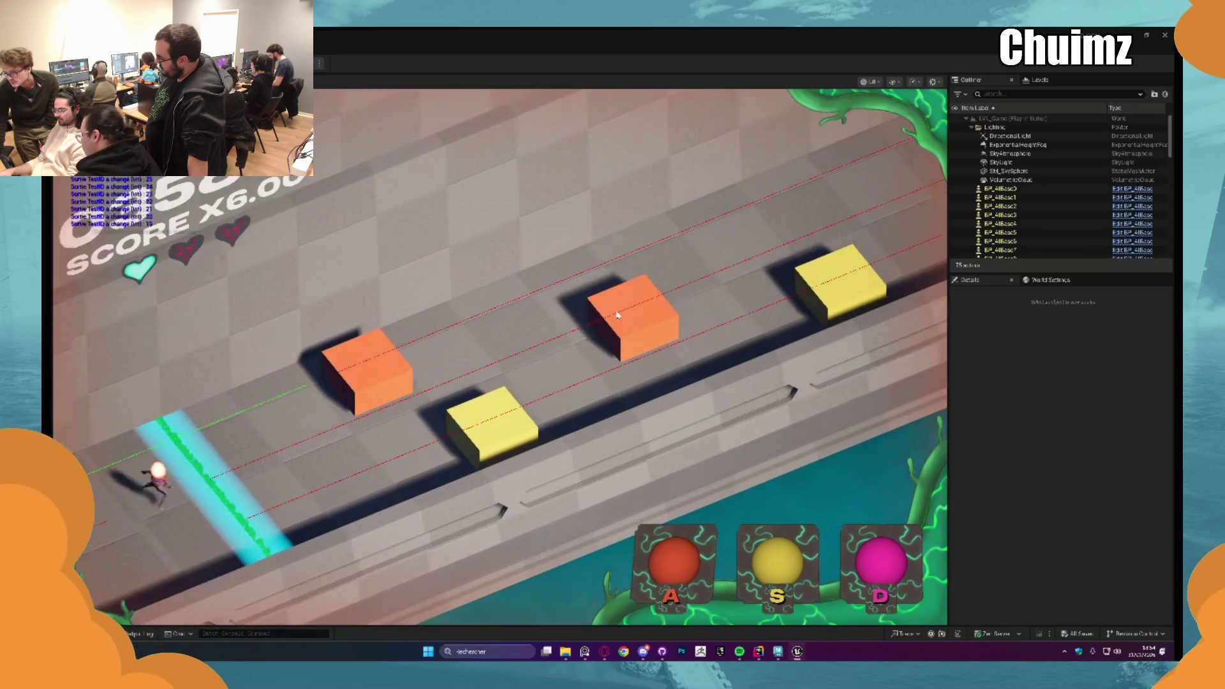
key(a)
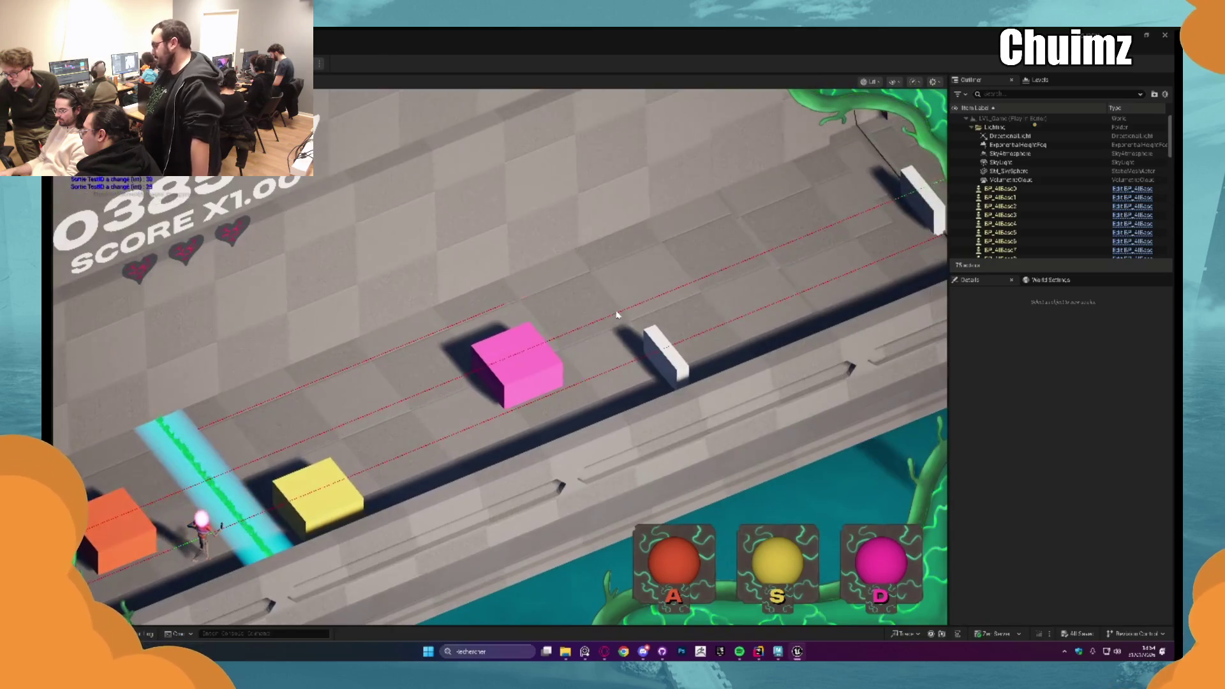
key(Escape)
key(alt+p)
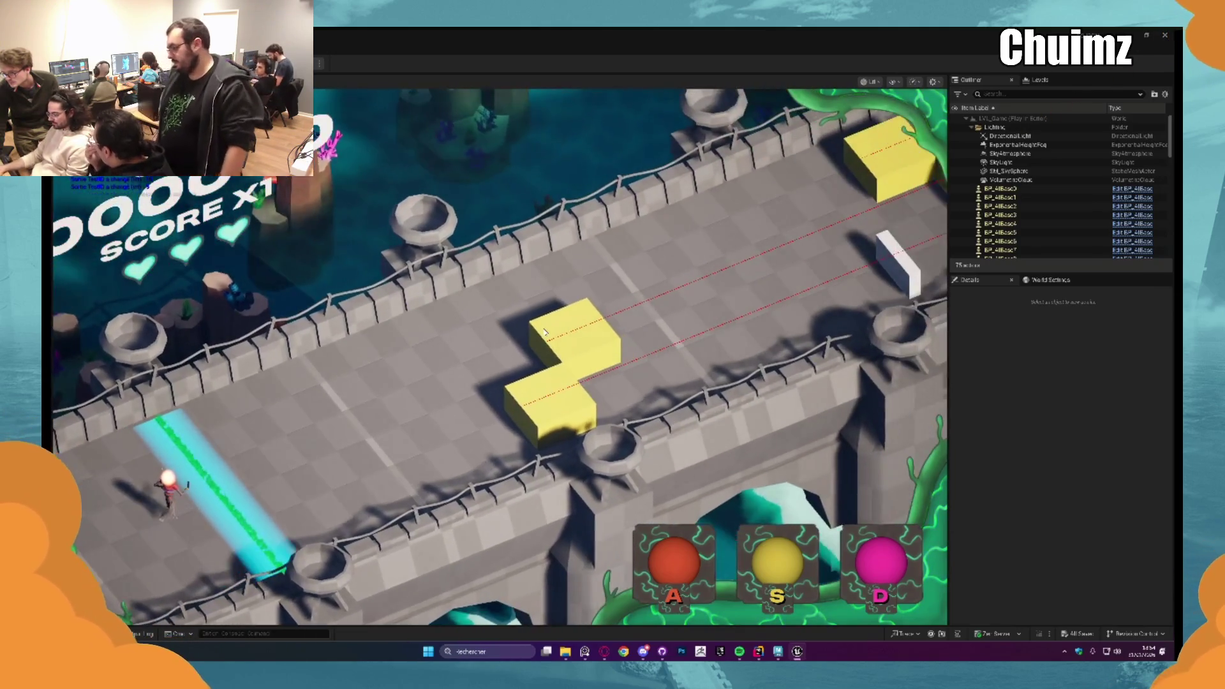
Step: Make the running game viewport immersive so it fills the whole editor window (F11)
key(F11)
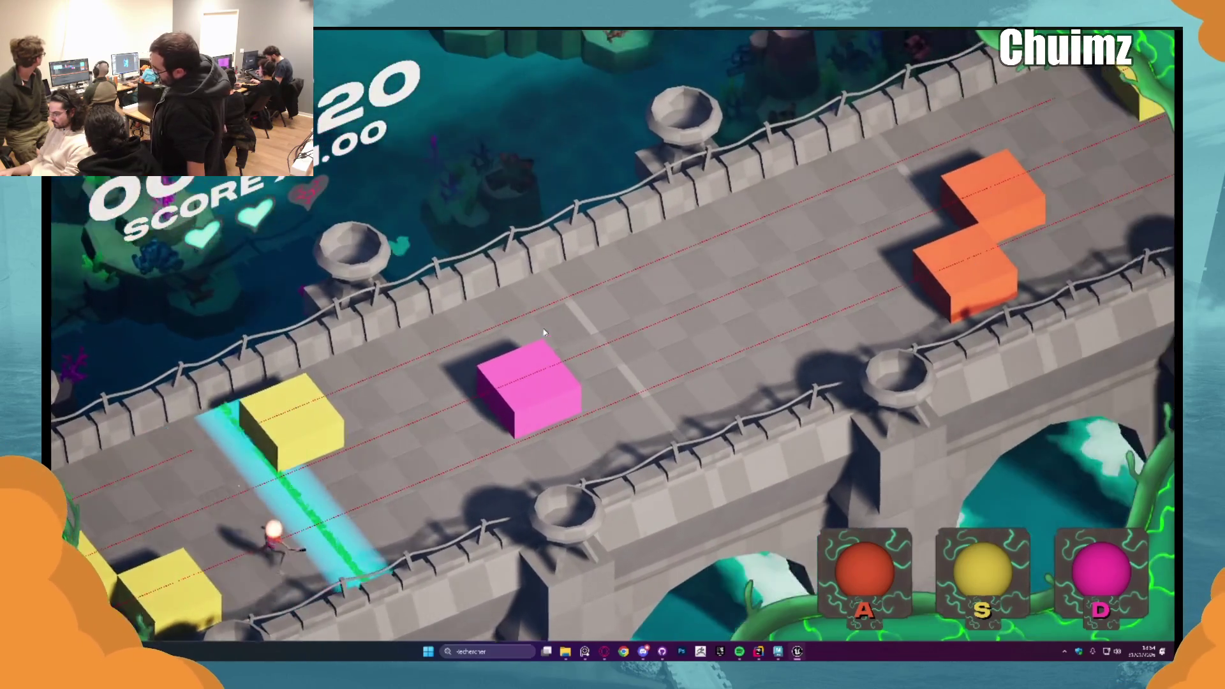
Step: Hit the opening run of coloured cubes as each reaches the beam on the bridge track
key(s)
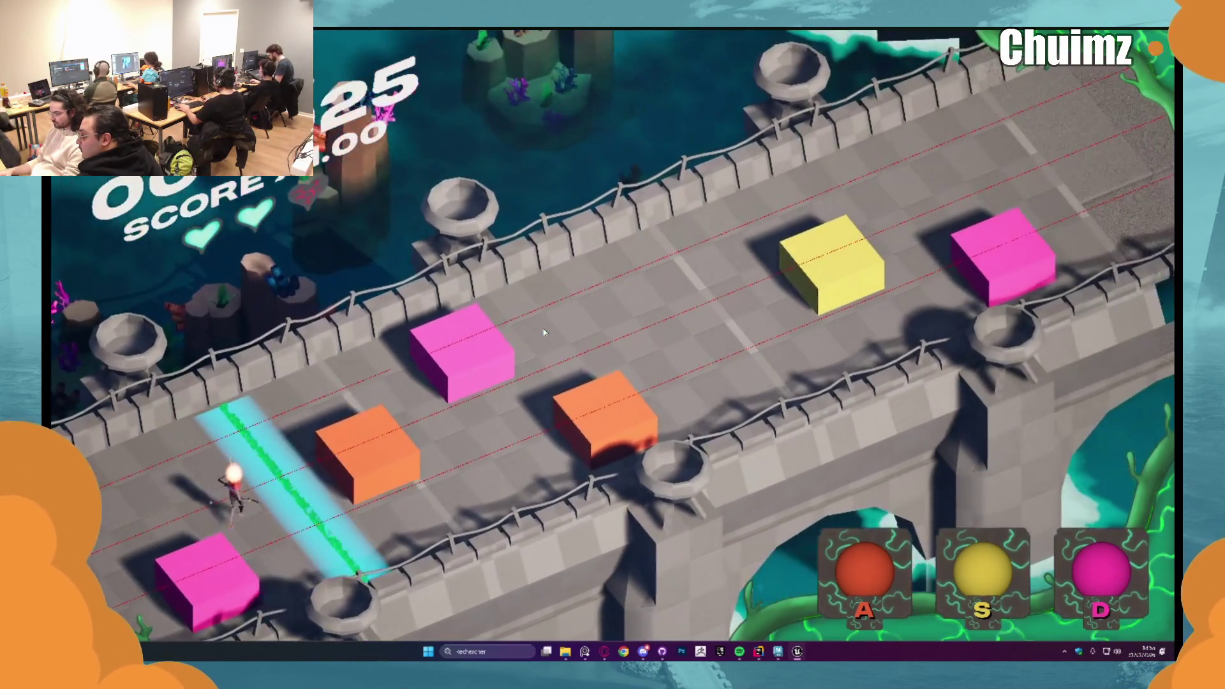
key(a)
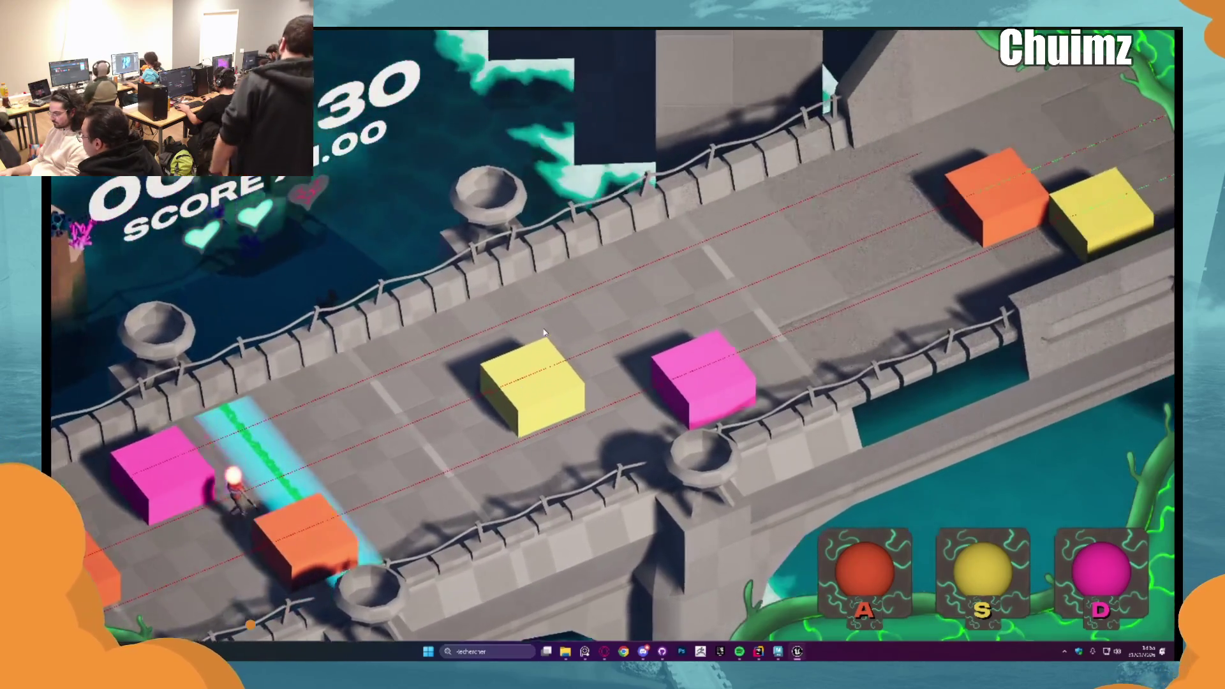
key(a)
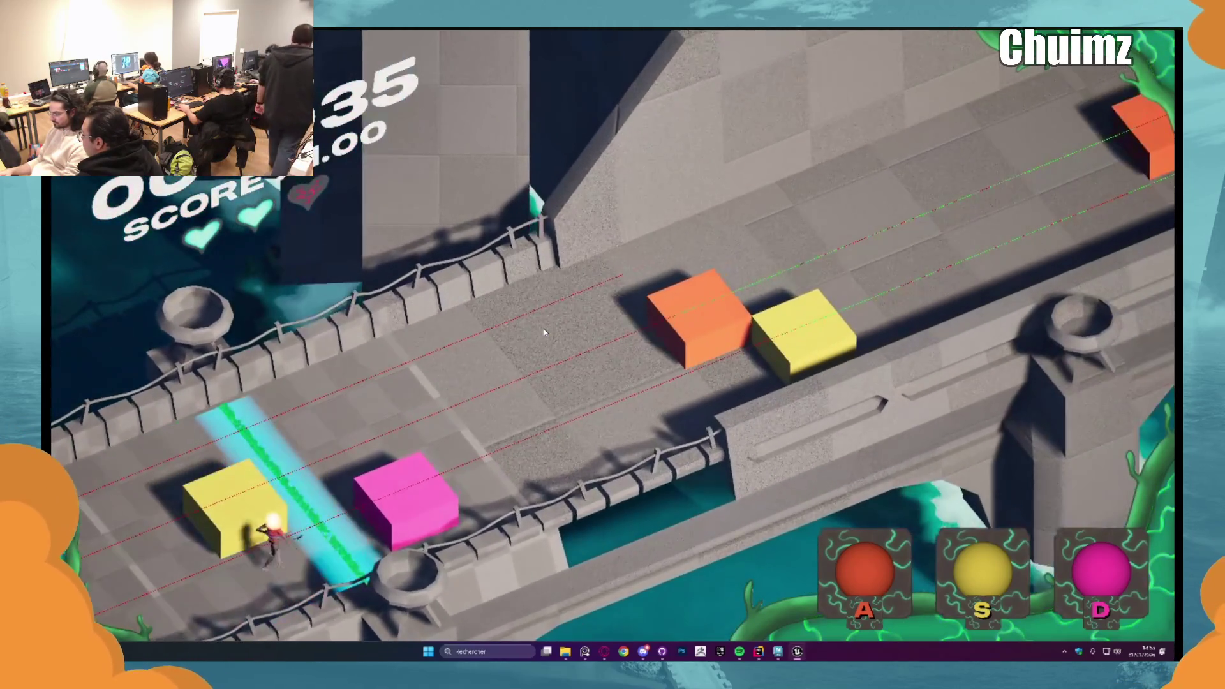
key(s)
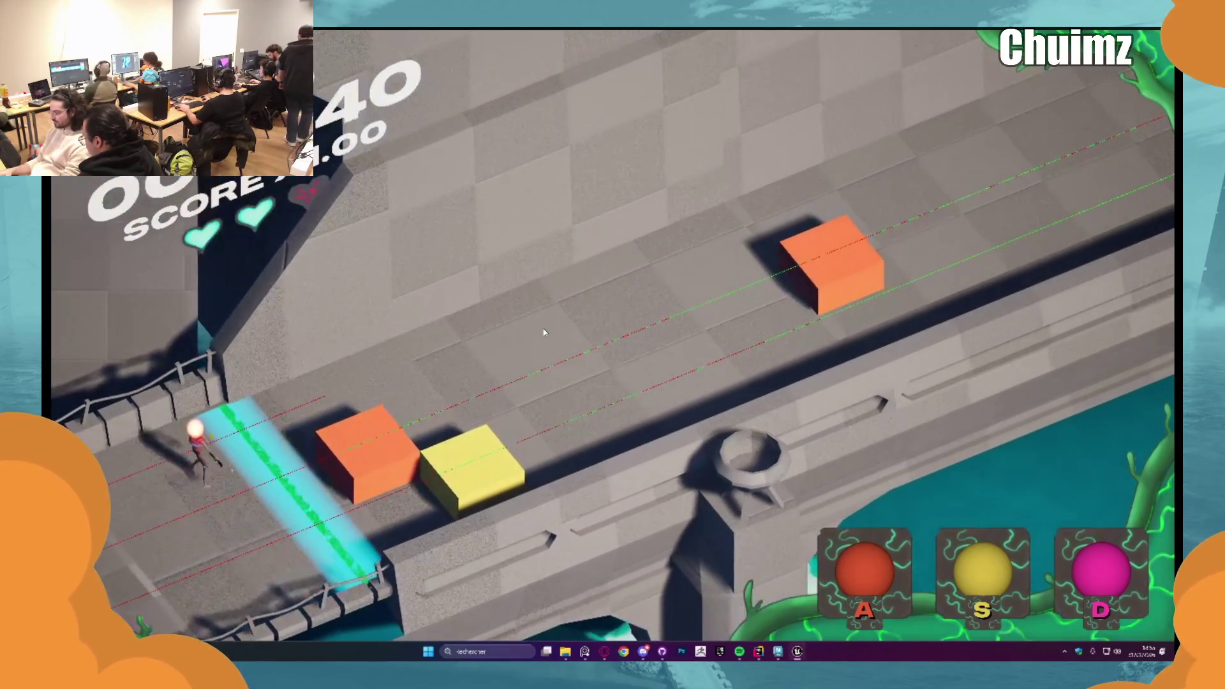
key(a)
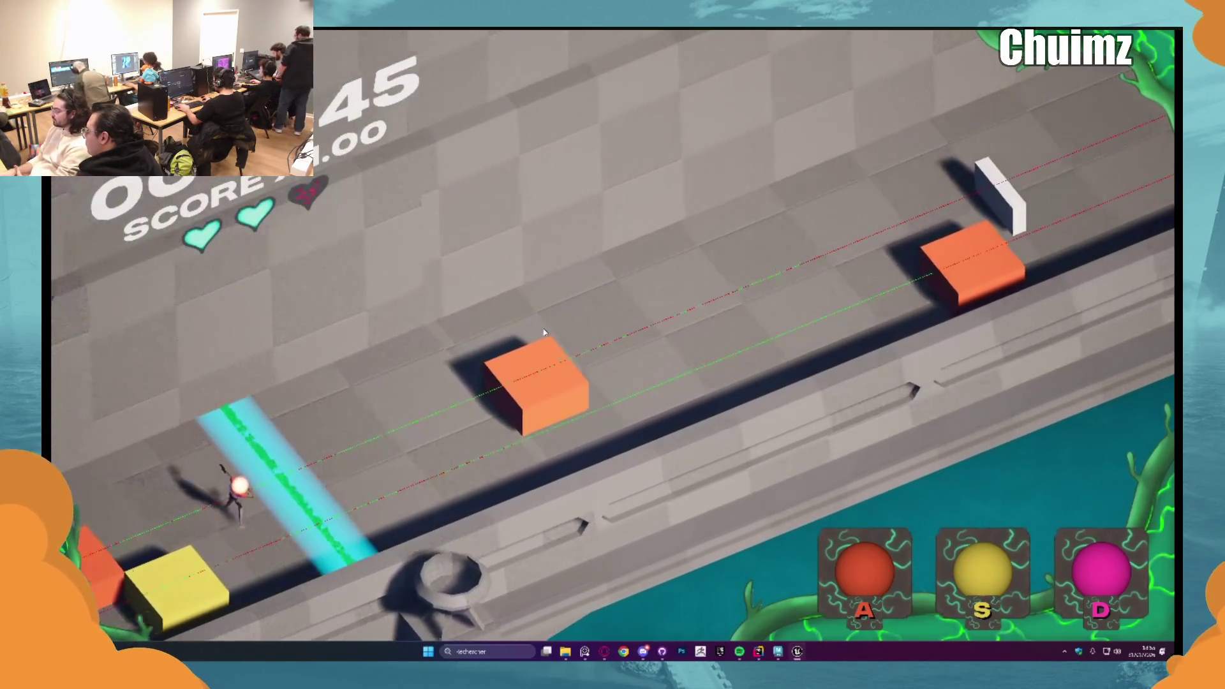
key(s)
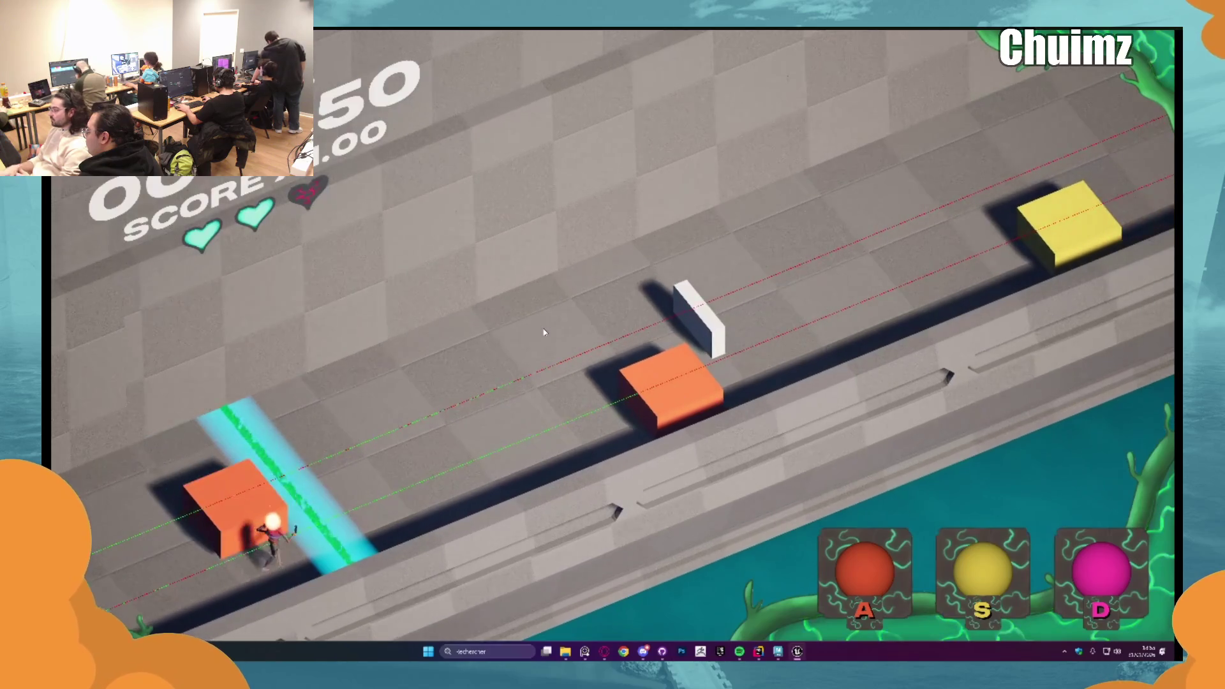
key(a)
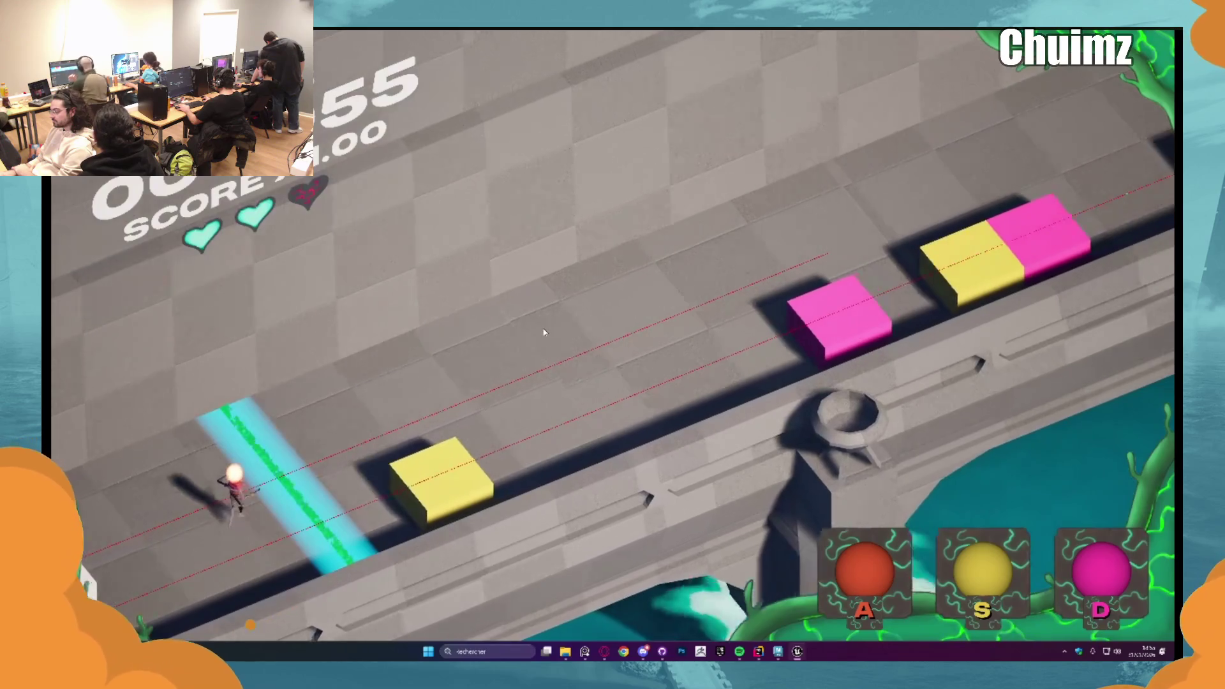
key(s)
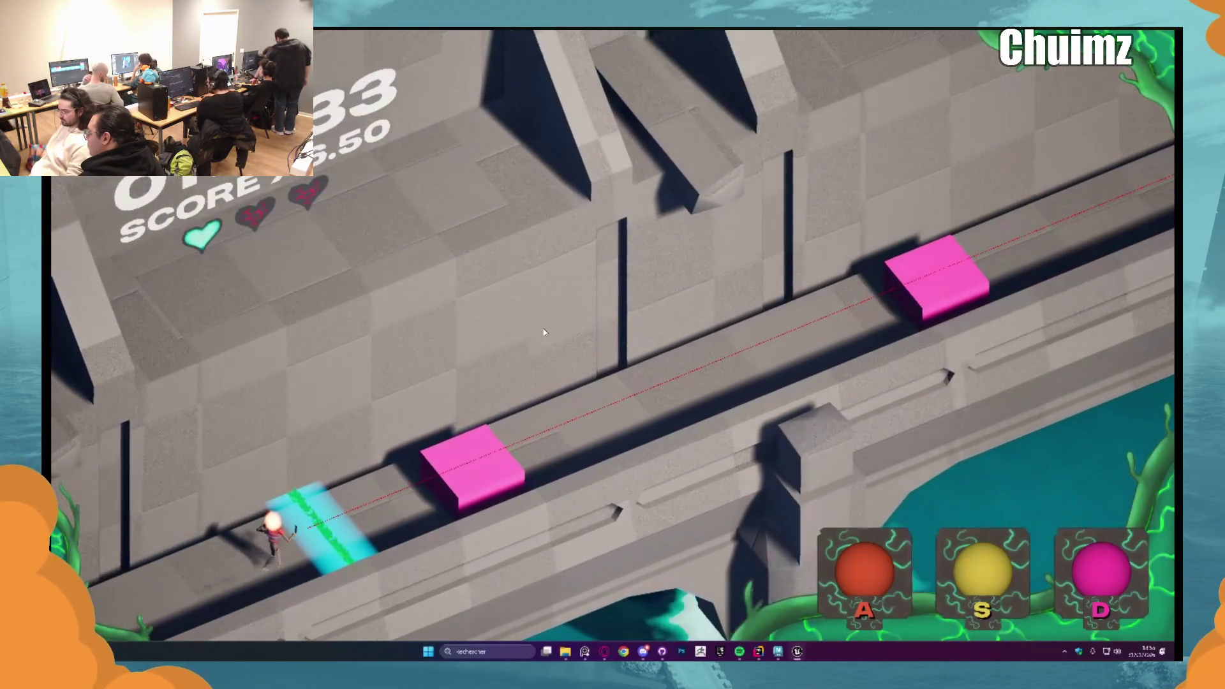
key(d)
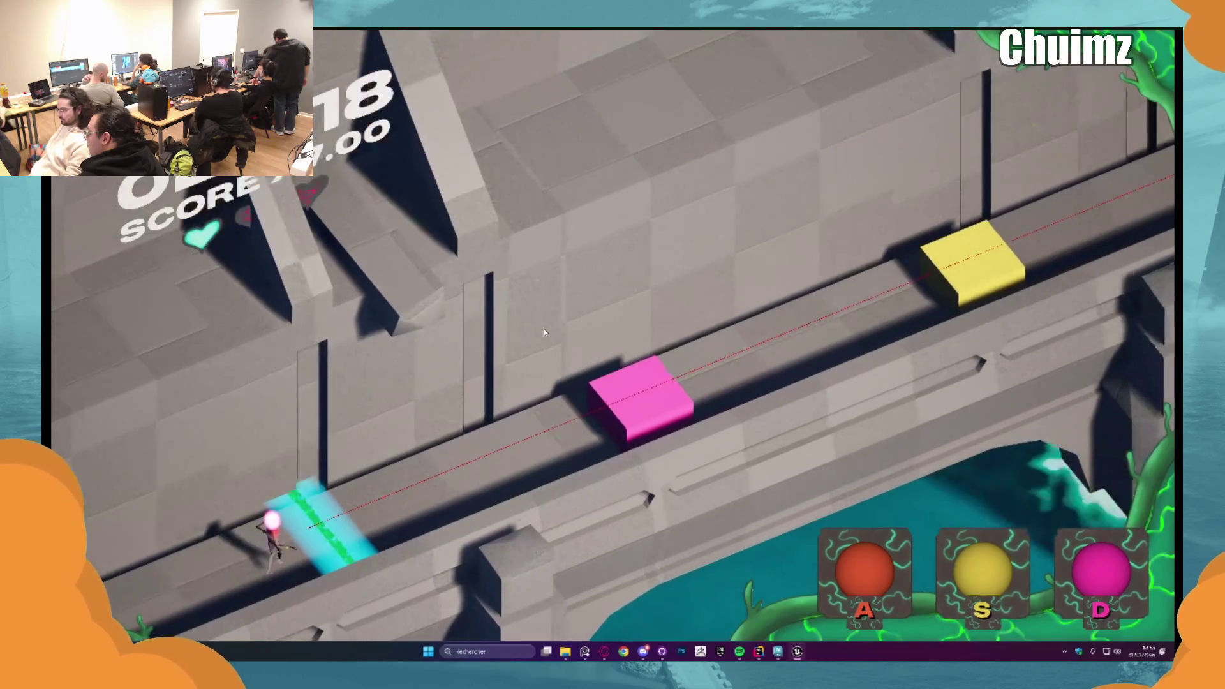
key(d)
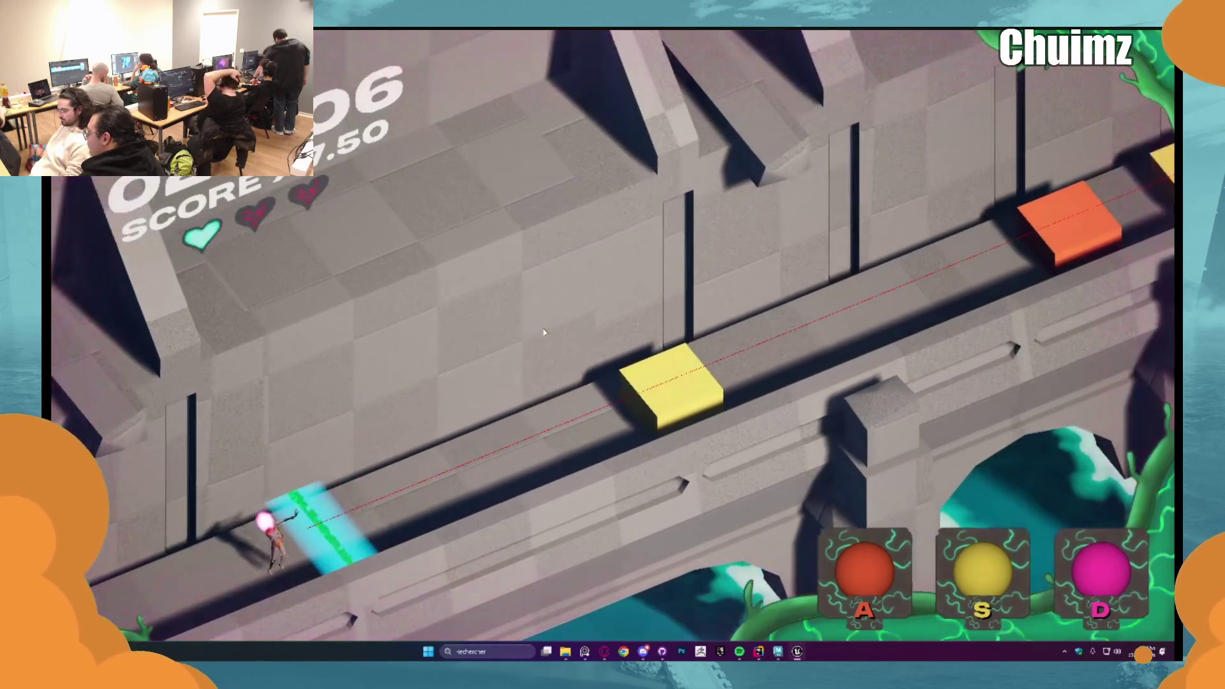
key(s)
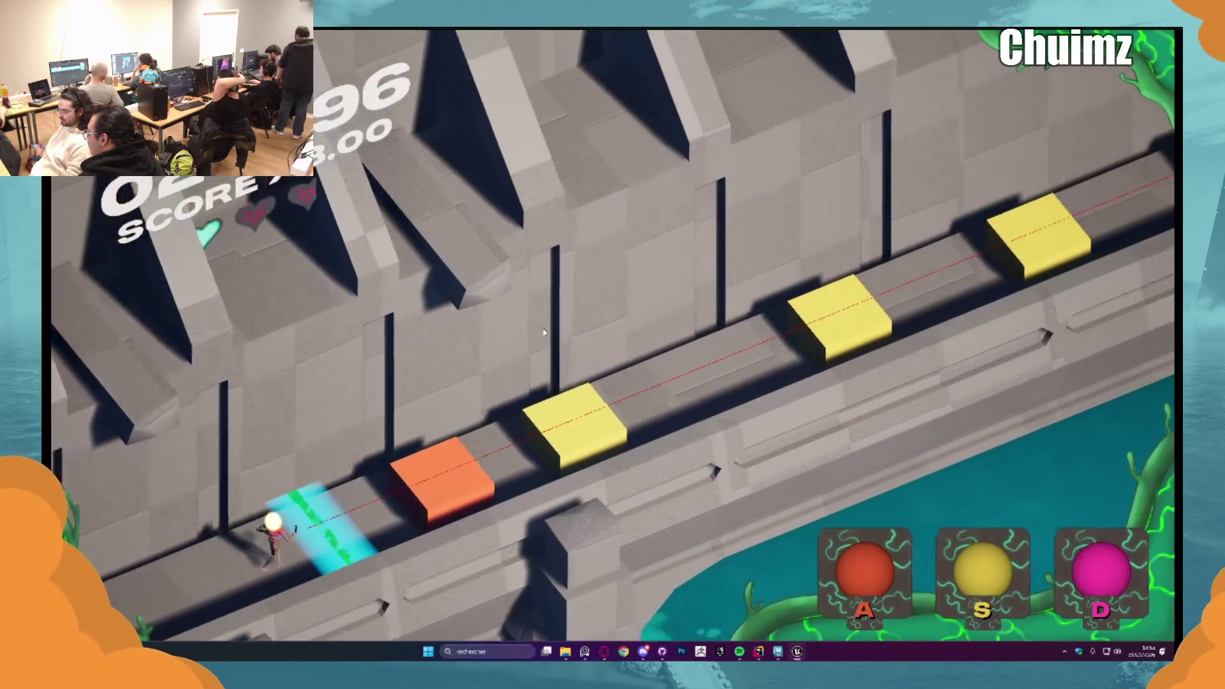
Step: Clear the denser mid-track clusters of yellow, pink and orange cubes, building the multiplier
key(a)
key(s)
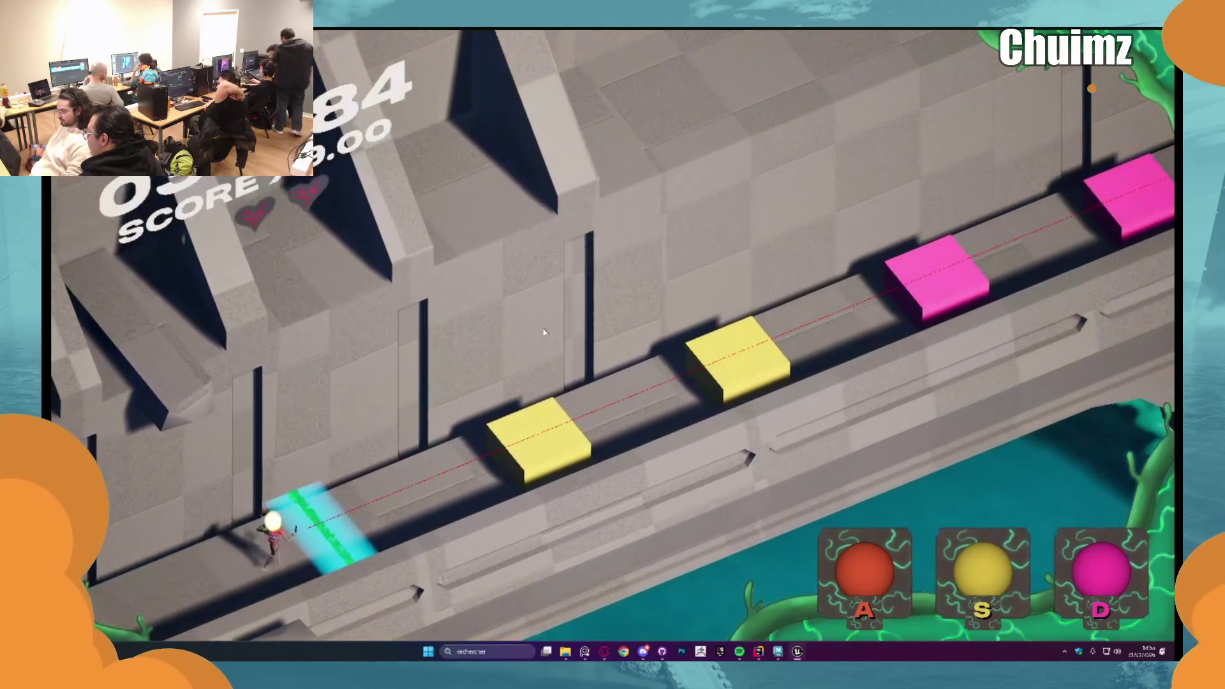
key(s)
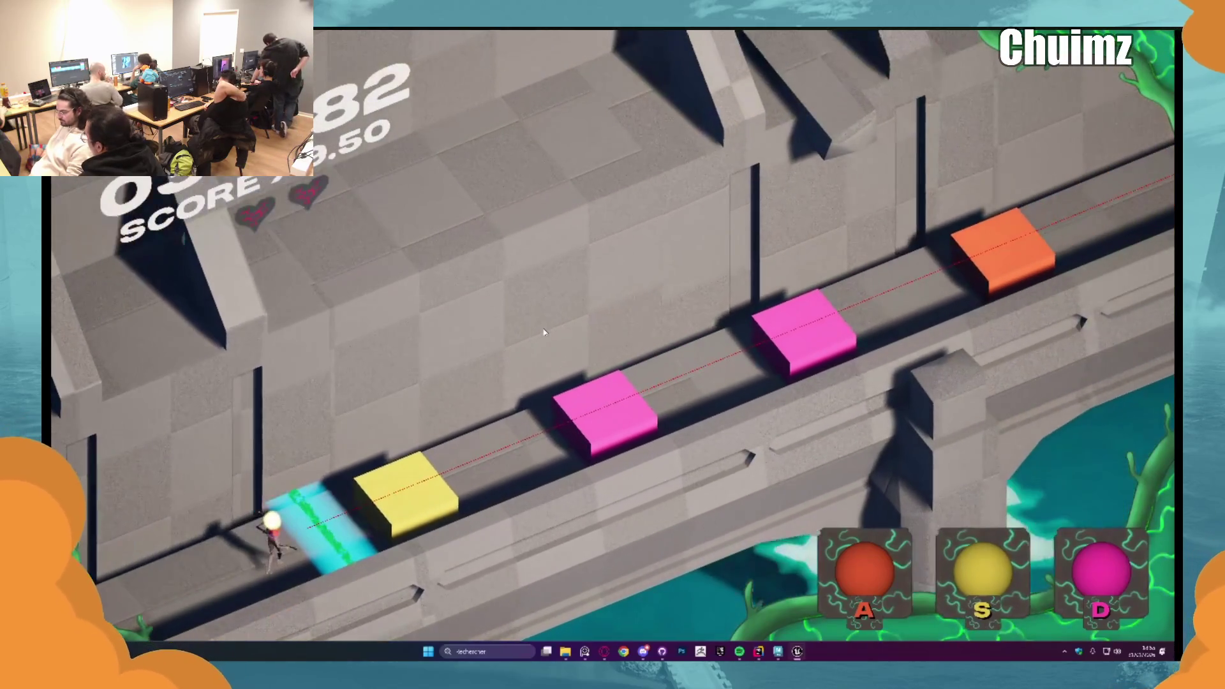
key(s)
key(d)
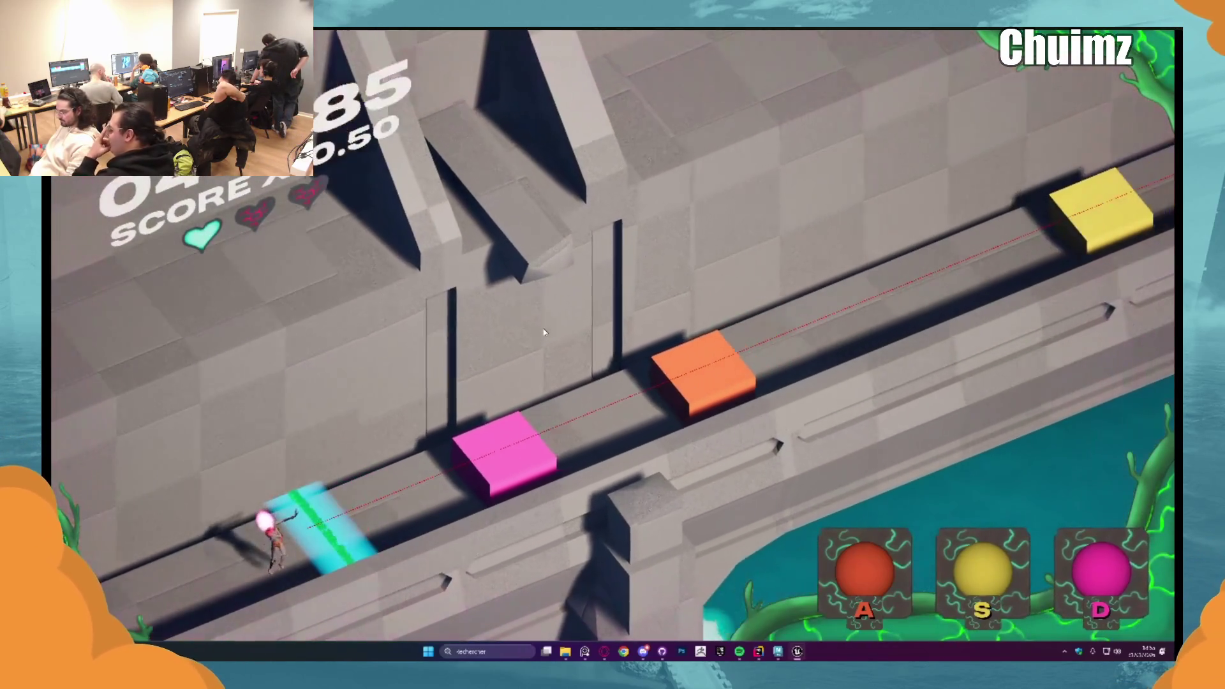
key(d)
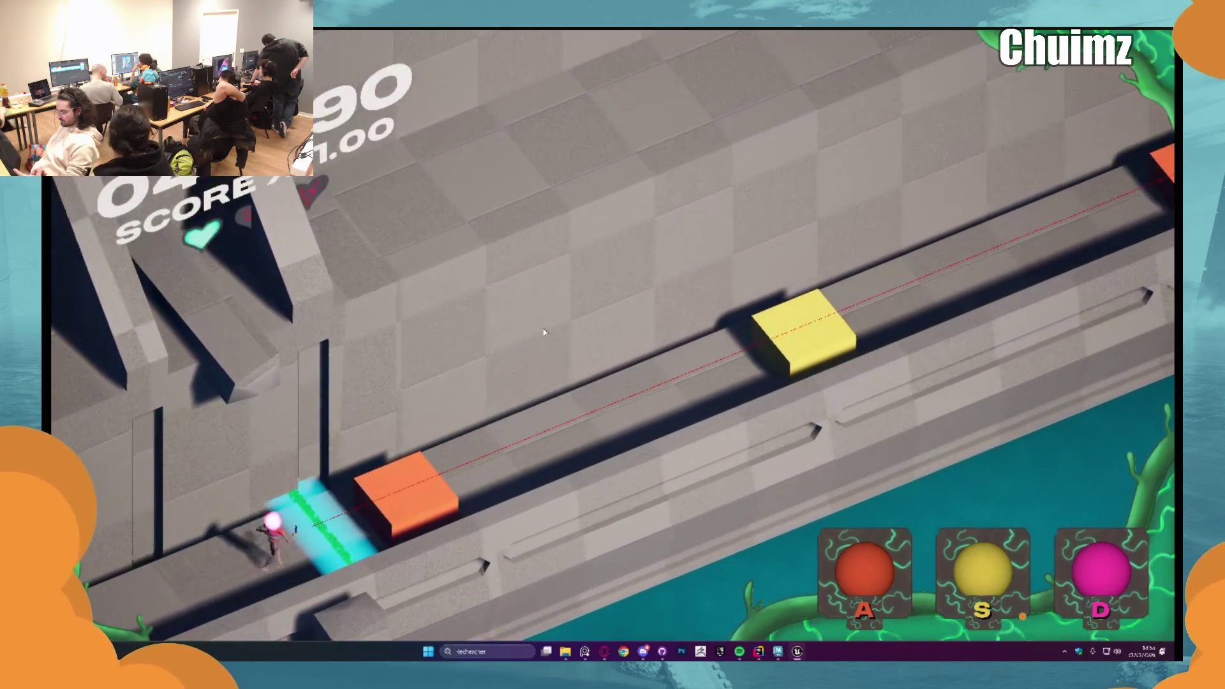
key(a)
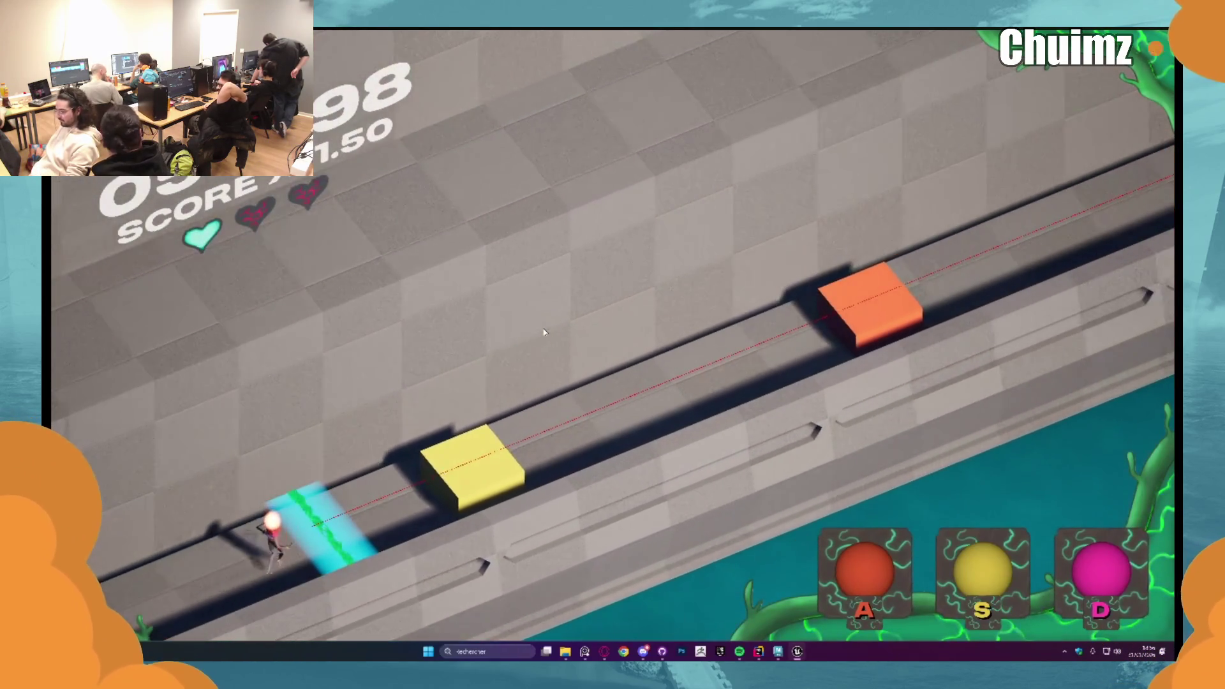
key(s)
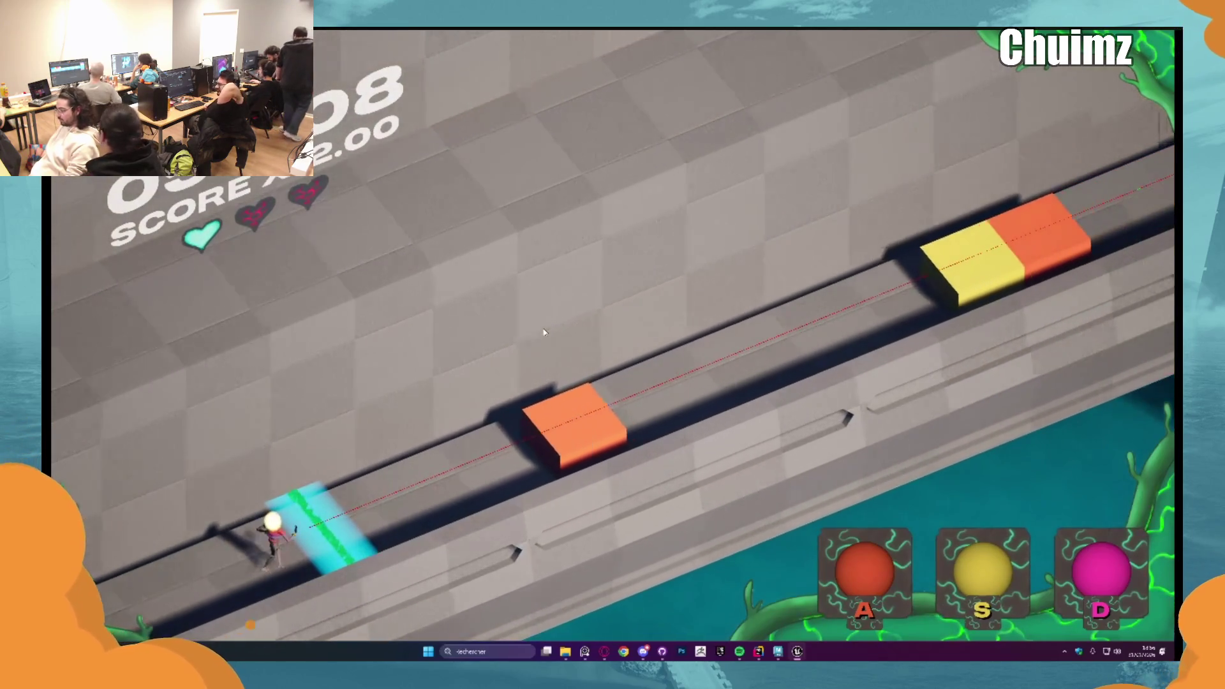
key(a)
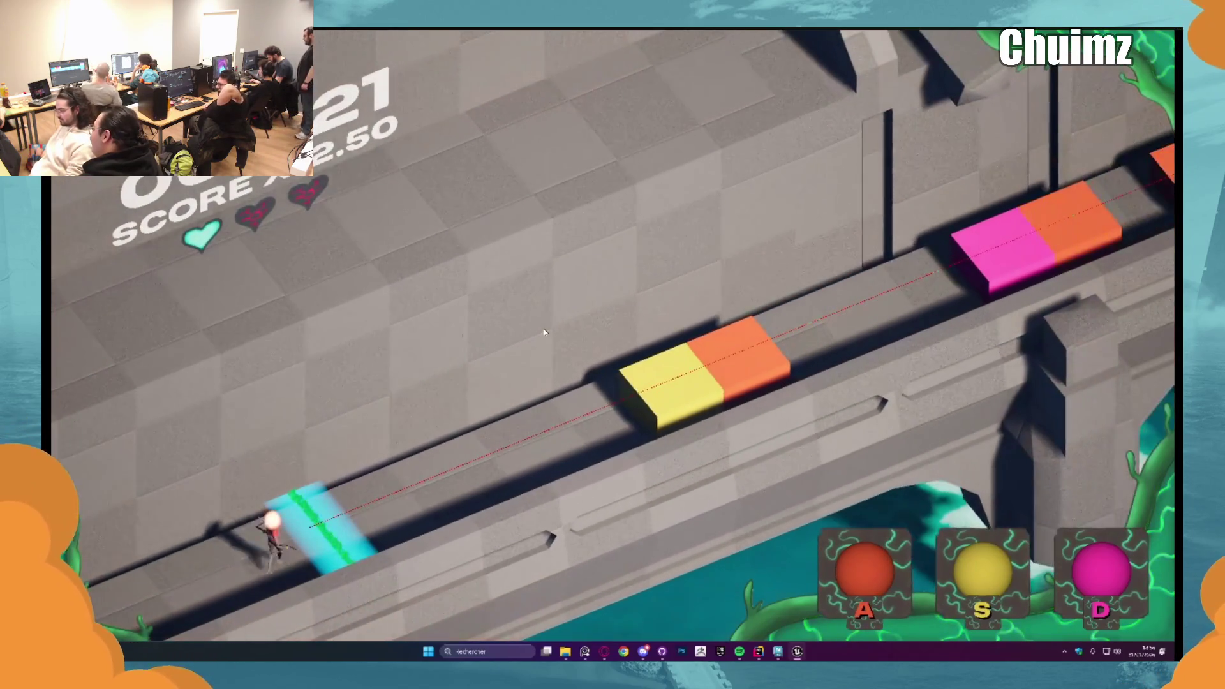
key(s)
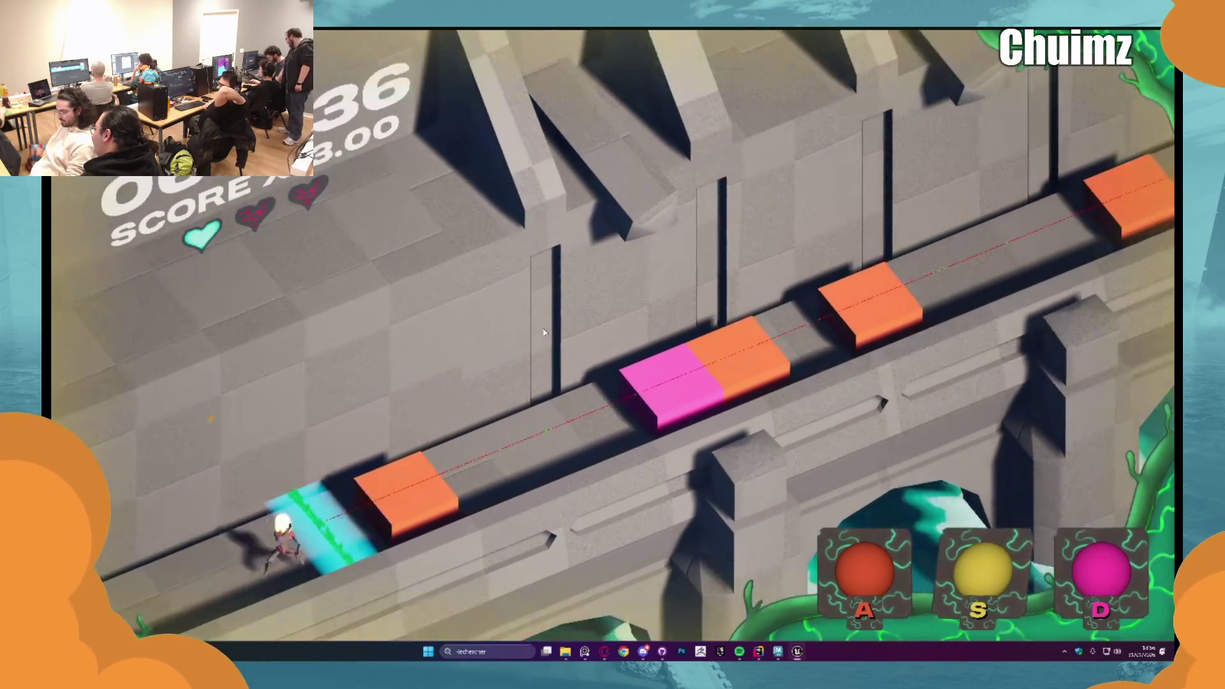
Step: Hit the closing stacked cubes to push the score multiplier to 8.00 before the run ends
key(a)
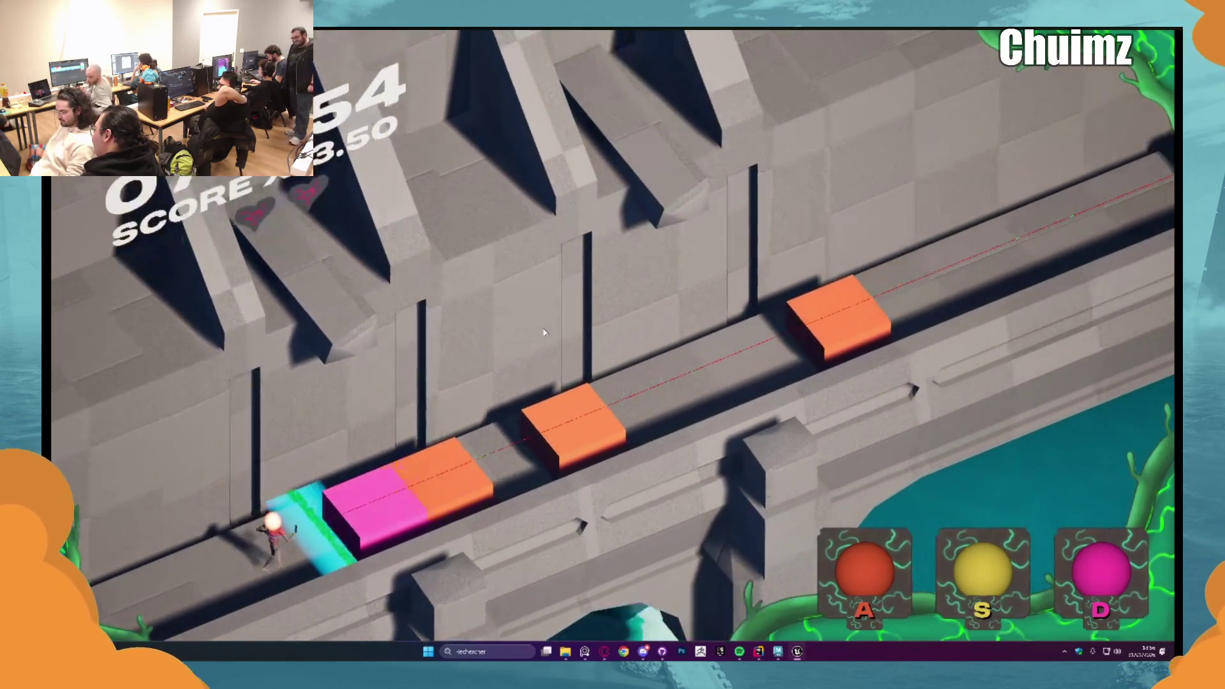
key(d)
key(a)
key(a)
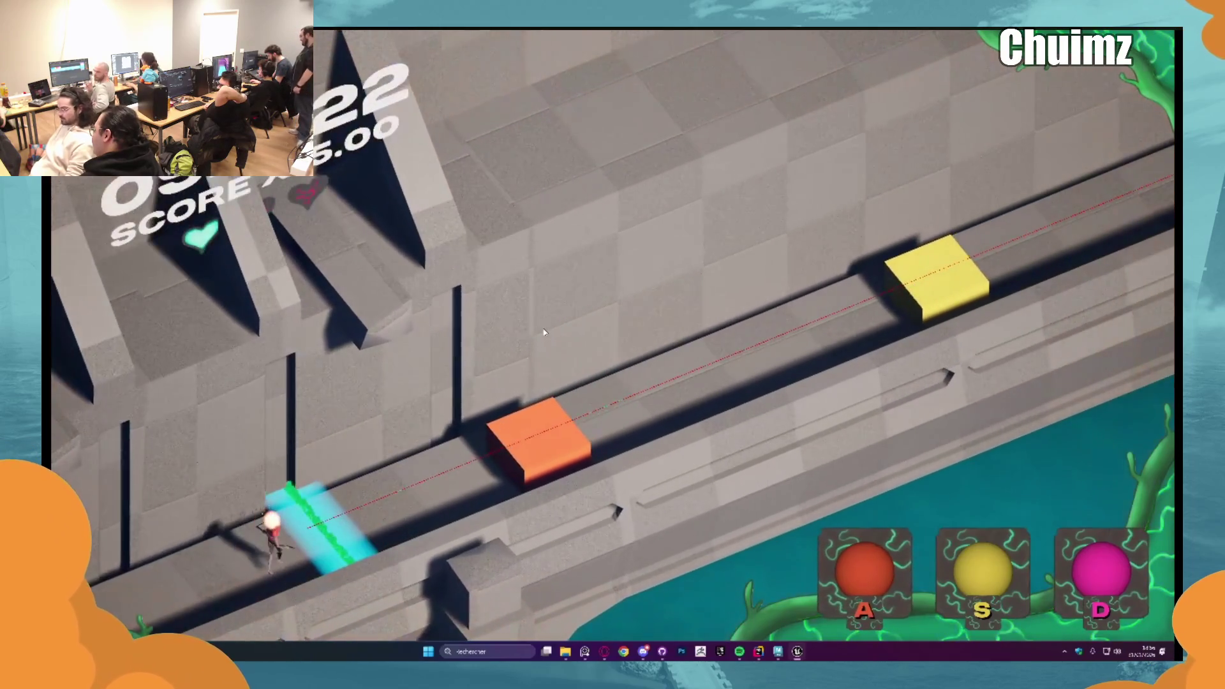
key(a)
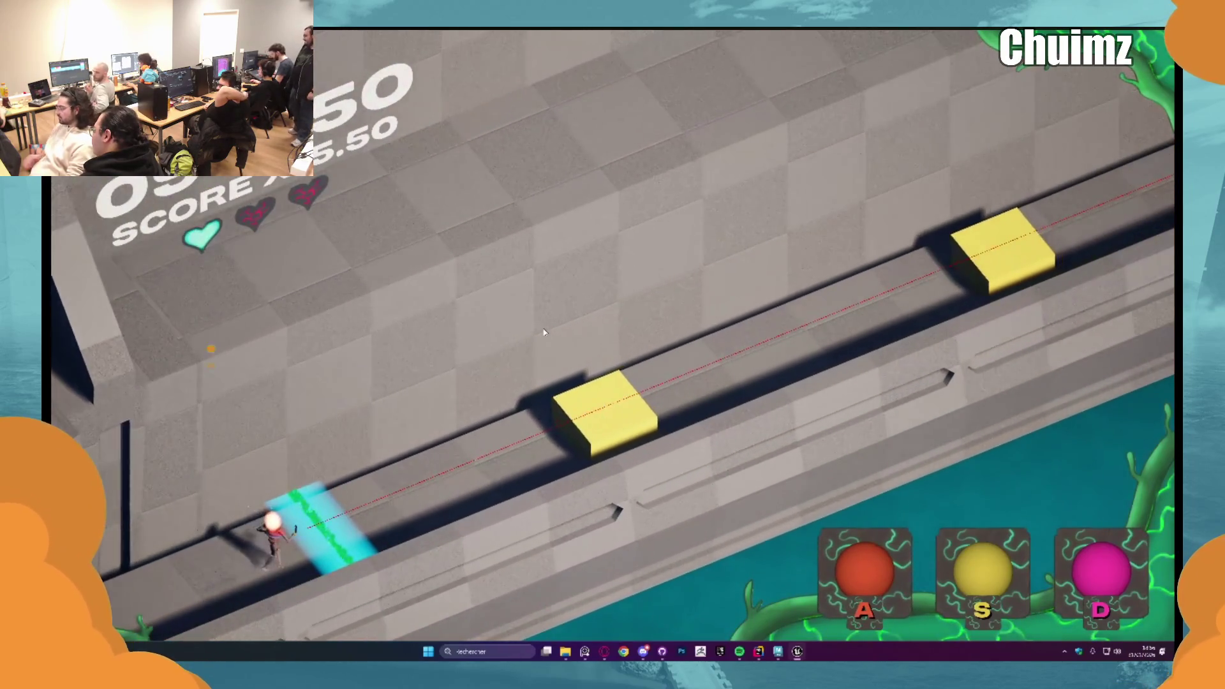
key(s)
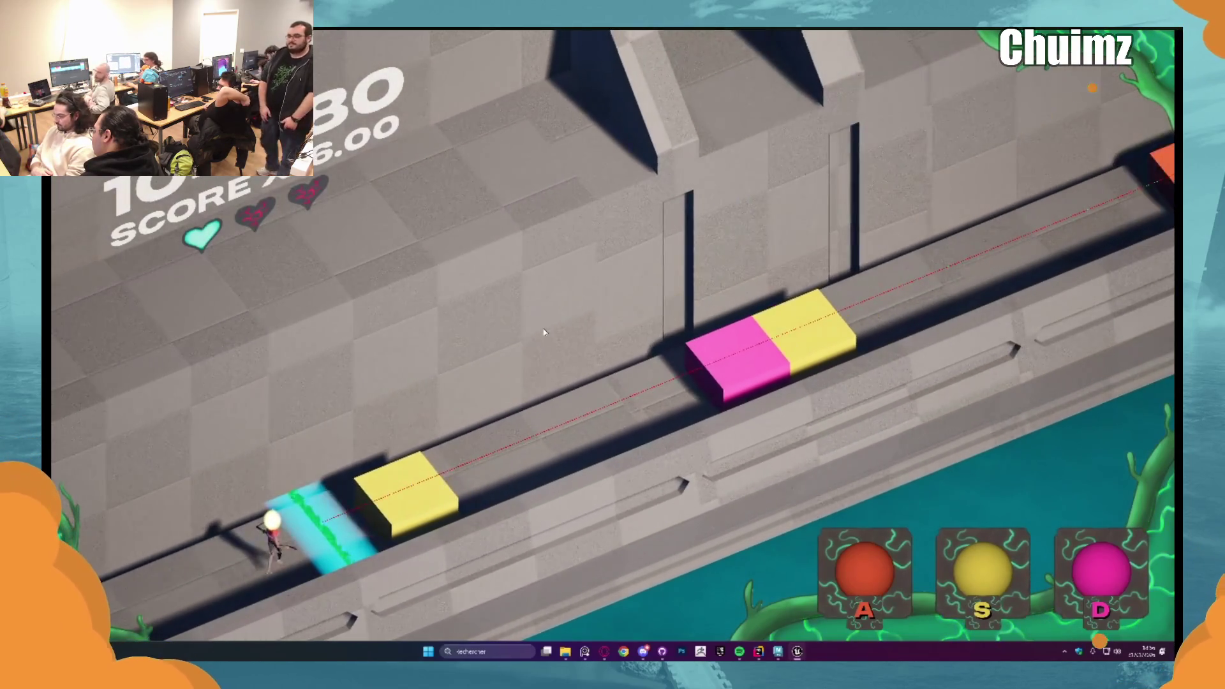
key(s)
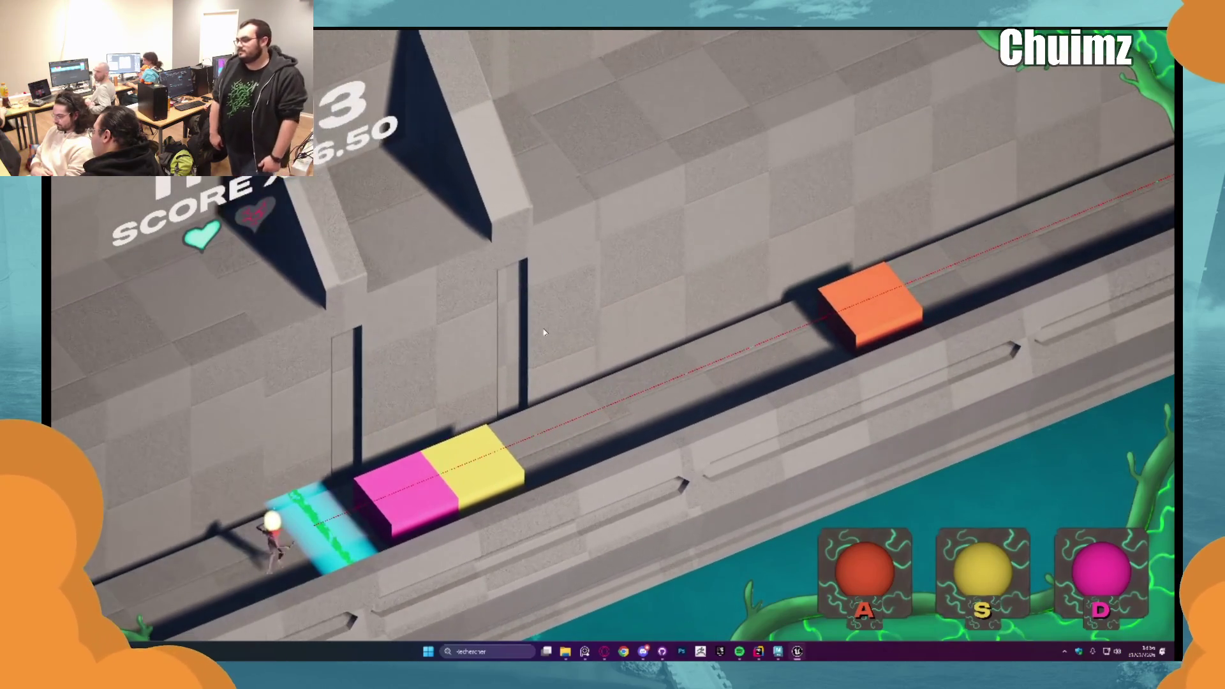
key(d)
key(s)
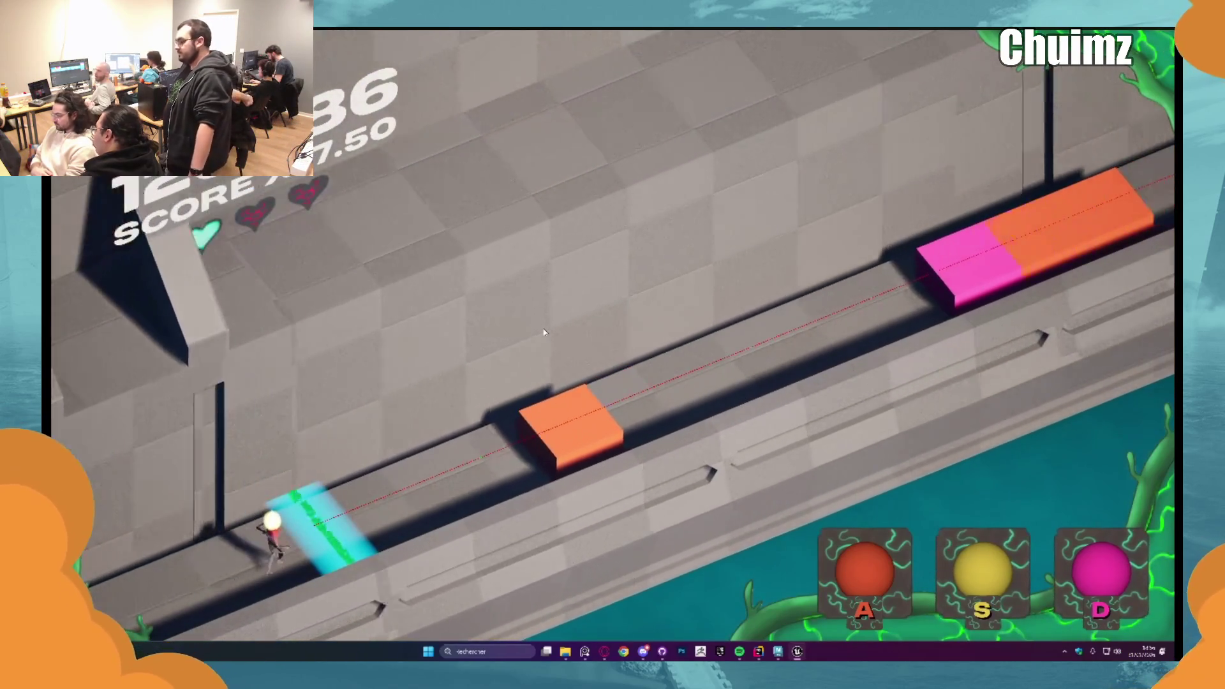
key(a)
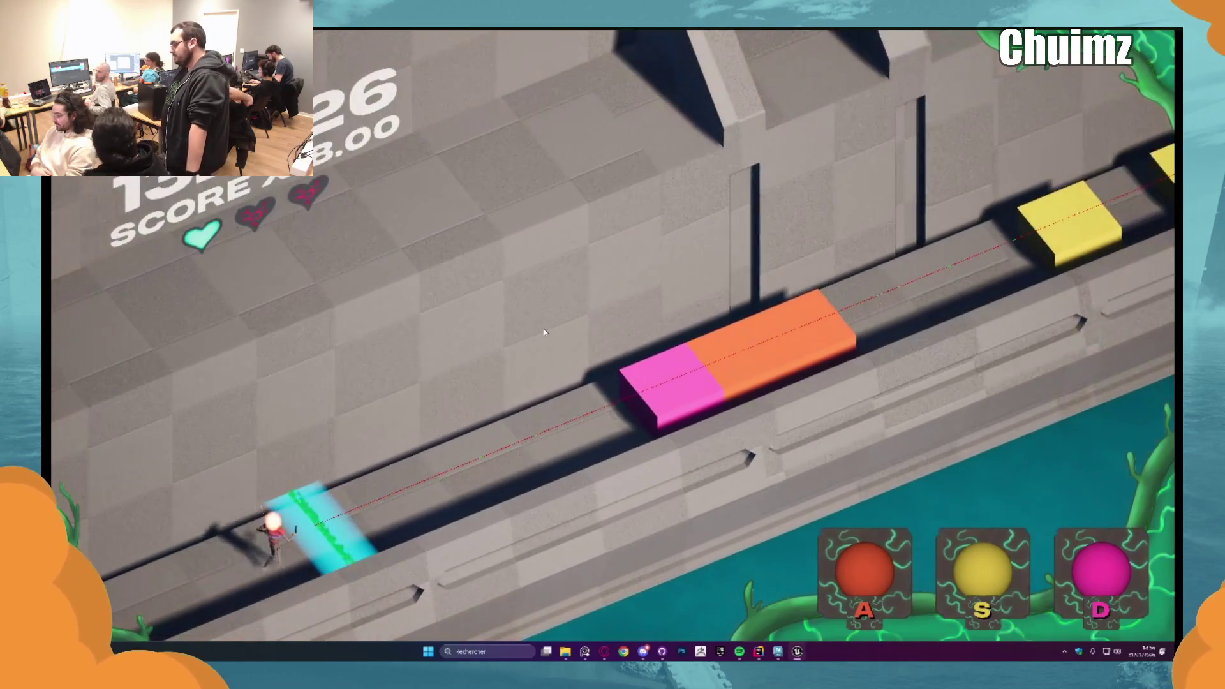
key(d)
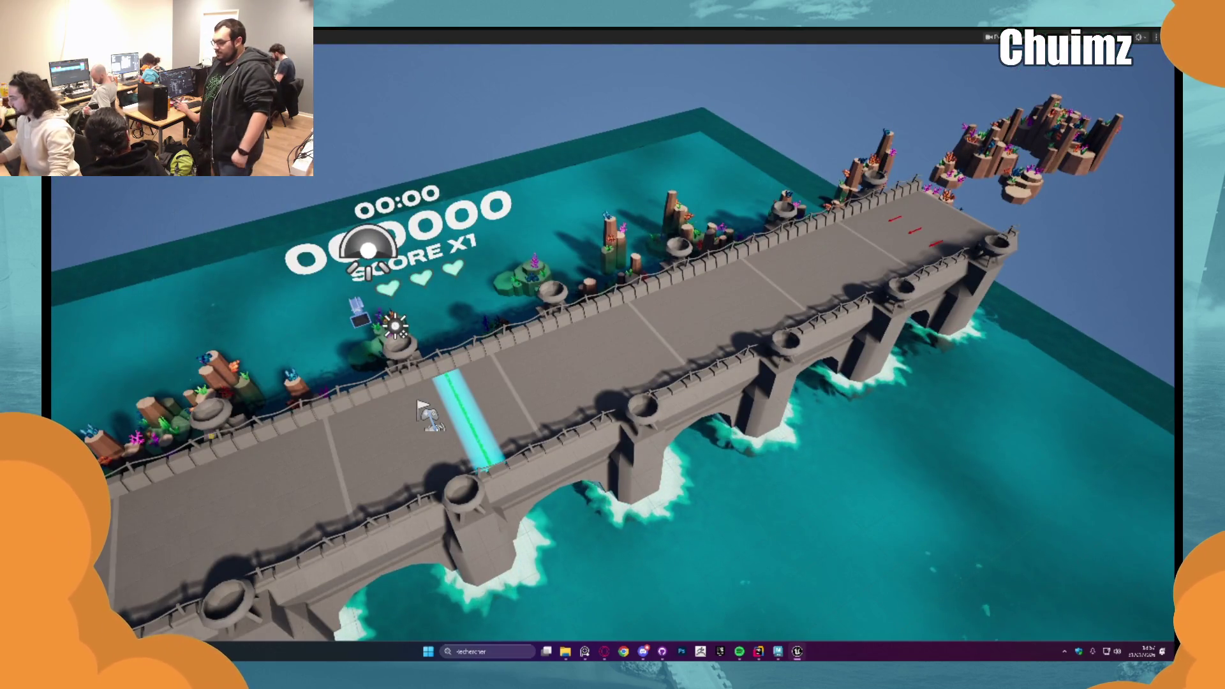
Step: Leave the immersive view and start a fresh play session of the bridge level in the editor
key(F11)
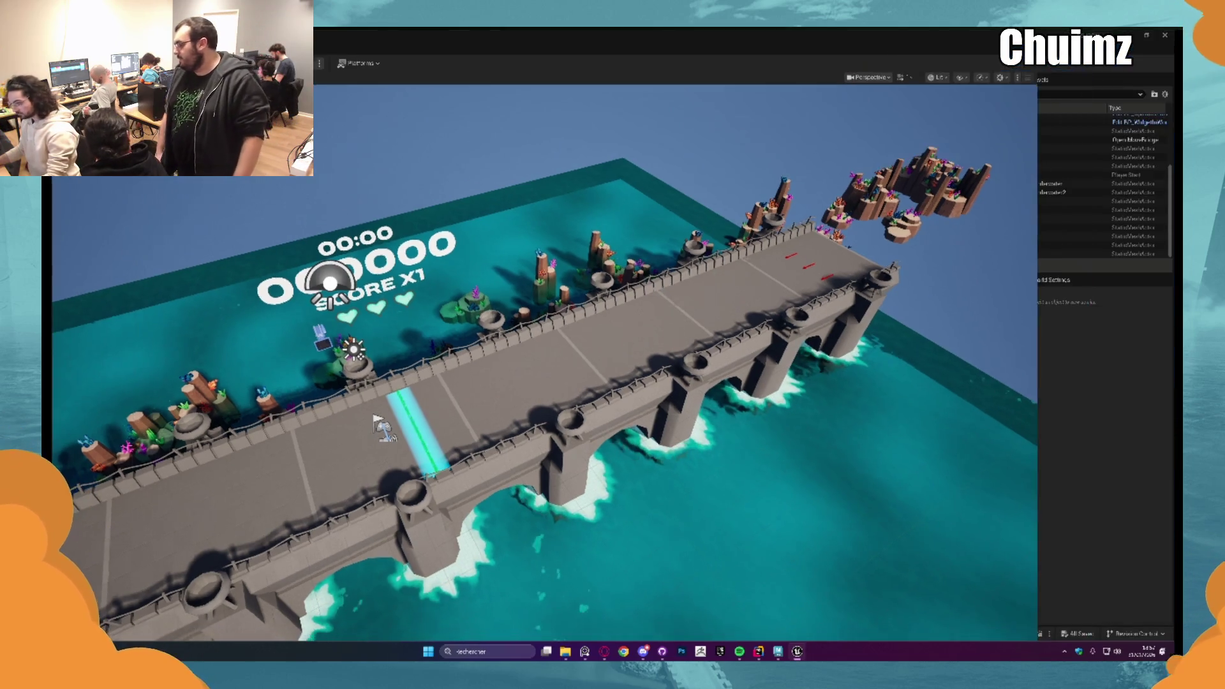
key(alt+p)
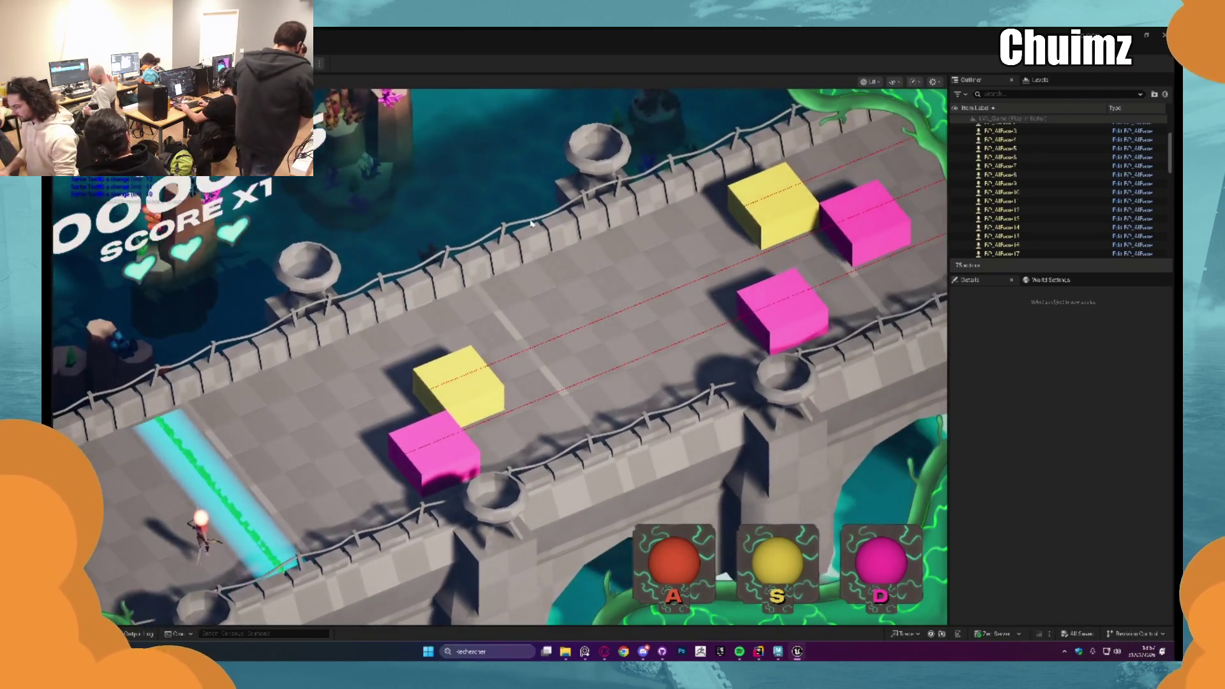
Step: Hit the opening pink, yellow and orange notes at the line, raising the multiplier to X5.50
key(d)
key(s)
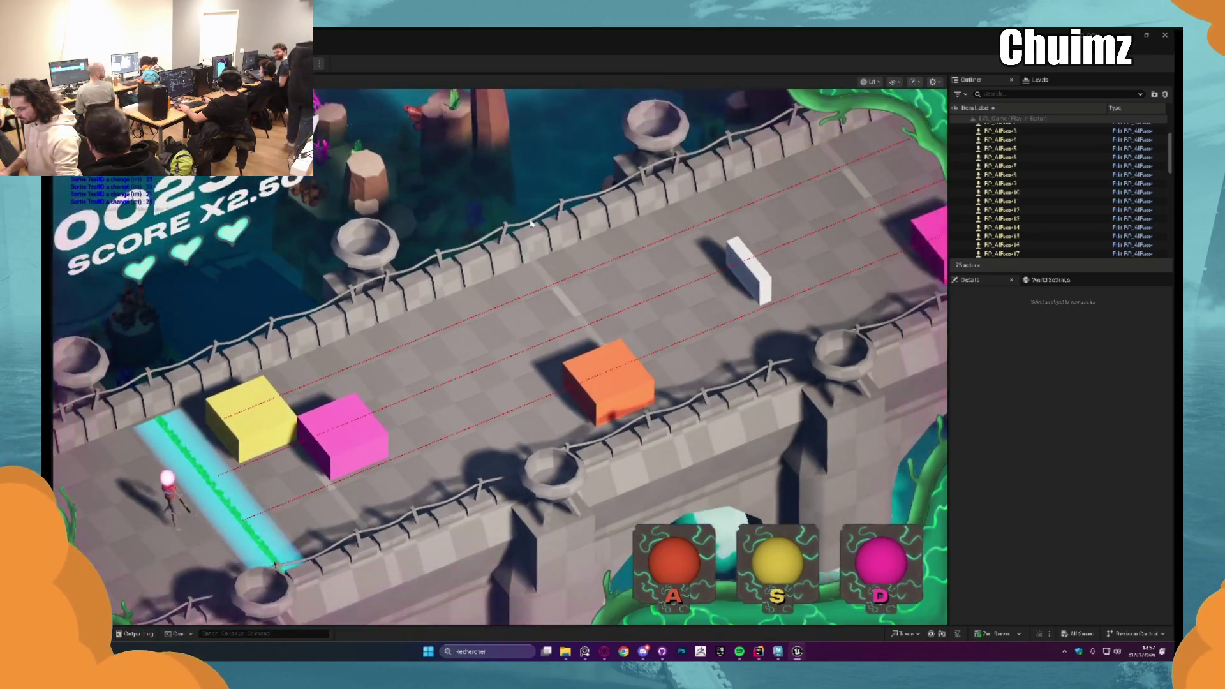
key(s)
key(d)
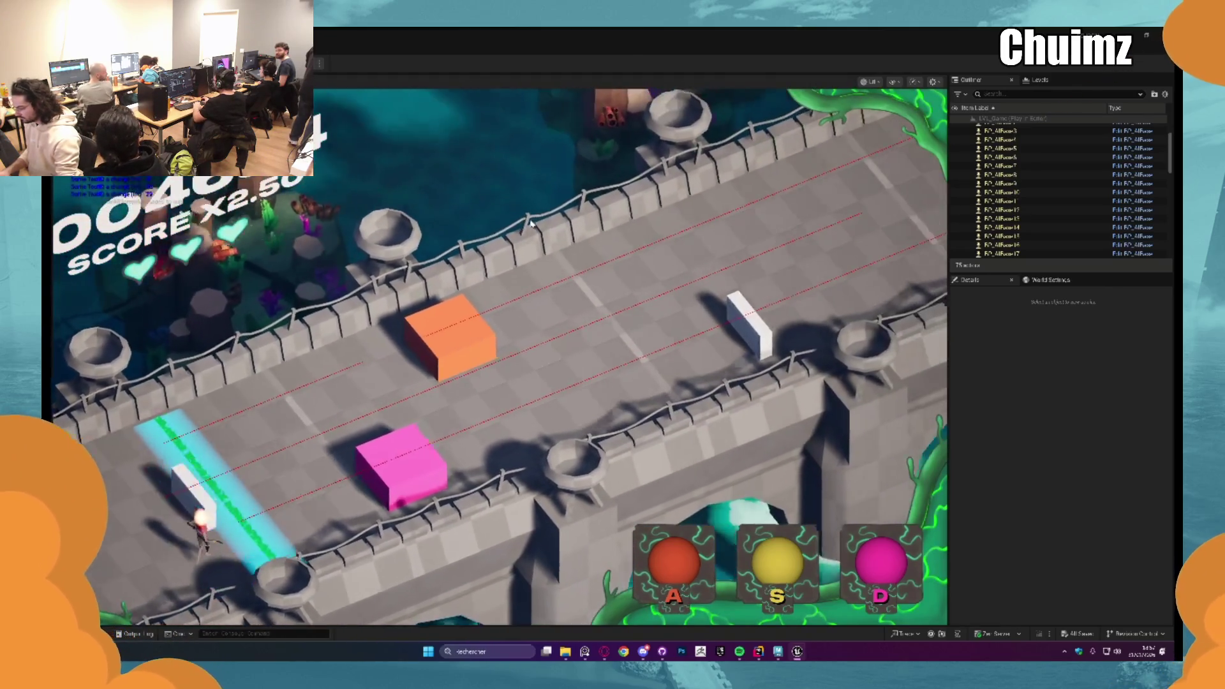
key(d)
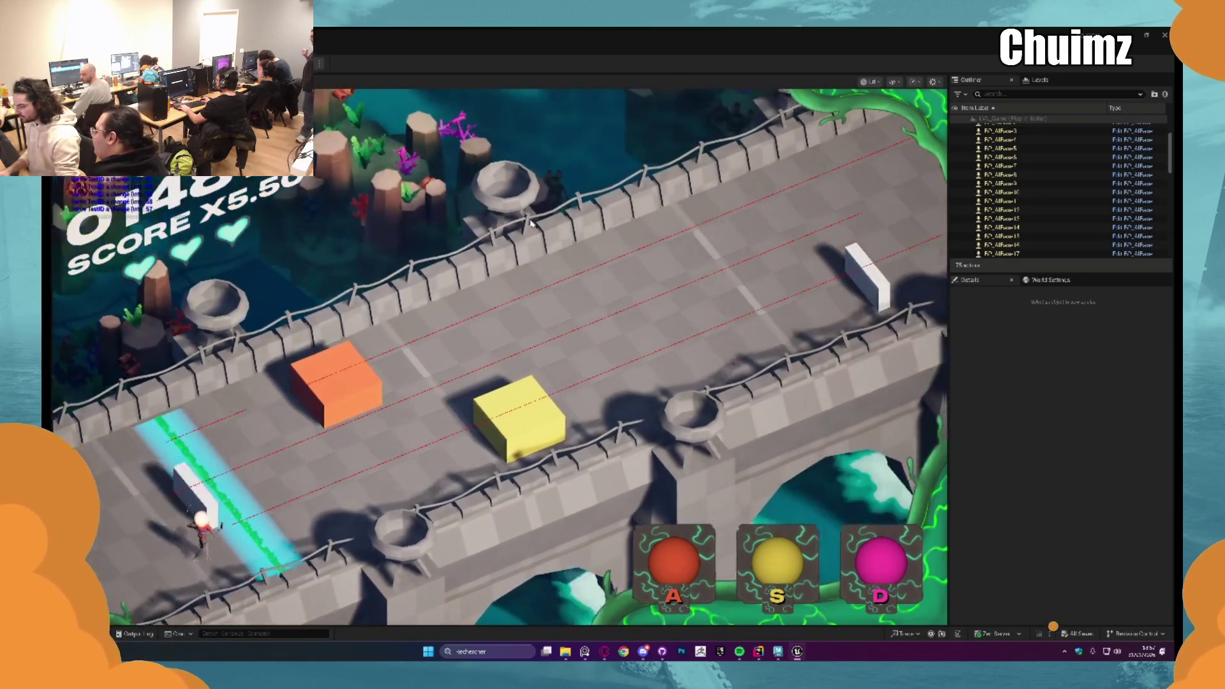
key(a)
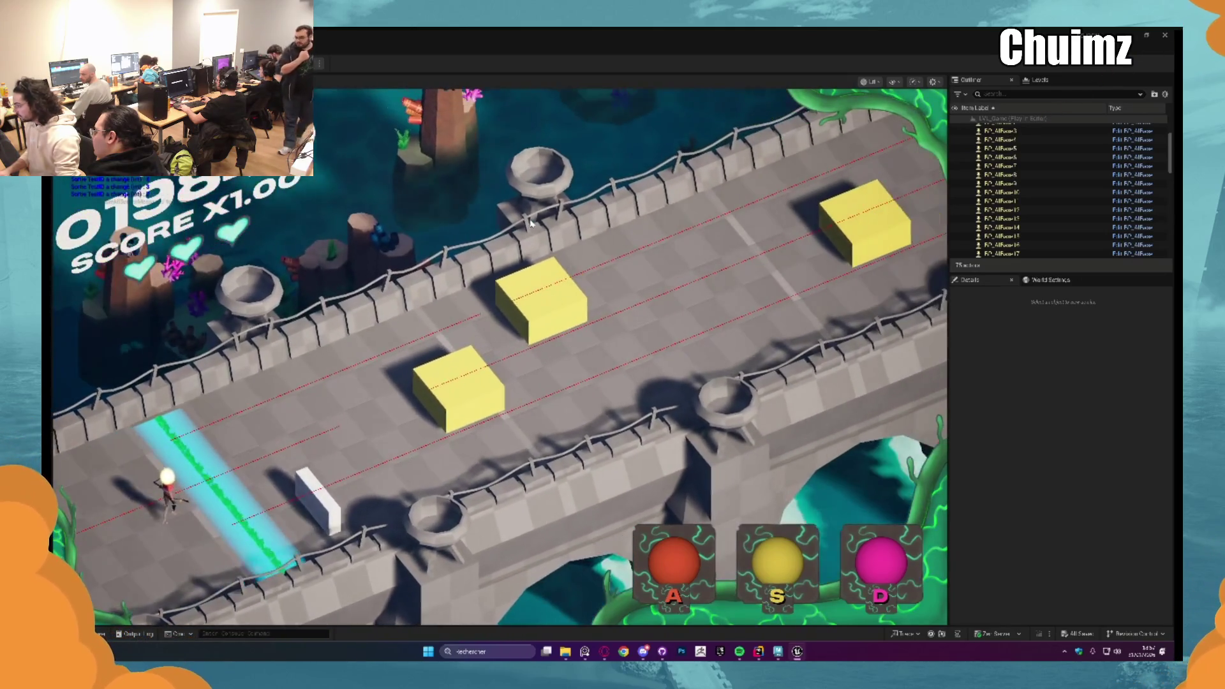
key(s)
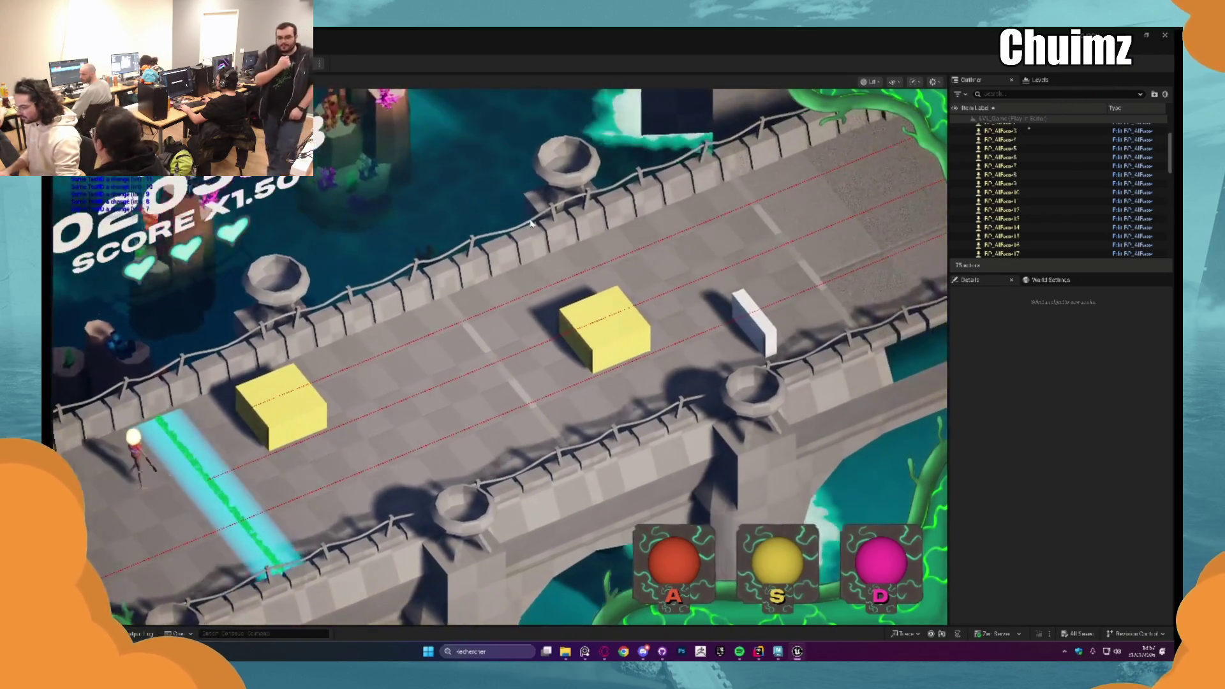
key(s)
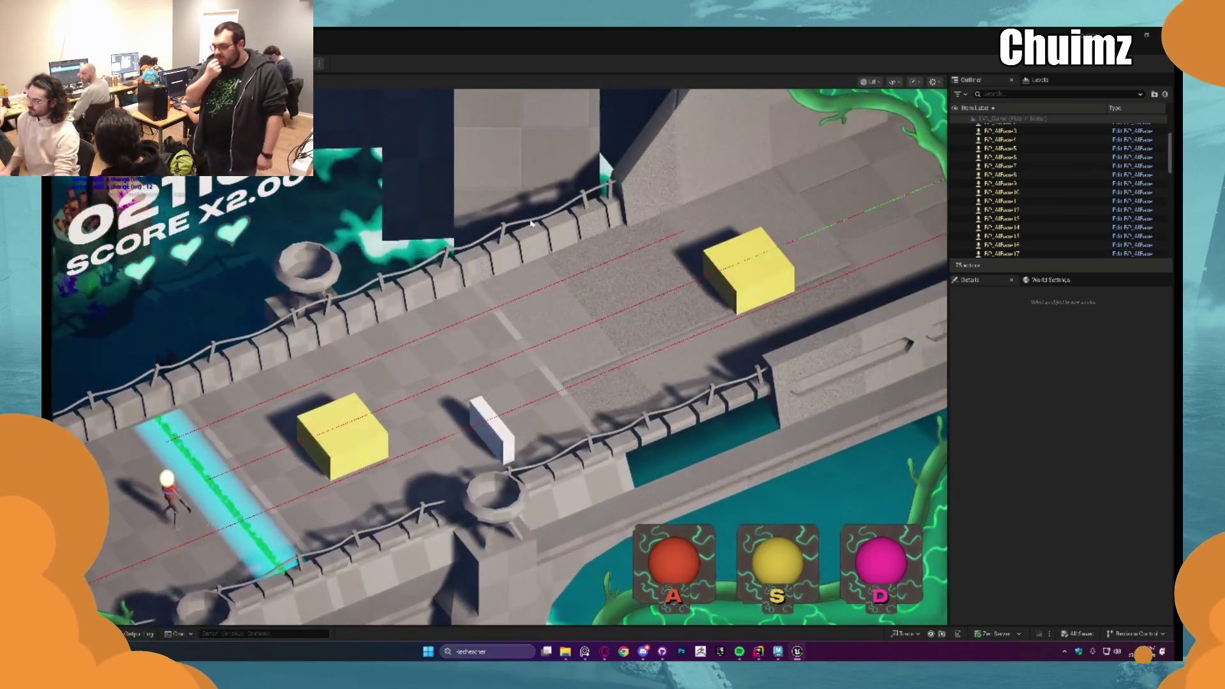
key(s)
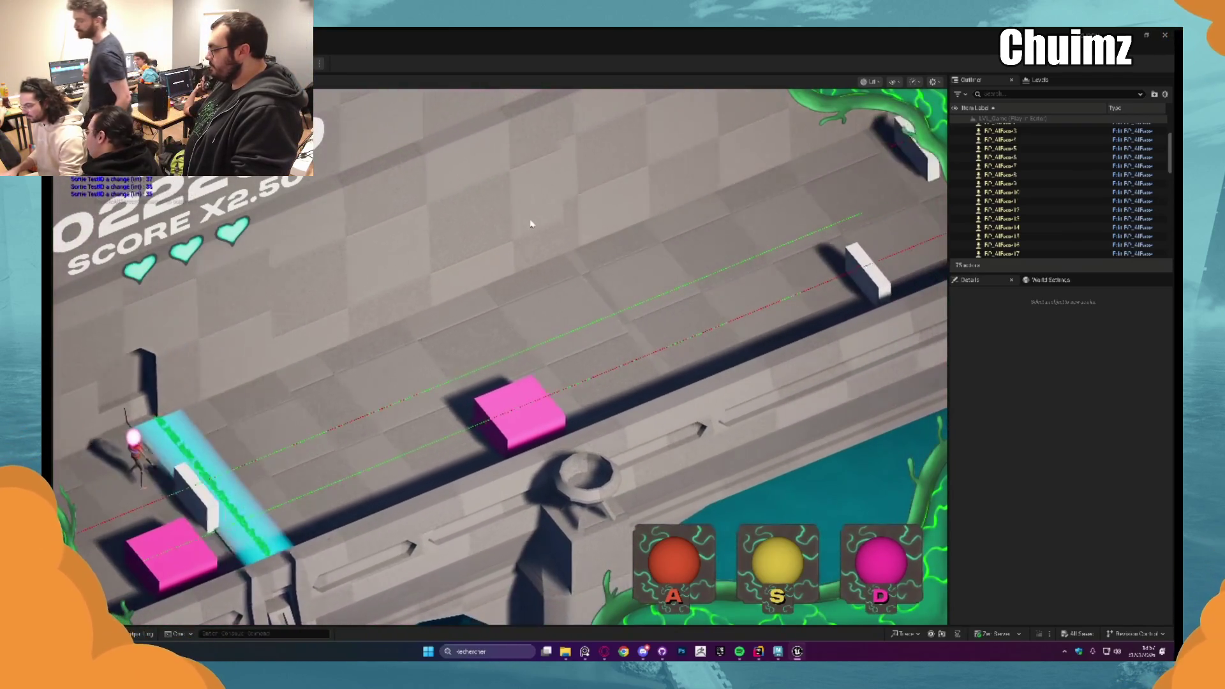
key(d)
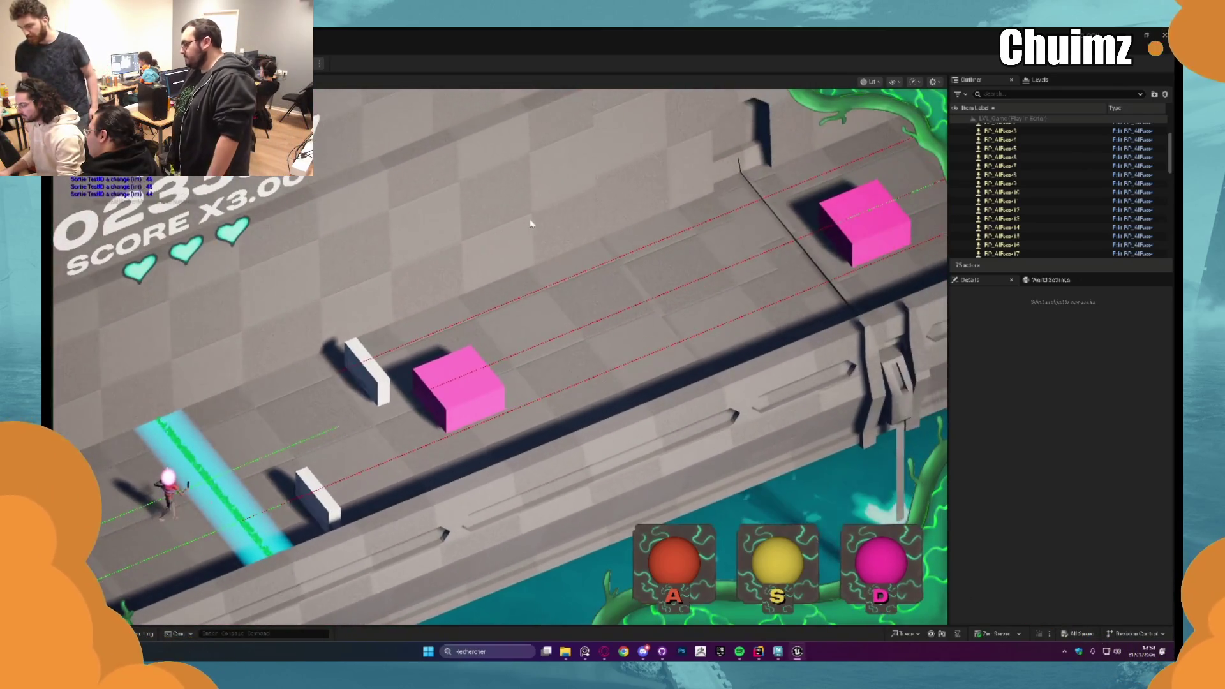
key(d)
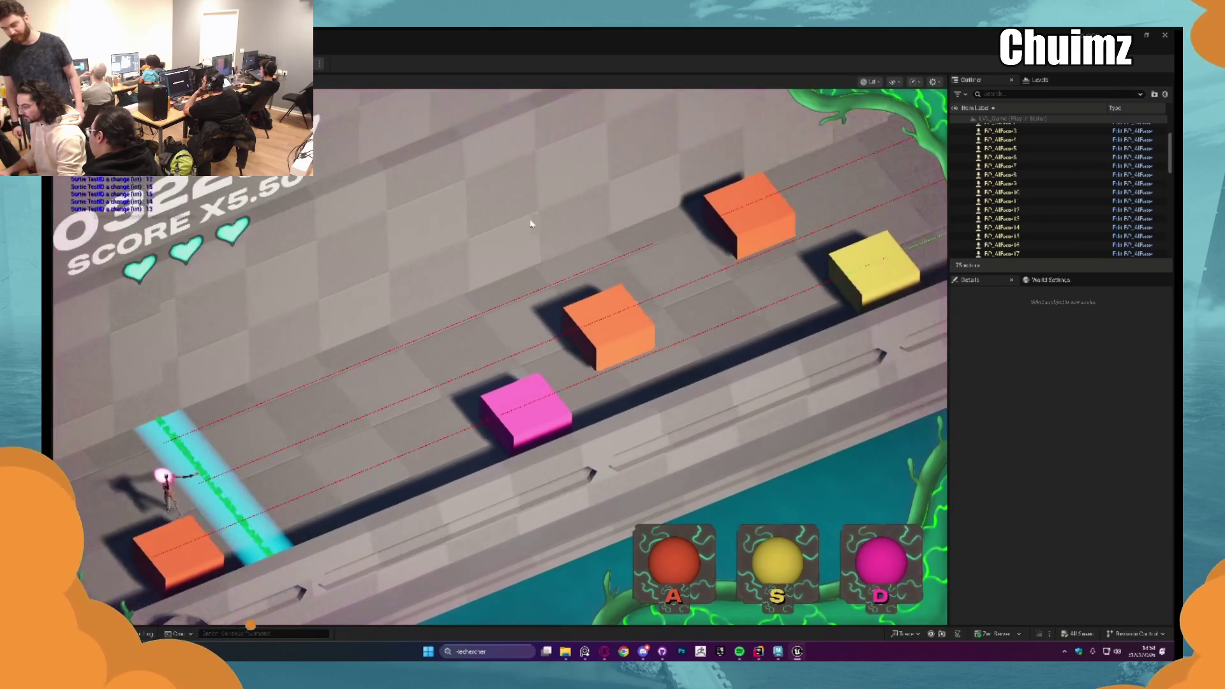
key(d)
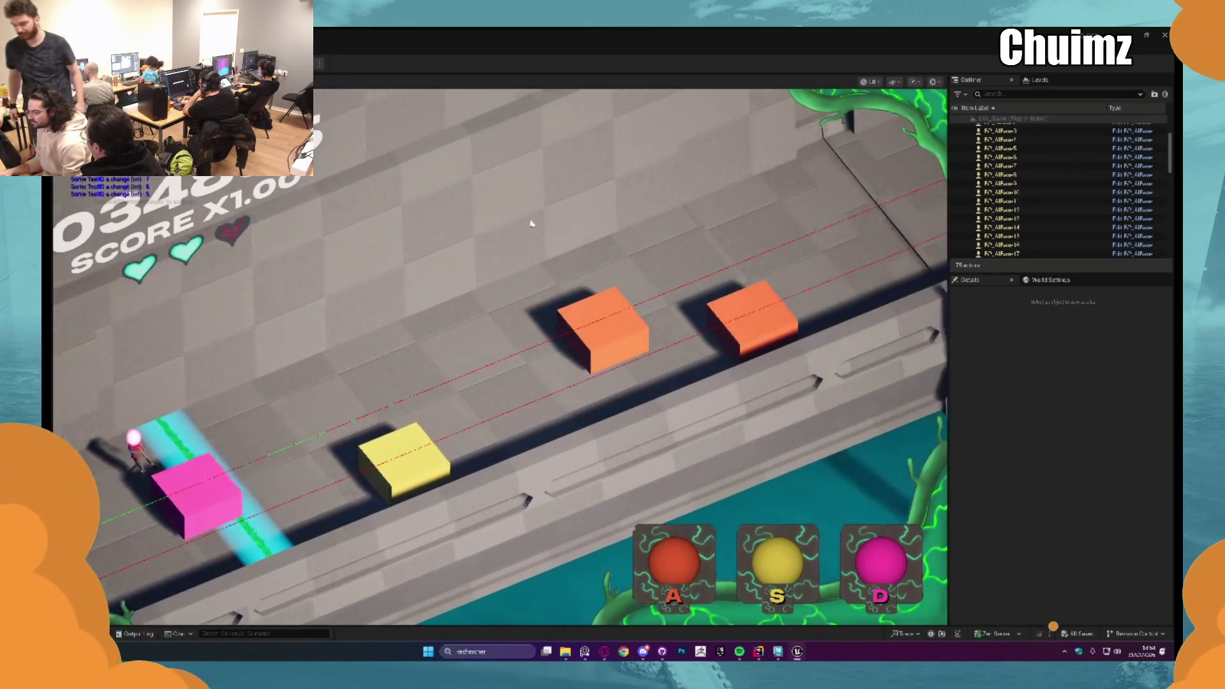
Step: Hit the pink, orange and yellow notes at the line, including both halves of the joined note
key(d)
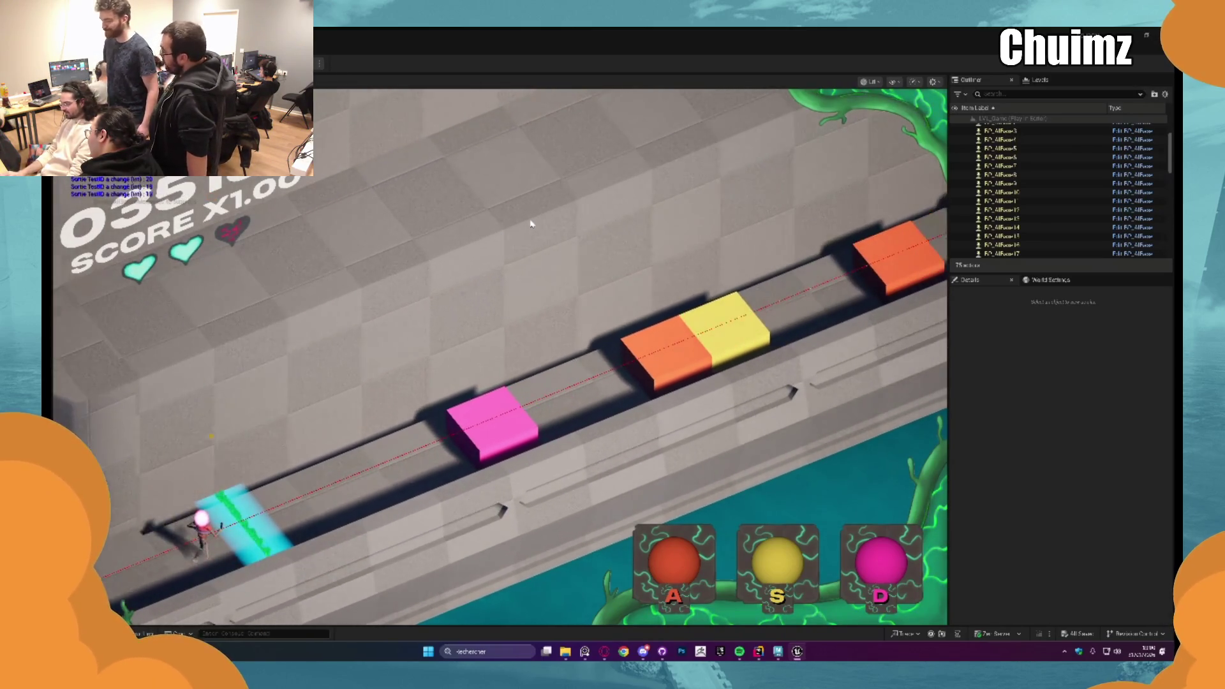
key(d)
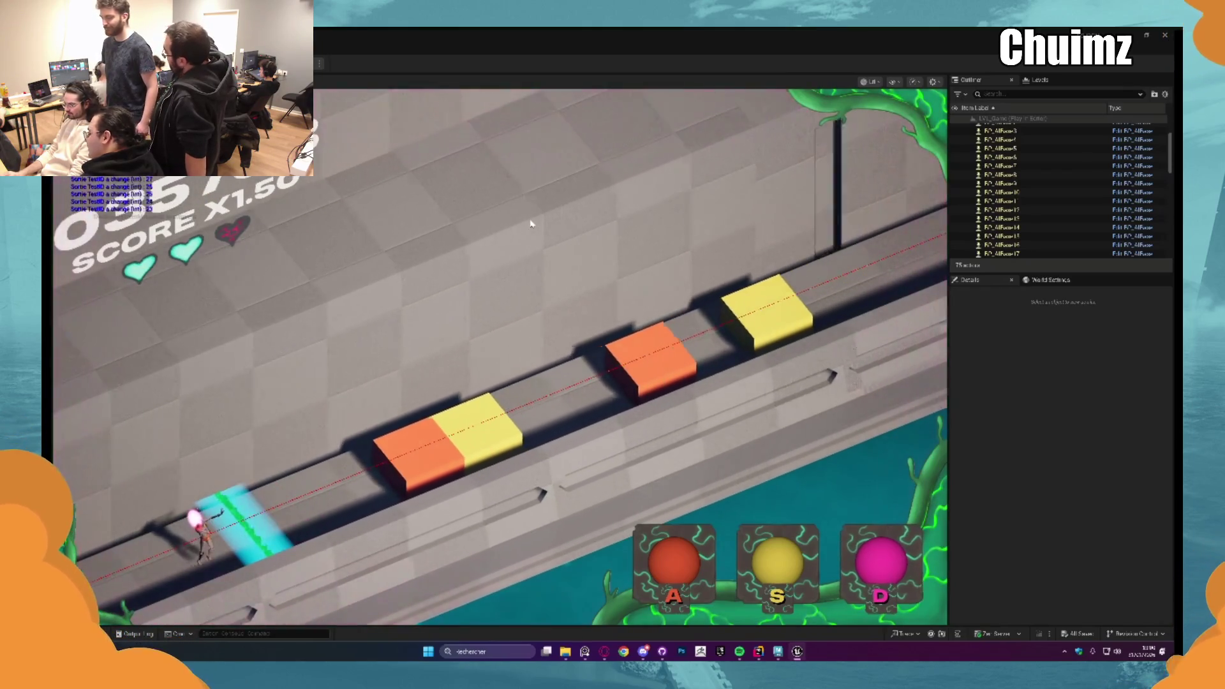
key(a)
key(s)
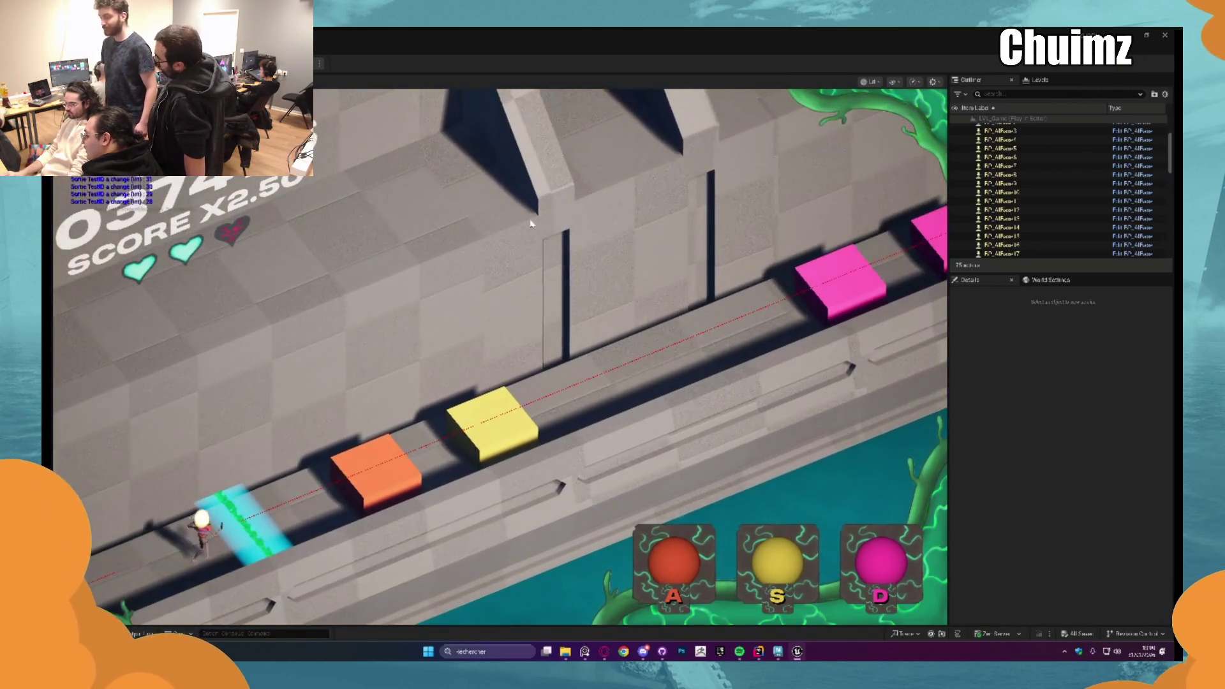
key(a)
key(s)
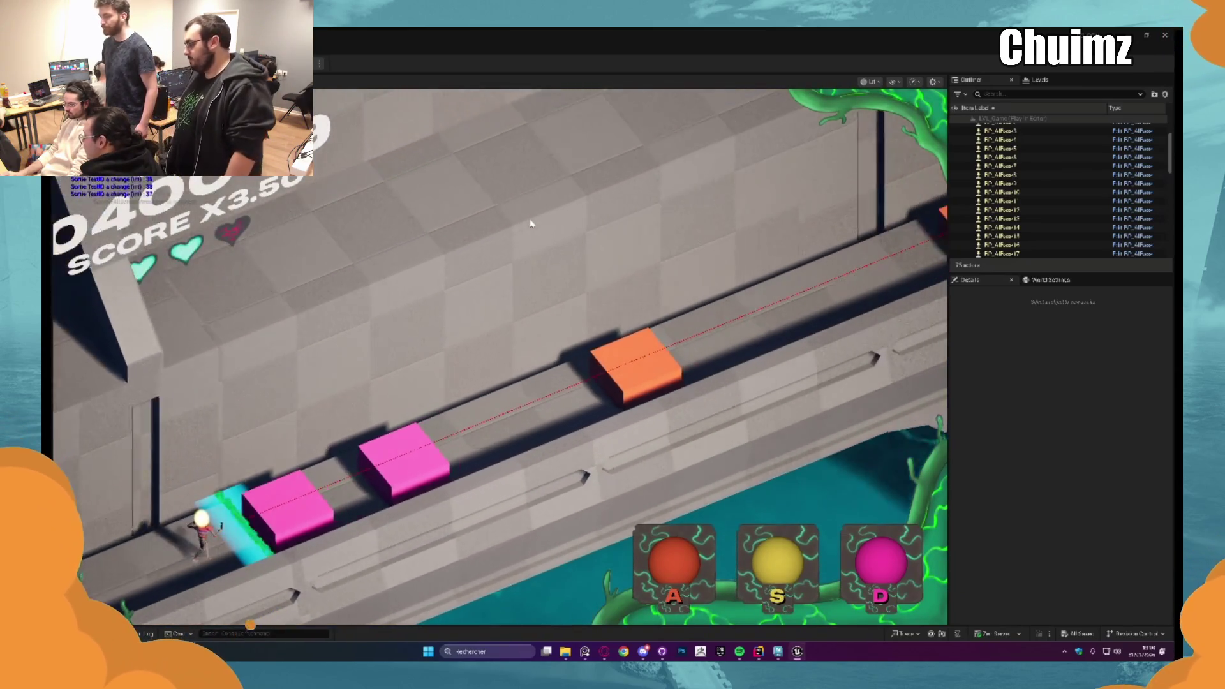
key(d)
key(d)
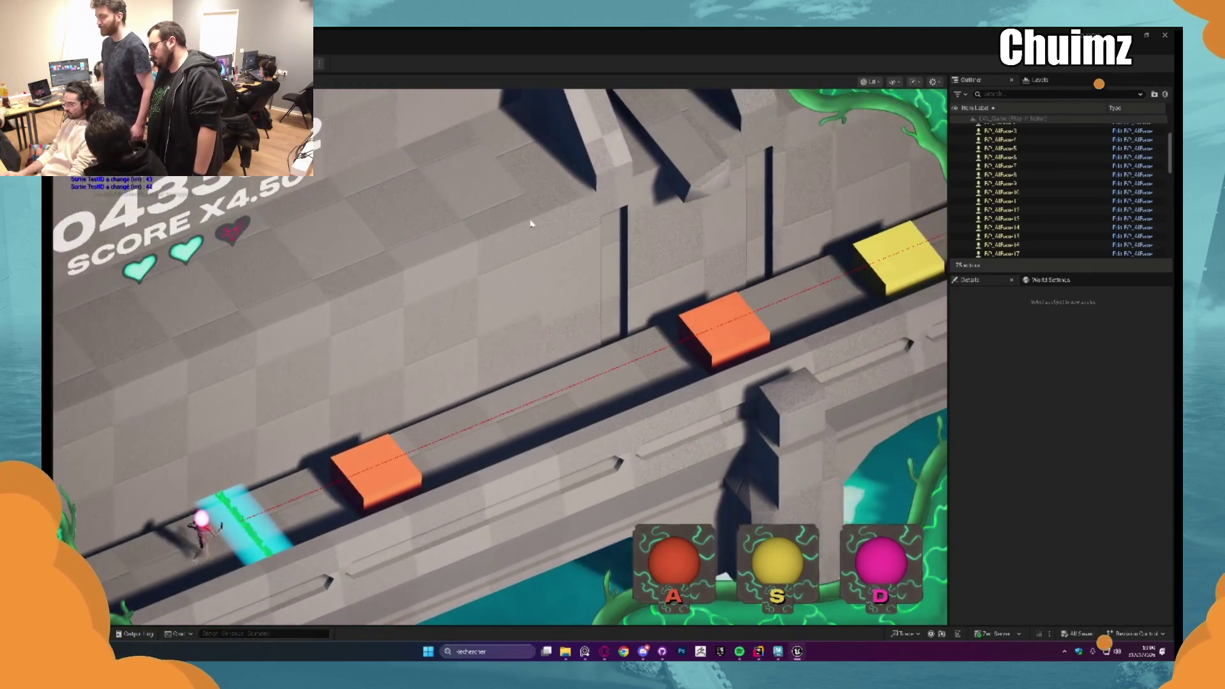
key(a)
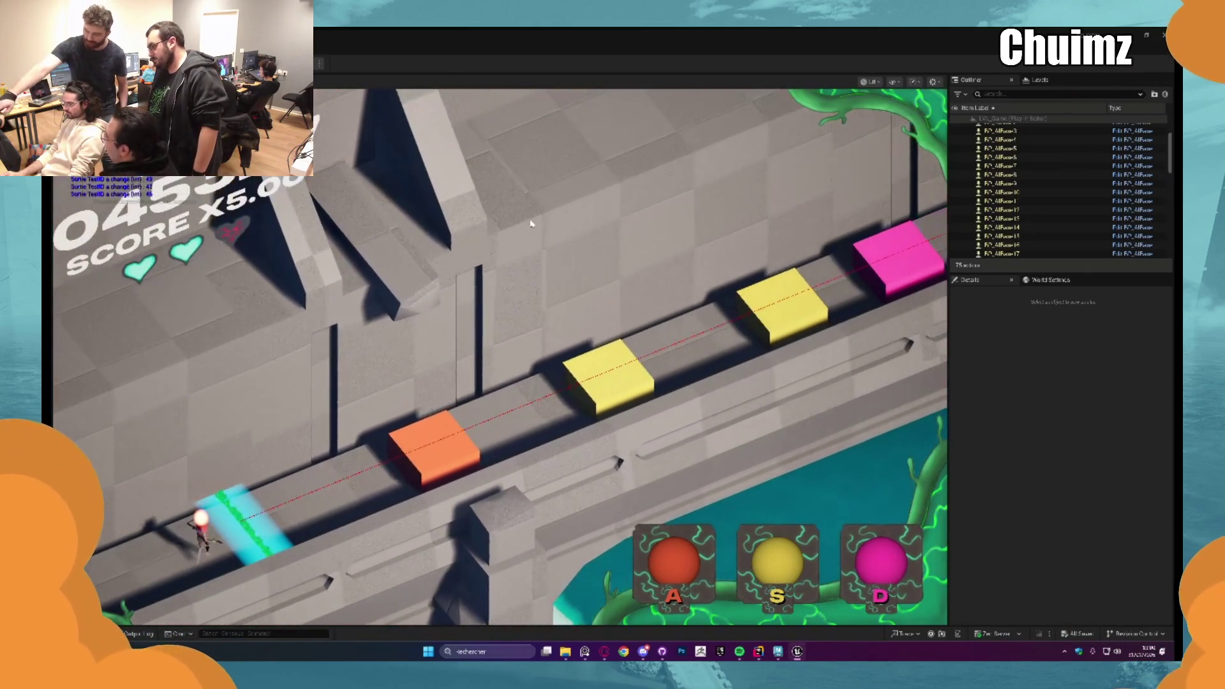
Step: Clear the next run of orange, yellow and pink notes, pushing the multiplier toward X10.00
key(a)
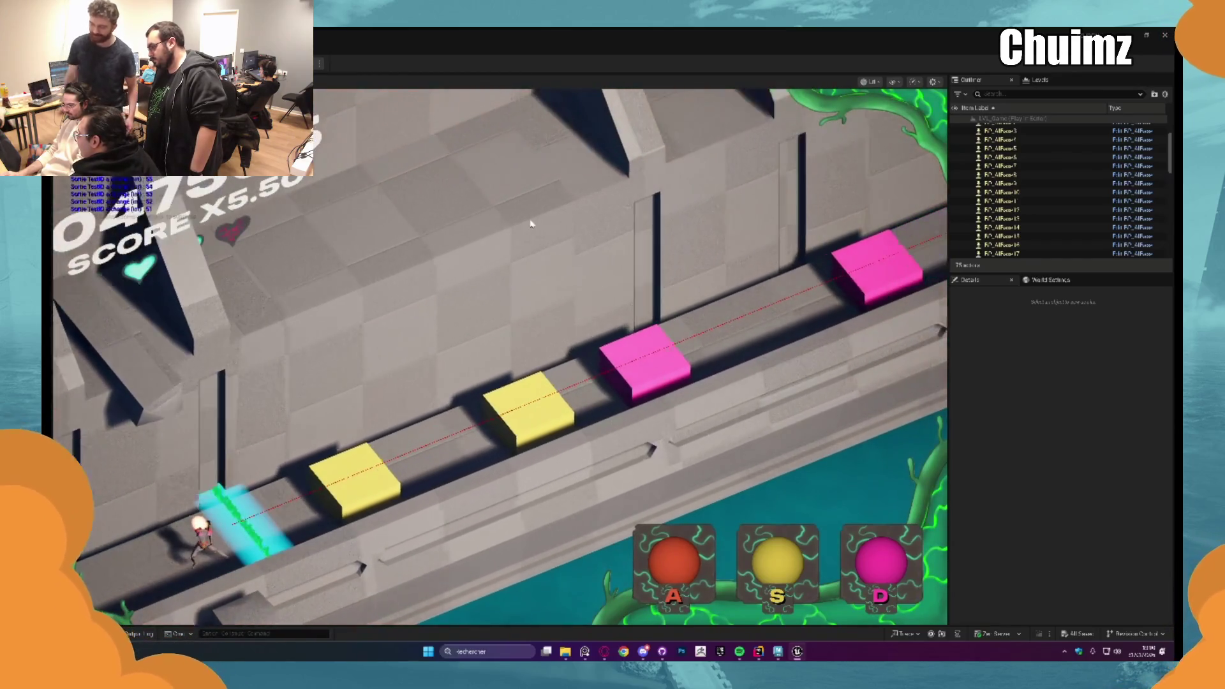
key(s)
key(s)
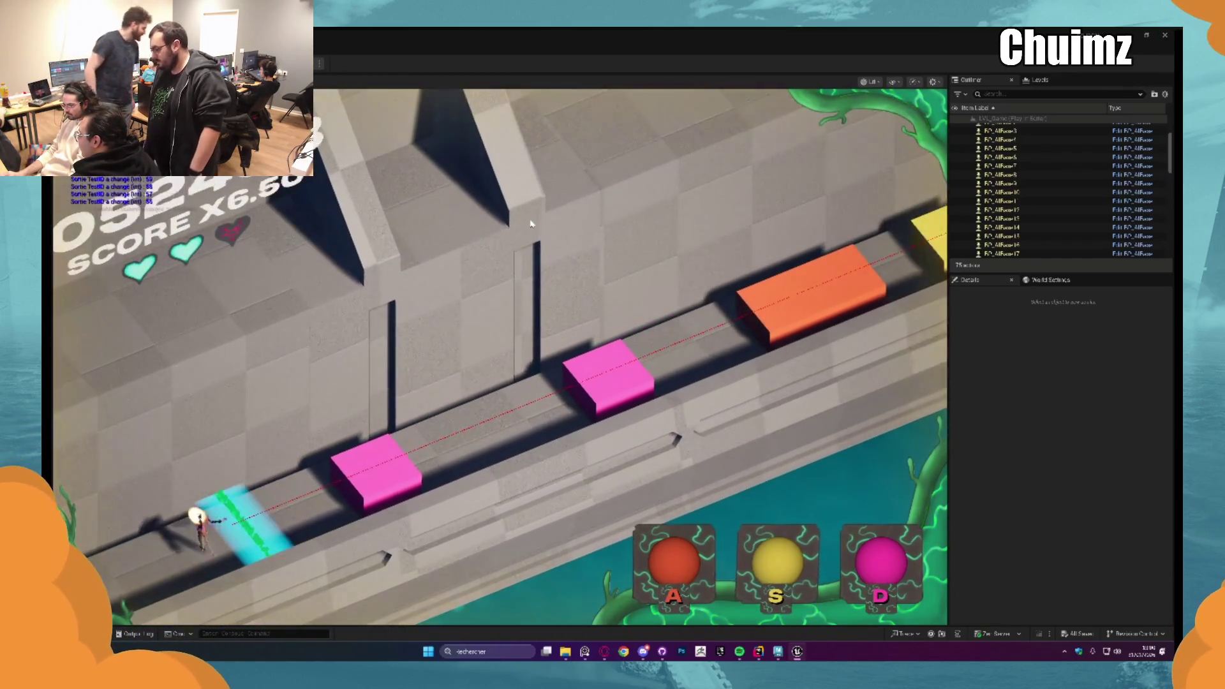
key(d)
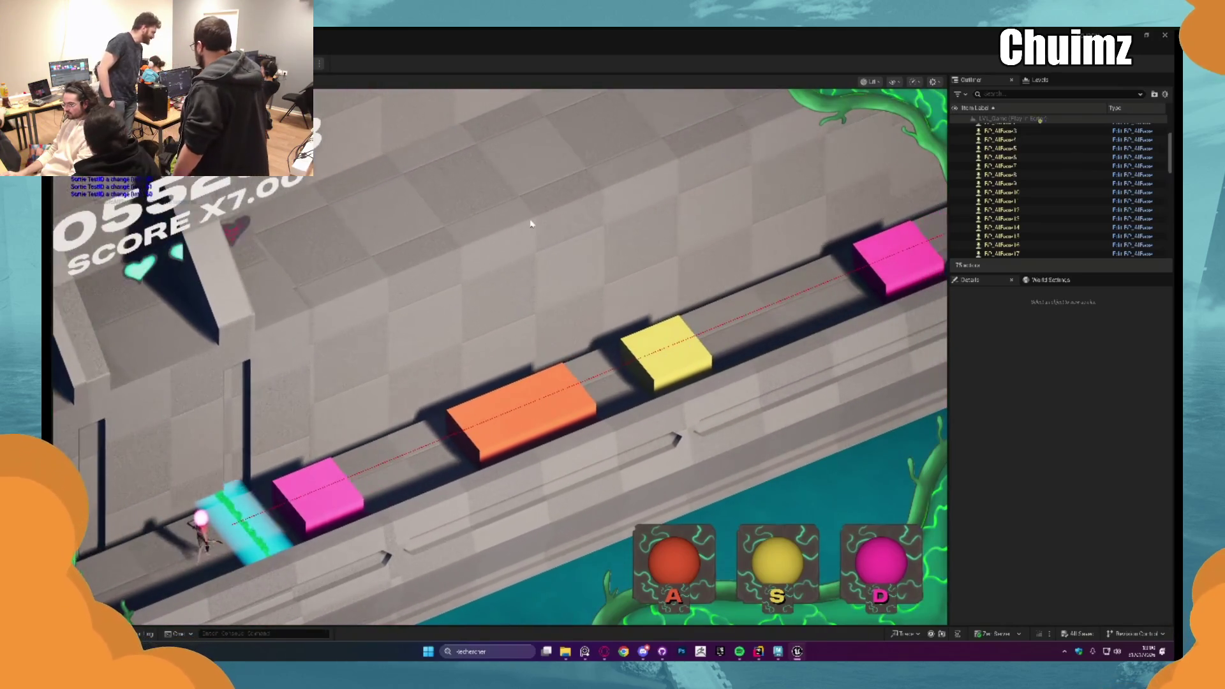
key(d)
key(a)
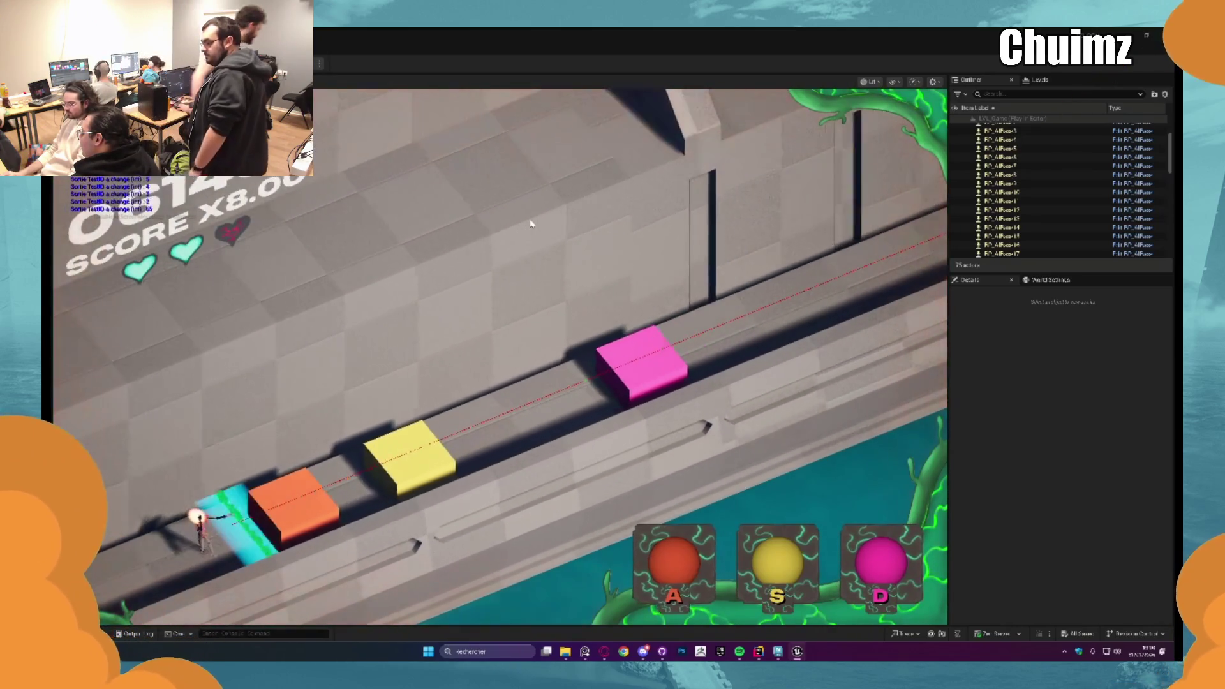
key(s)
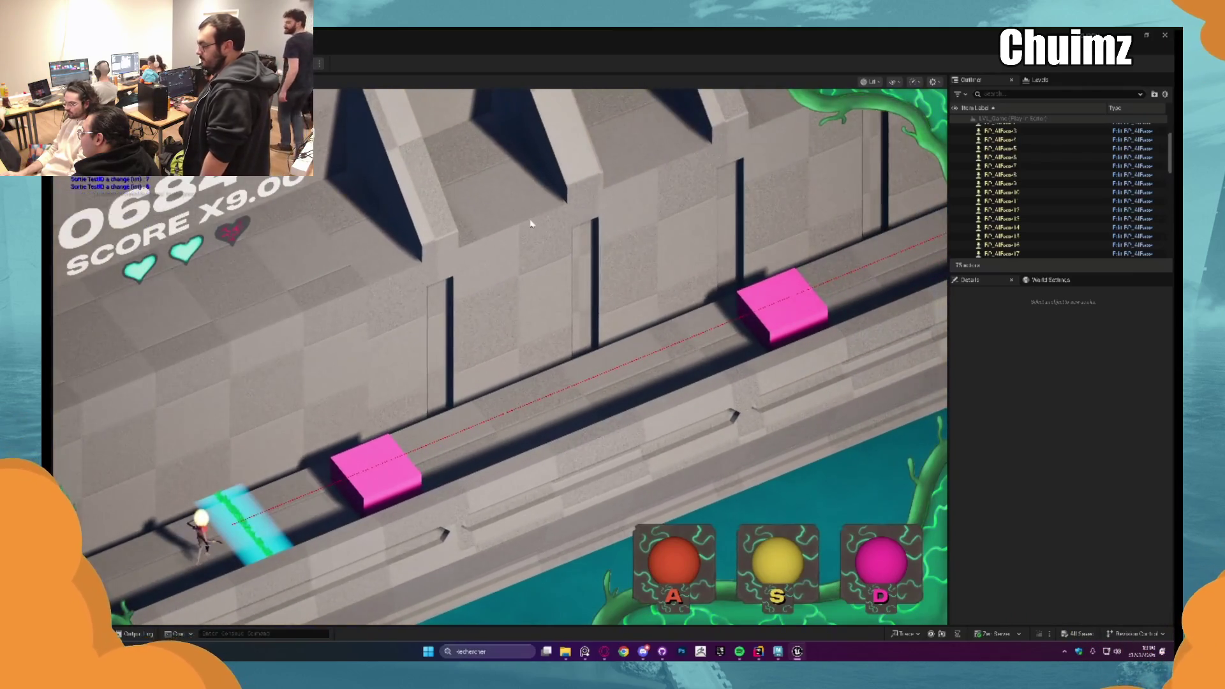
key(d)
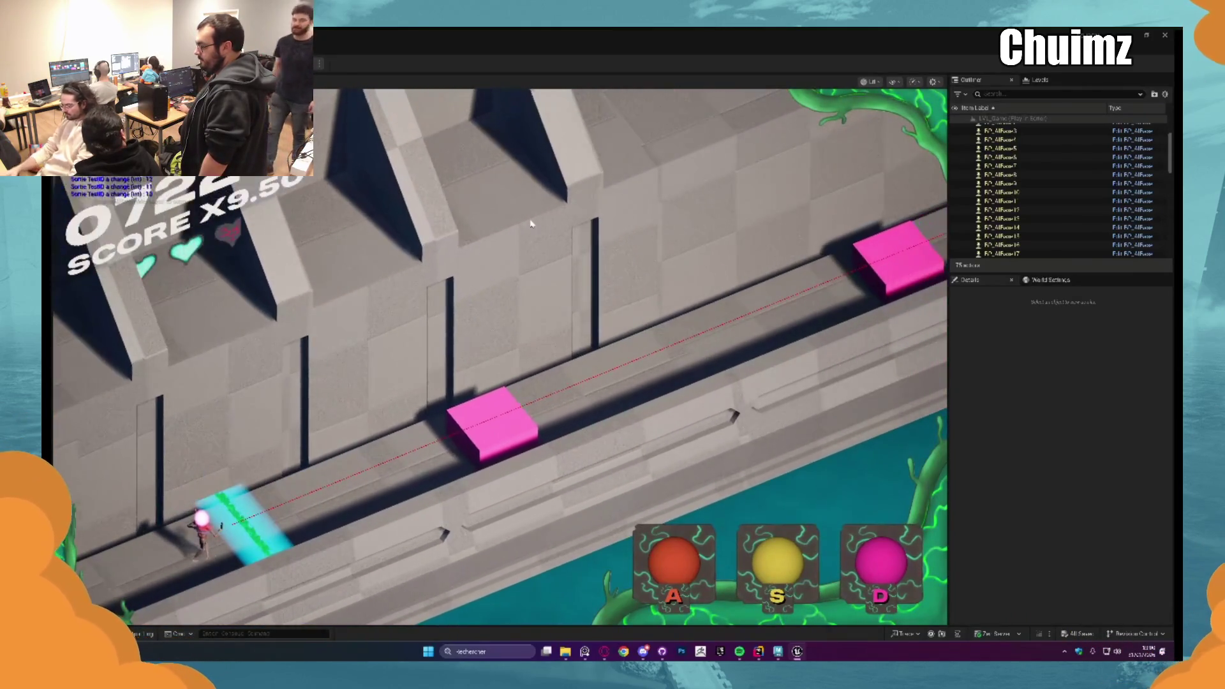
key(d)
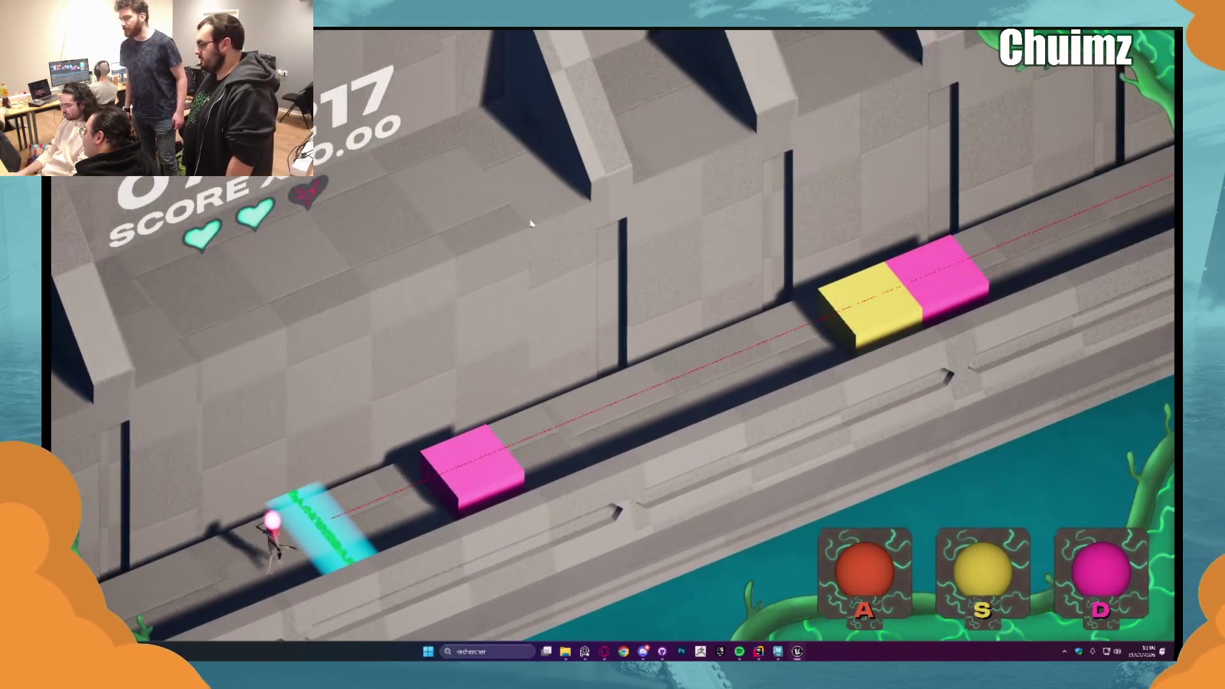
Step: Hit the pink note, the yellow-pink joined note, the long yellow note and the orange-yellow pair
key(d)
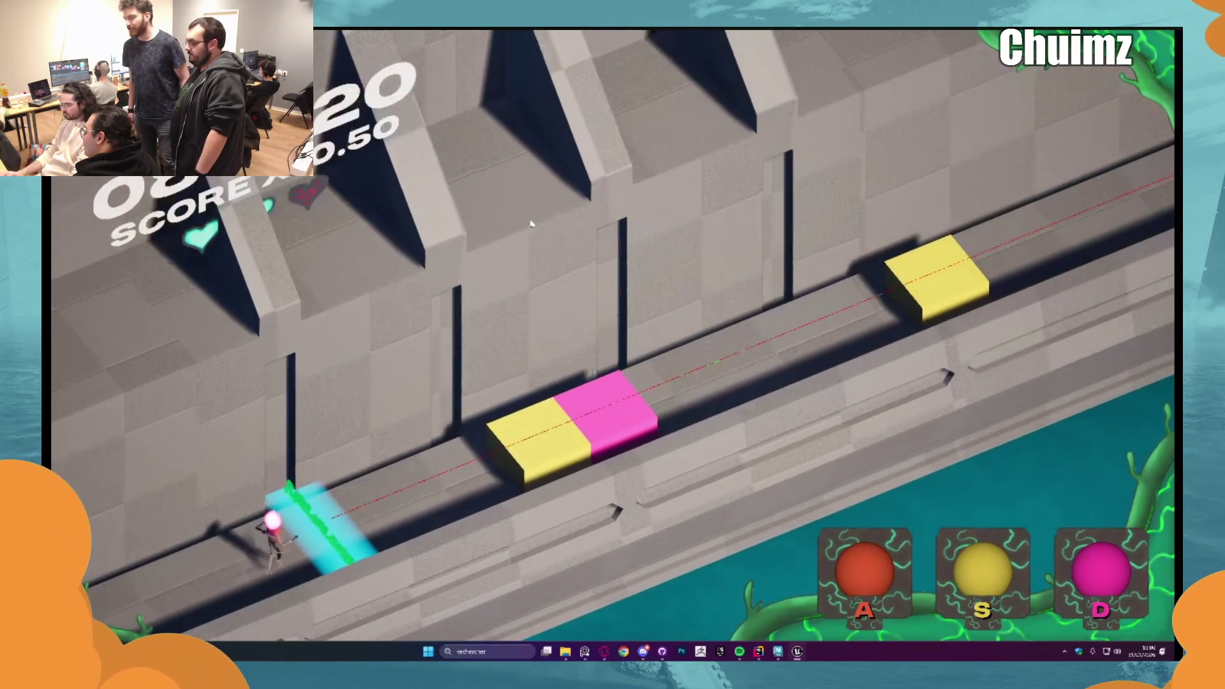
key(s)
key(d)
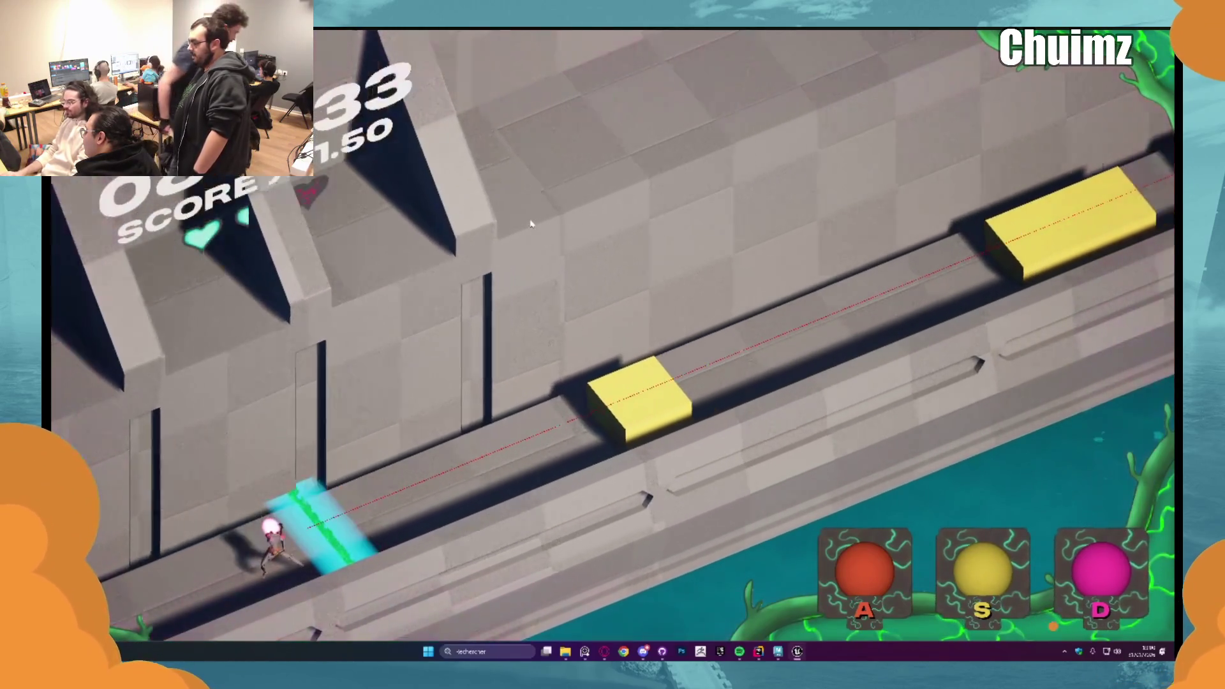
key(s)
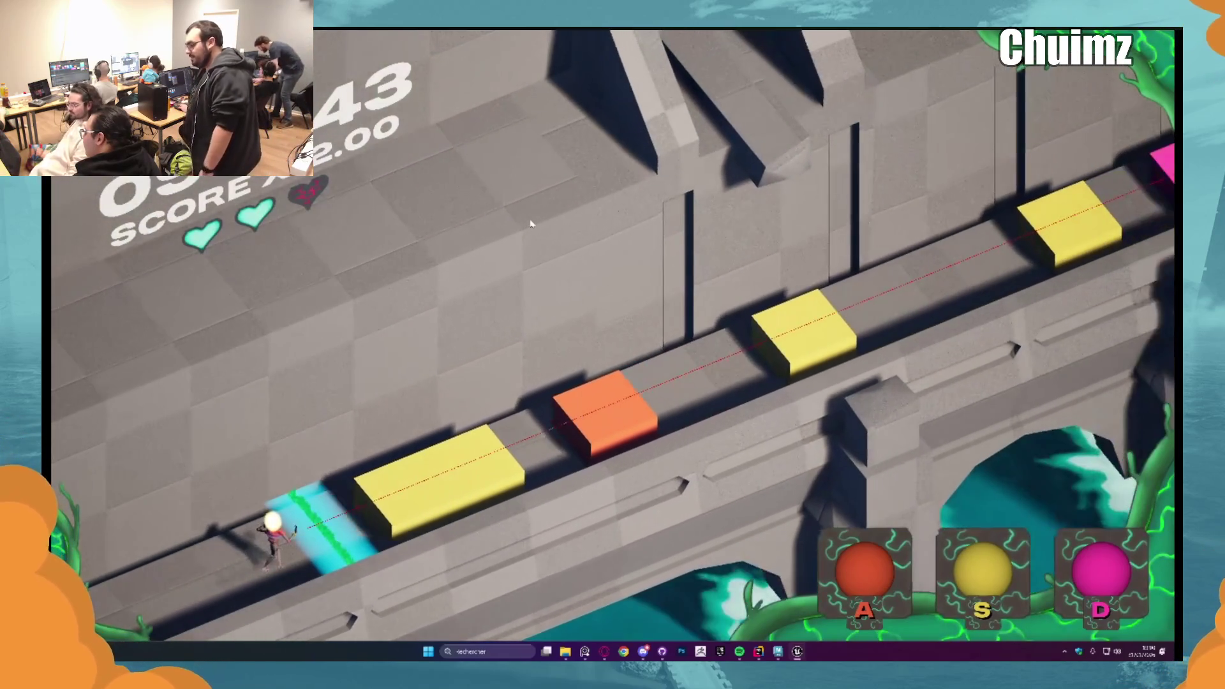
key(s)
key(a)
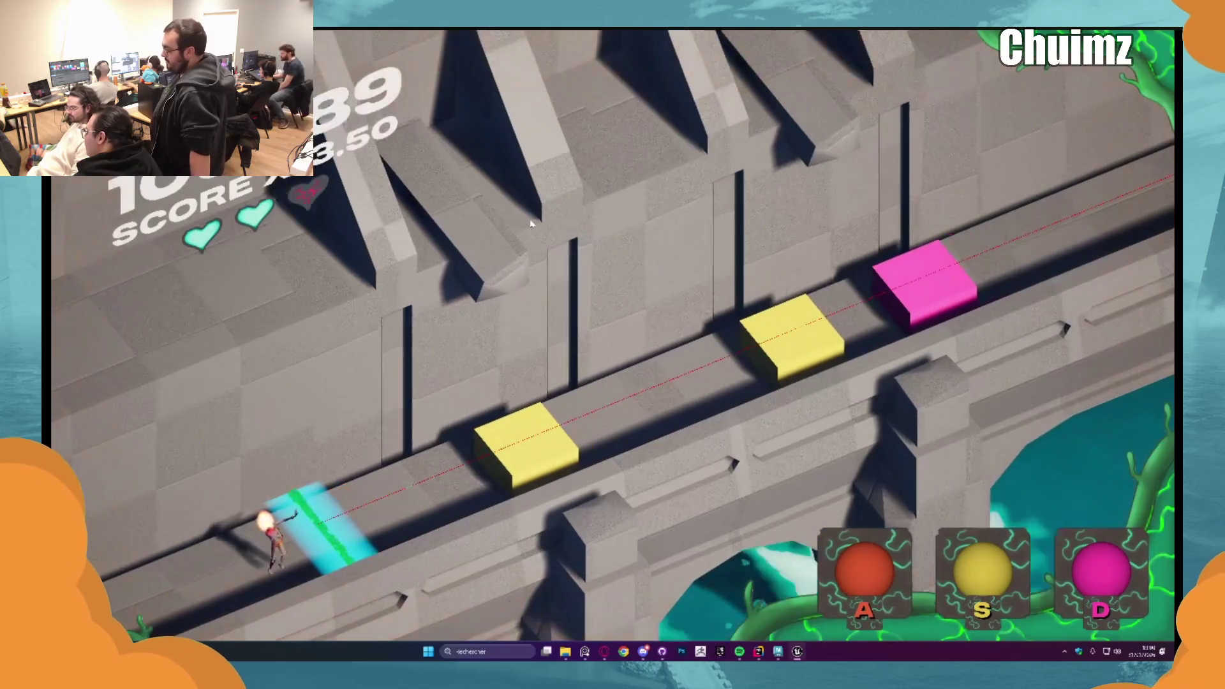
key(s)
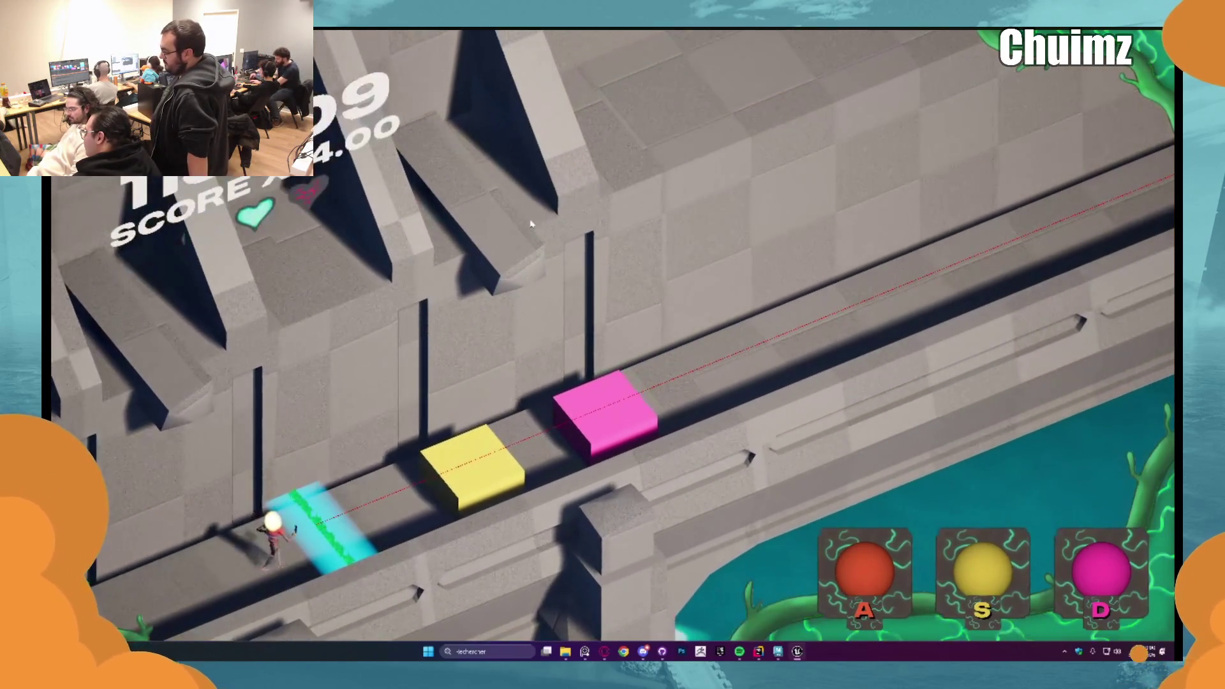
key(s)
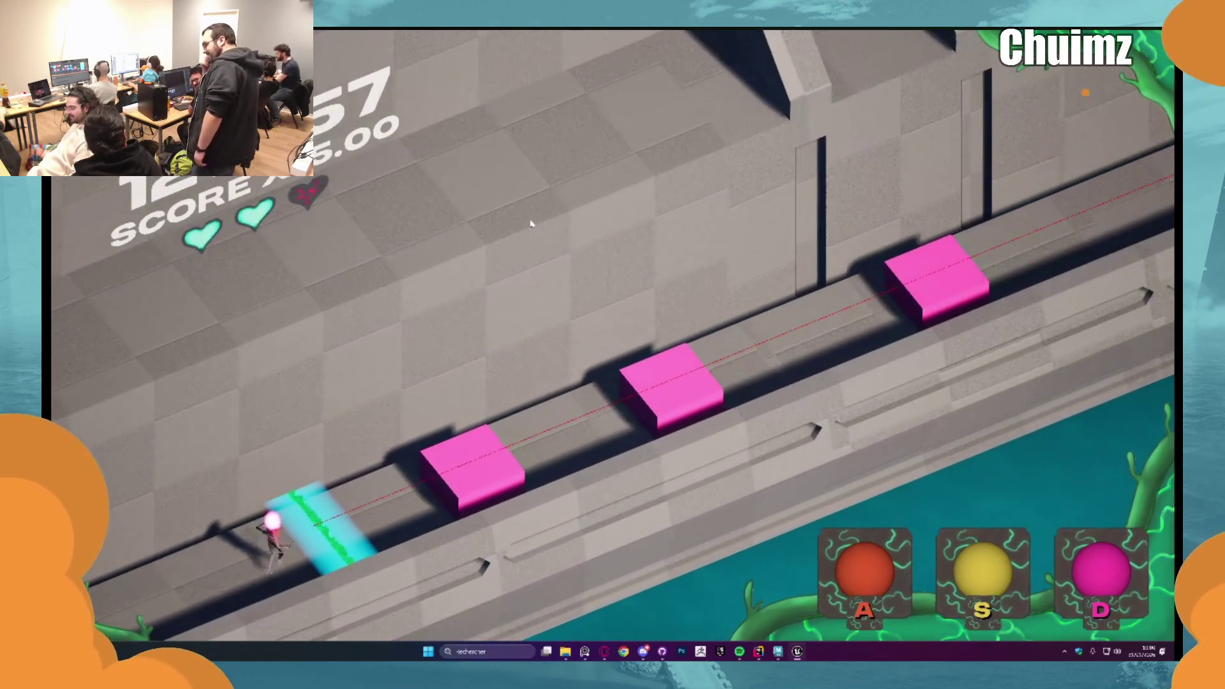
Step: Hit the two pink cubes, then the orange, yellow and orange cubes at the beat line
key(d)
key(d)
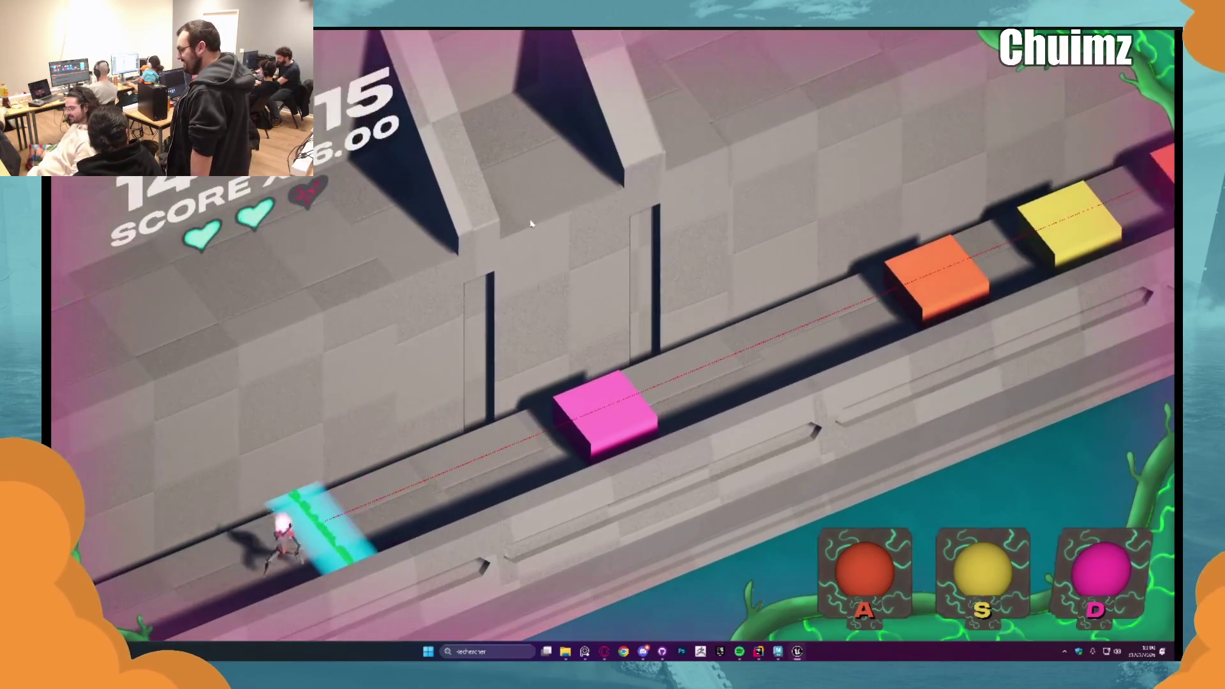
key(d)
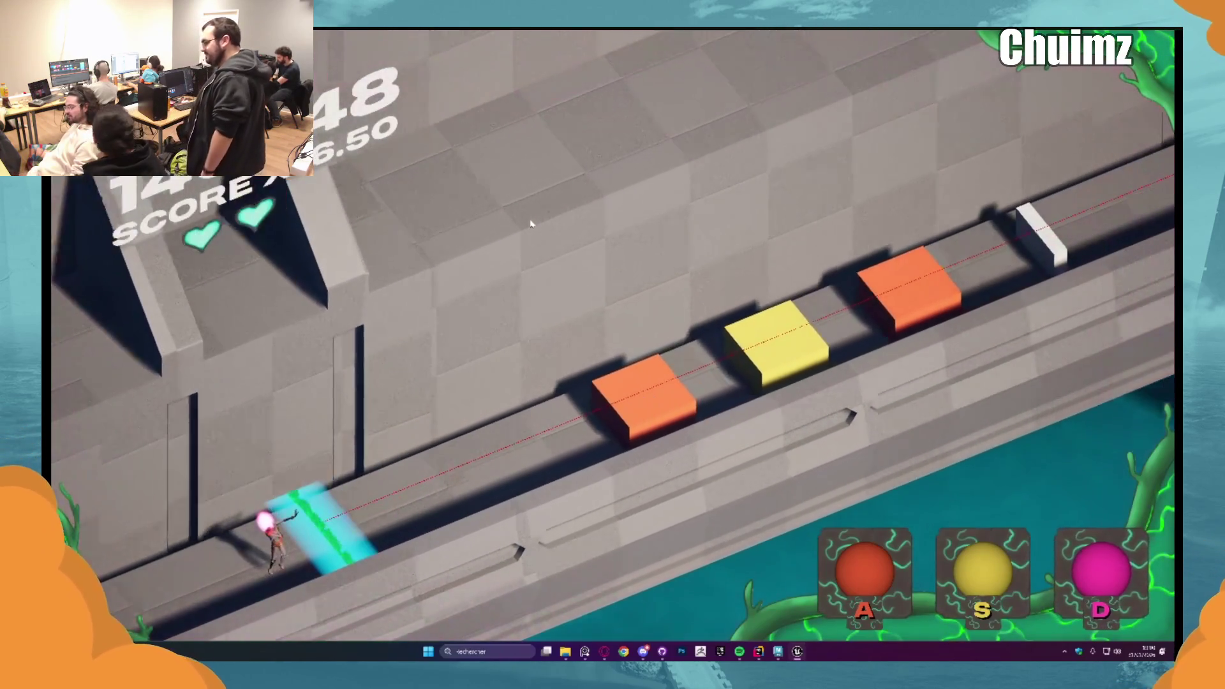
key(a)
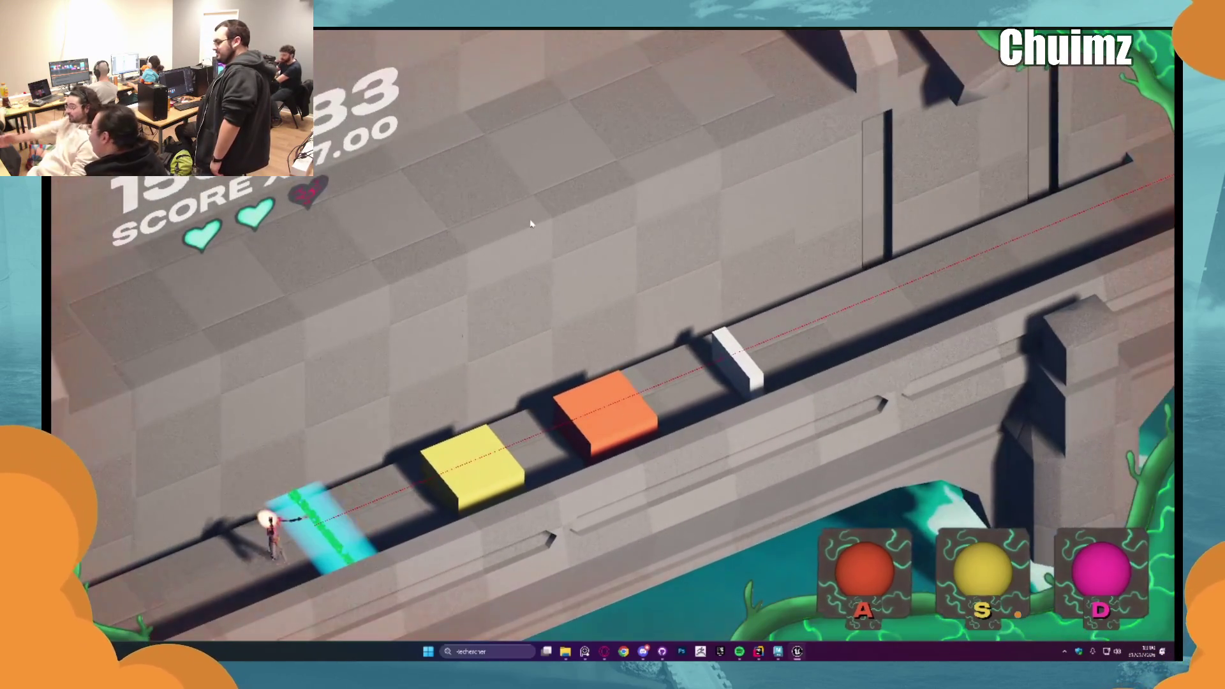
key(s)
key(a)
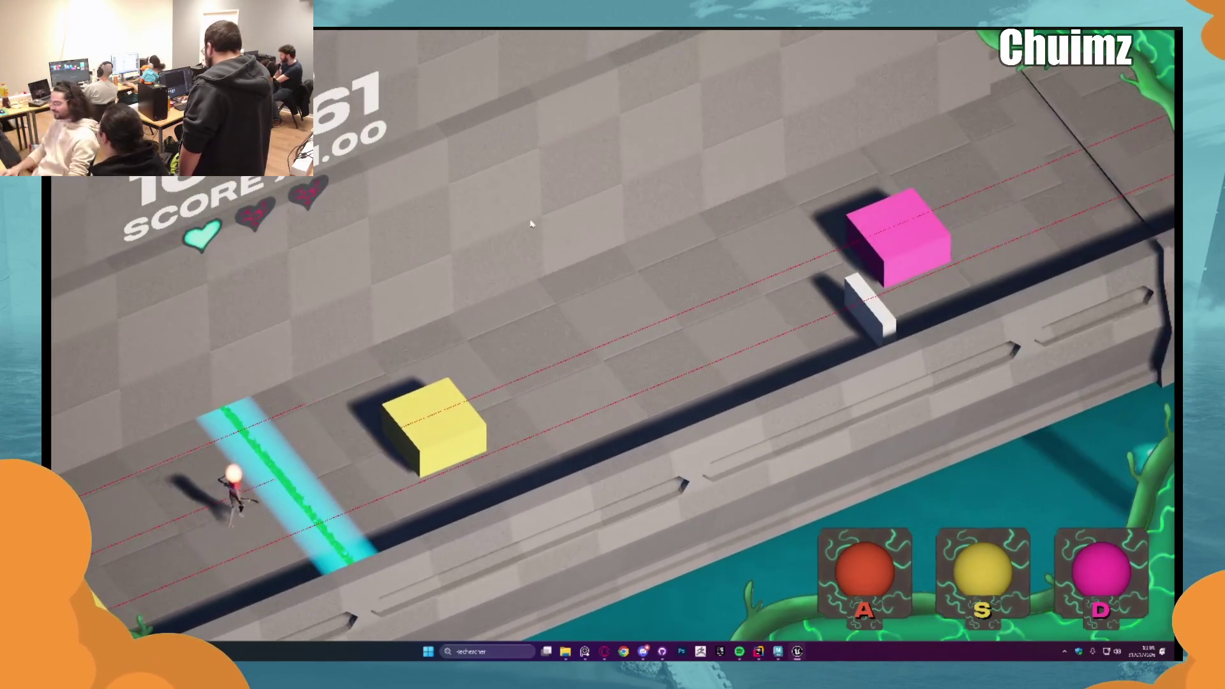
Step: Hit the yellow, pink and orange cubes as each crosses the cyan strip
key(s)
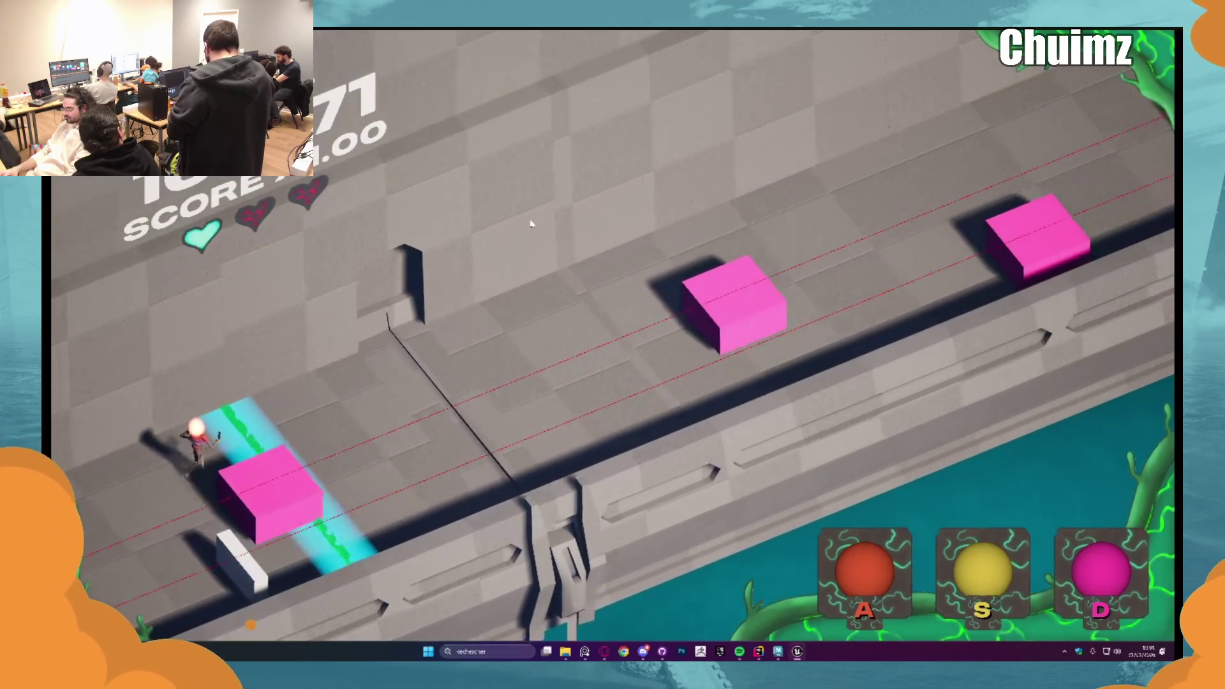
key(d)
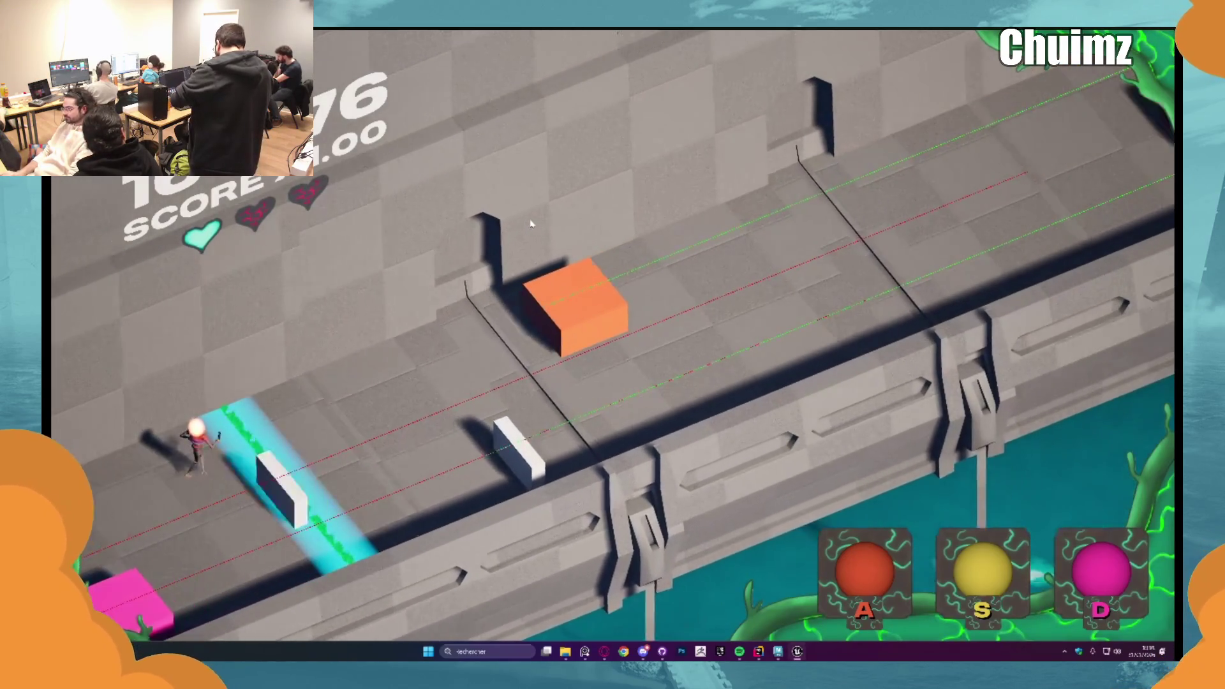
key(a)
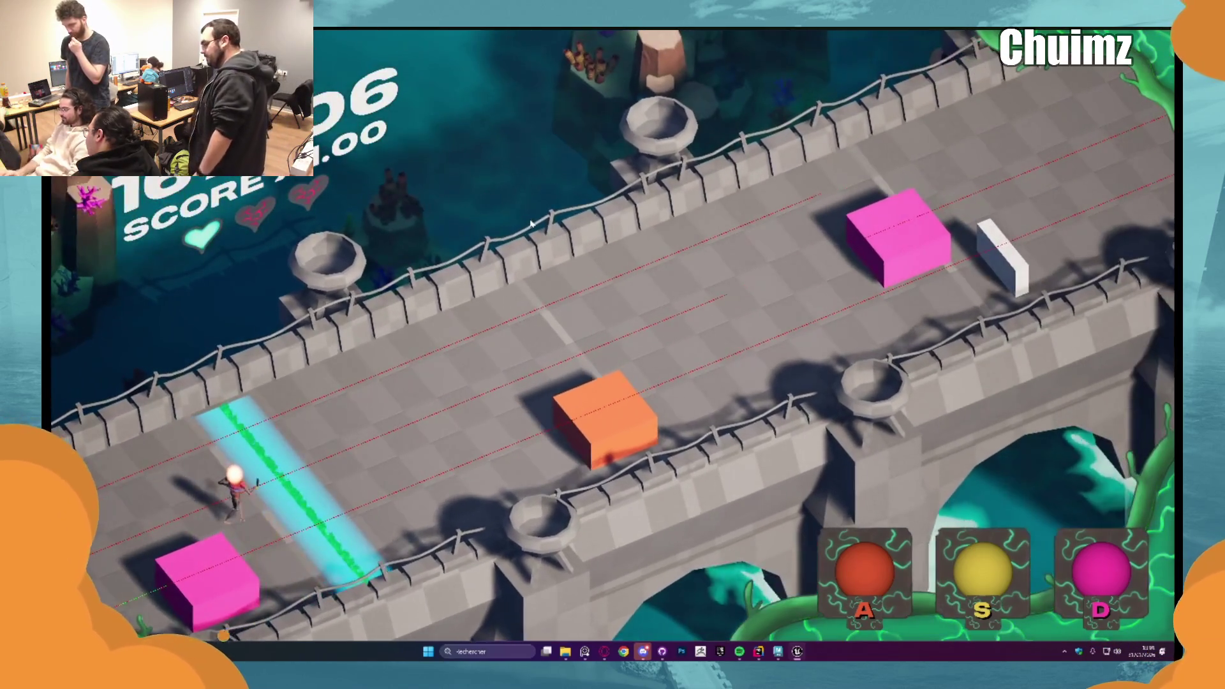
Step: Hit the orange and pink cubes, the two yellow cubes and the orange cube on the beat
key(a)
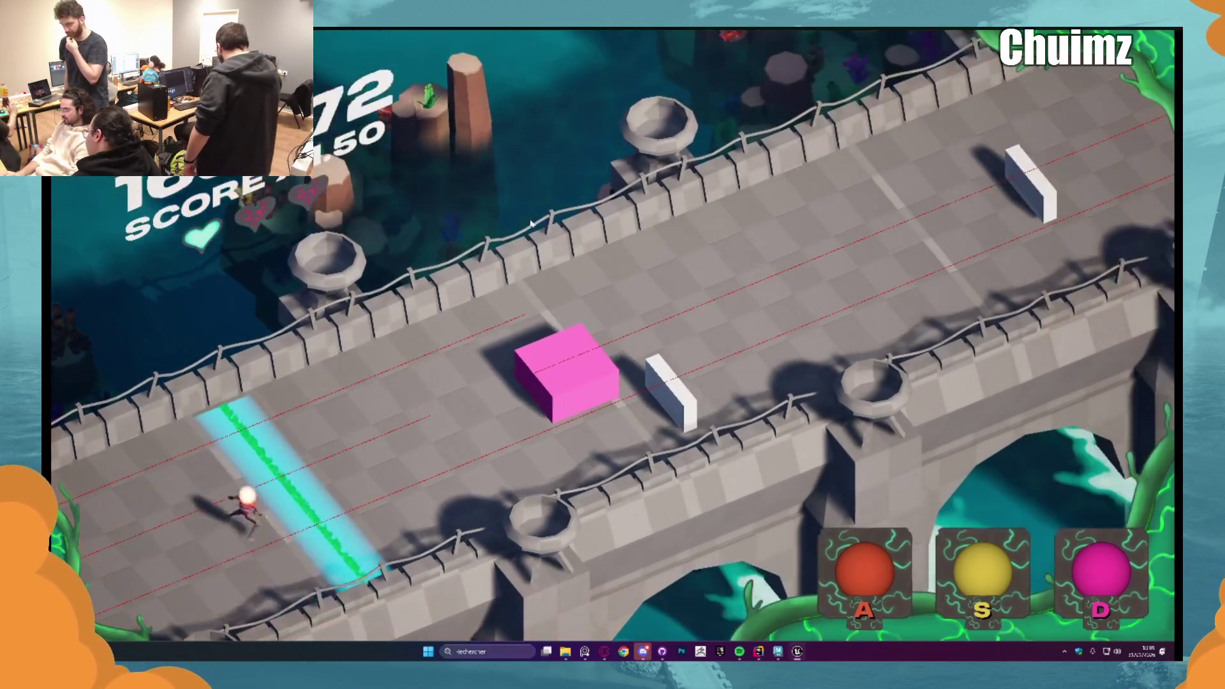
key(d)
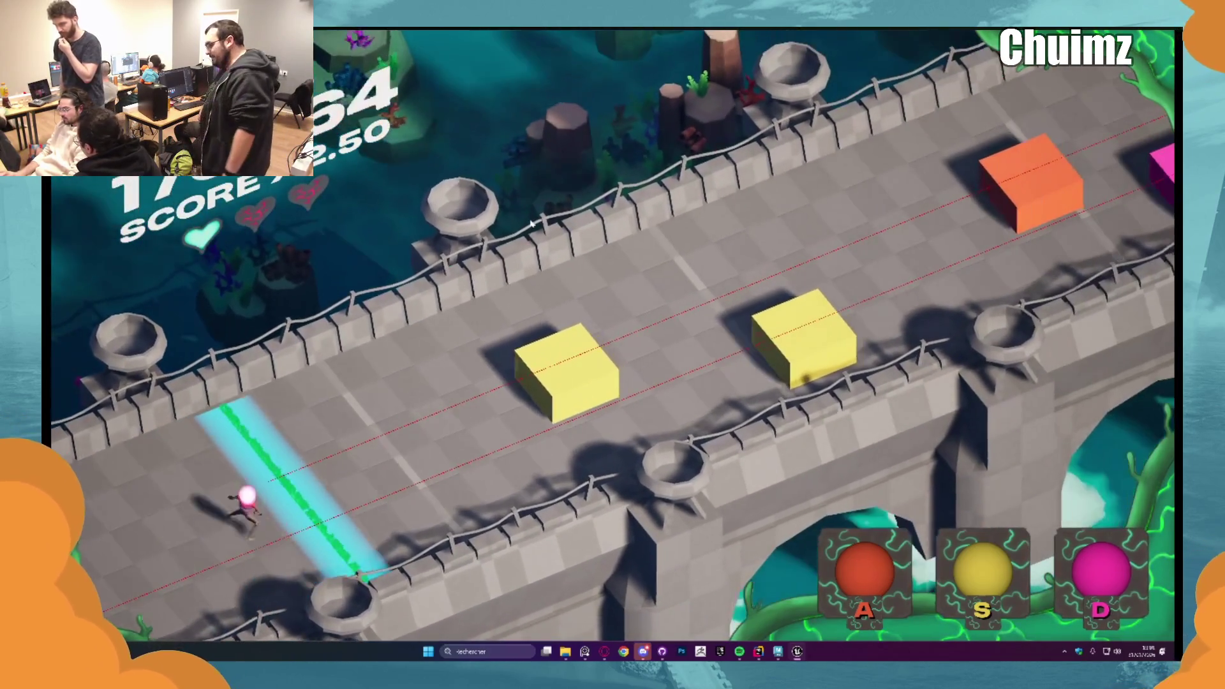
key(s)
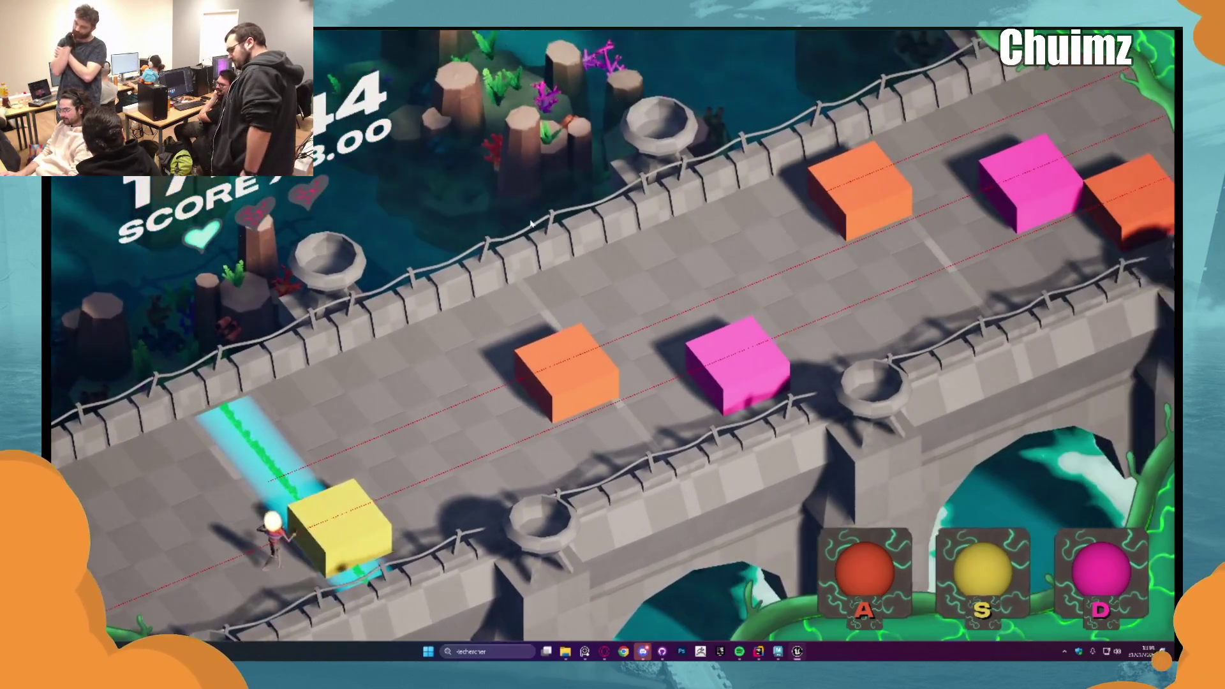
key(s)
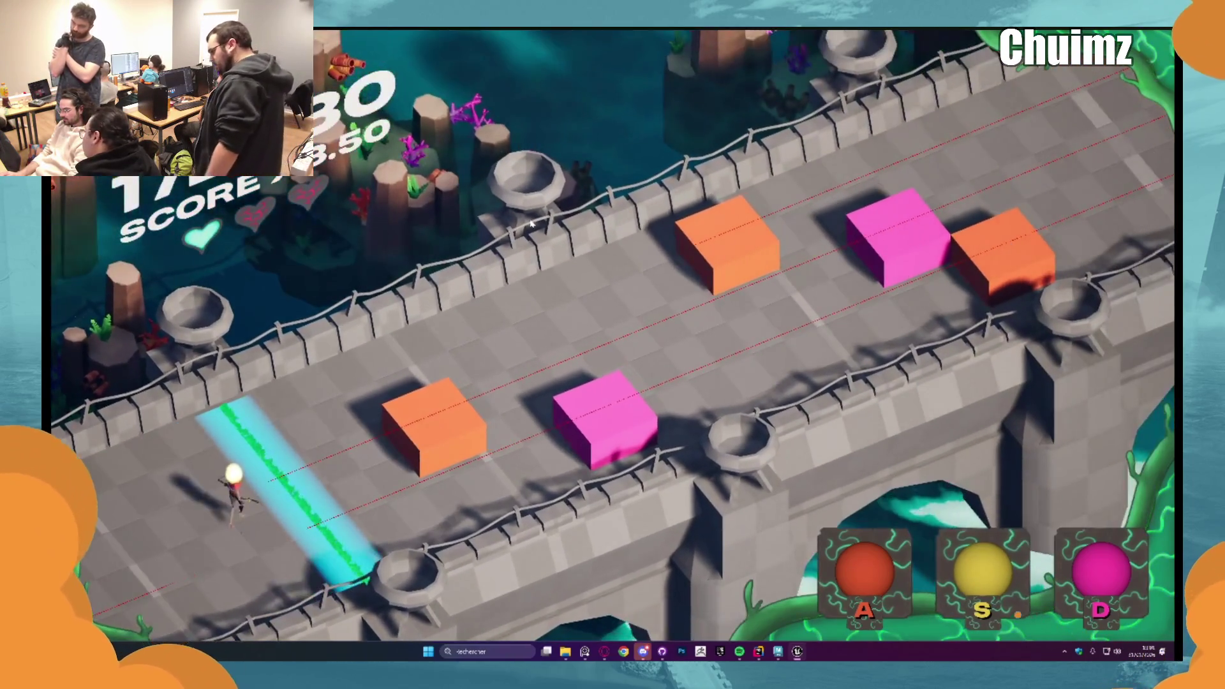
key(a)
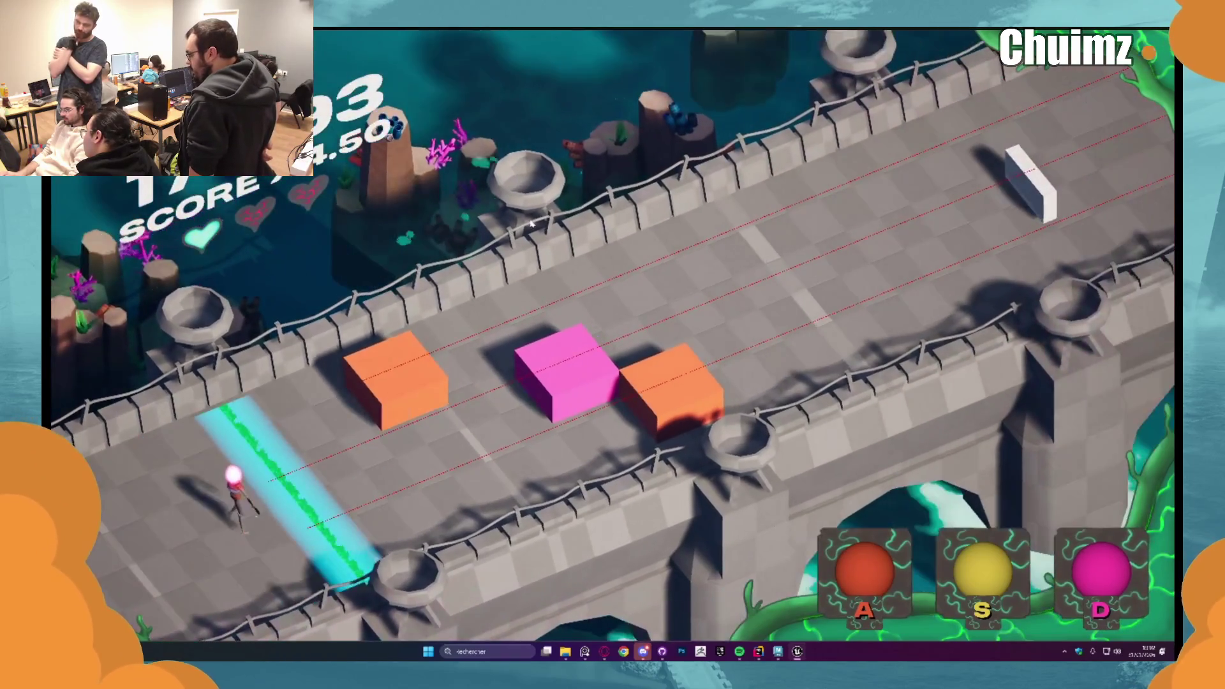
Step: Hit the orange-pink-orange triple, then the pink, yellow and orange cubes at the beat line
key(a)
key(d)
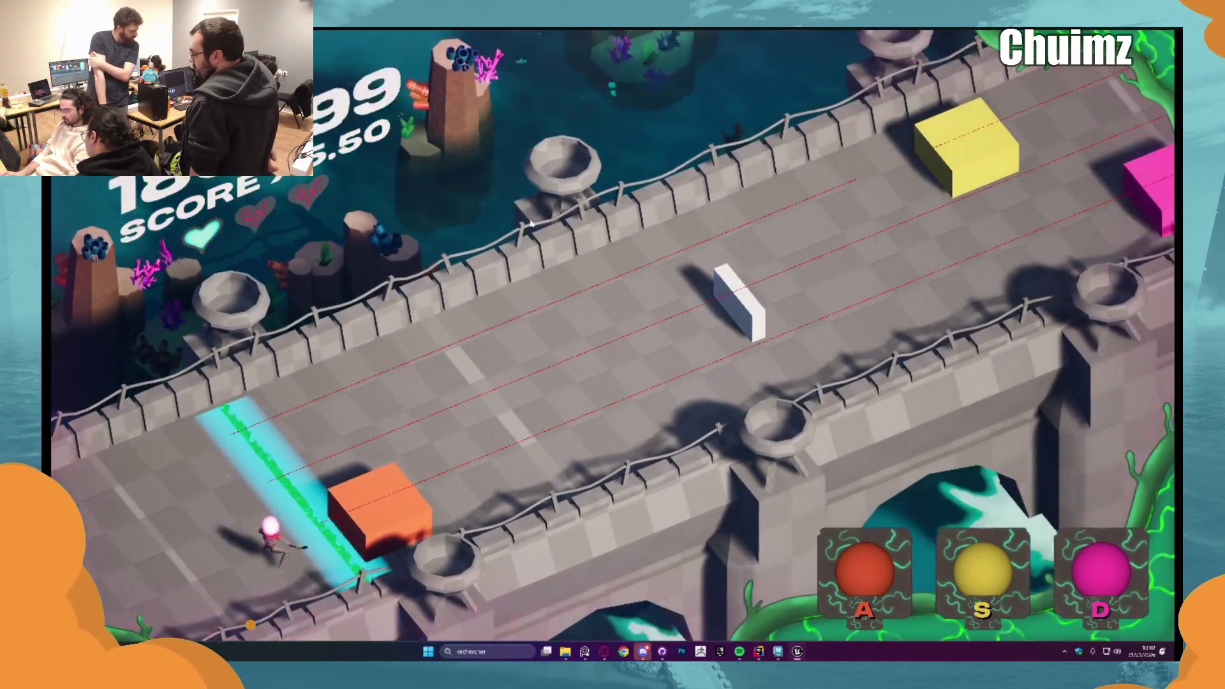
key(a)
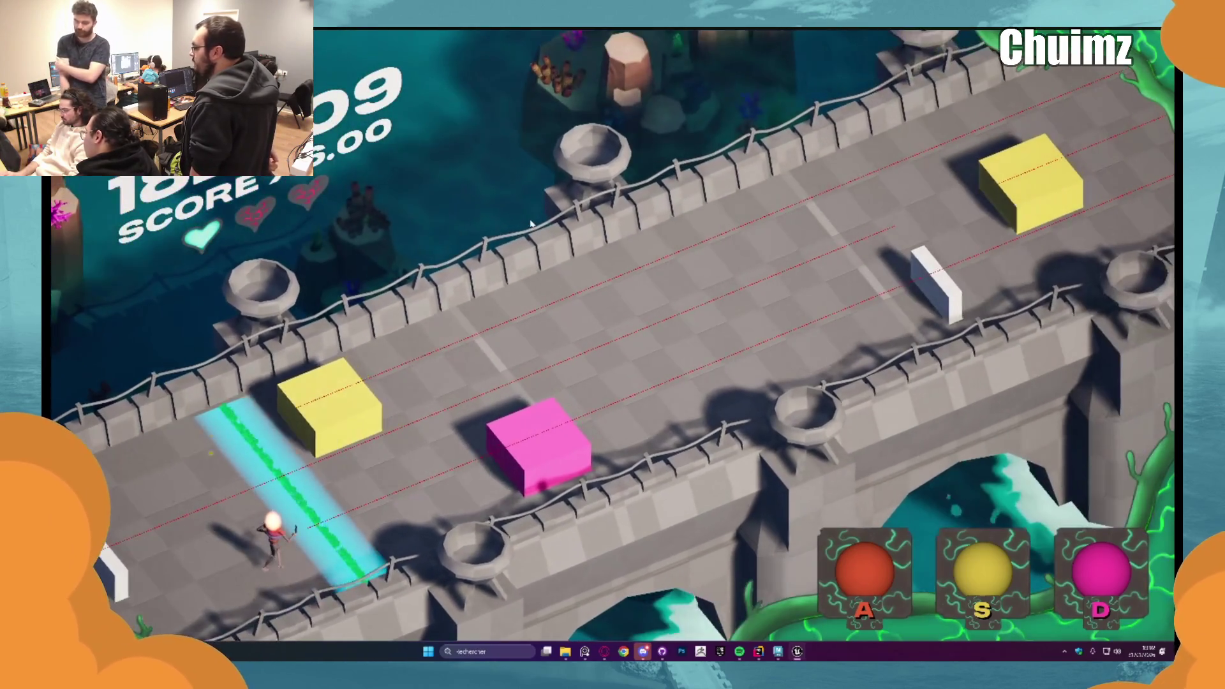
key(d)
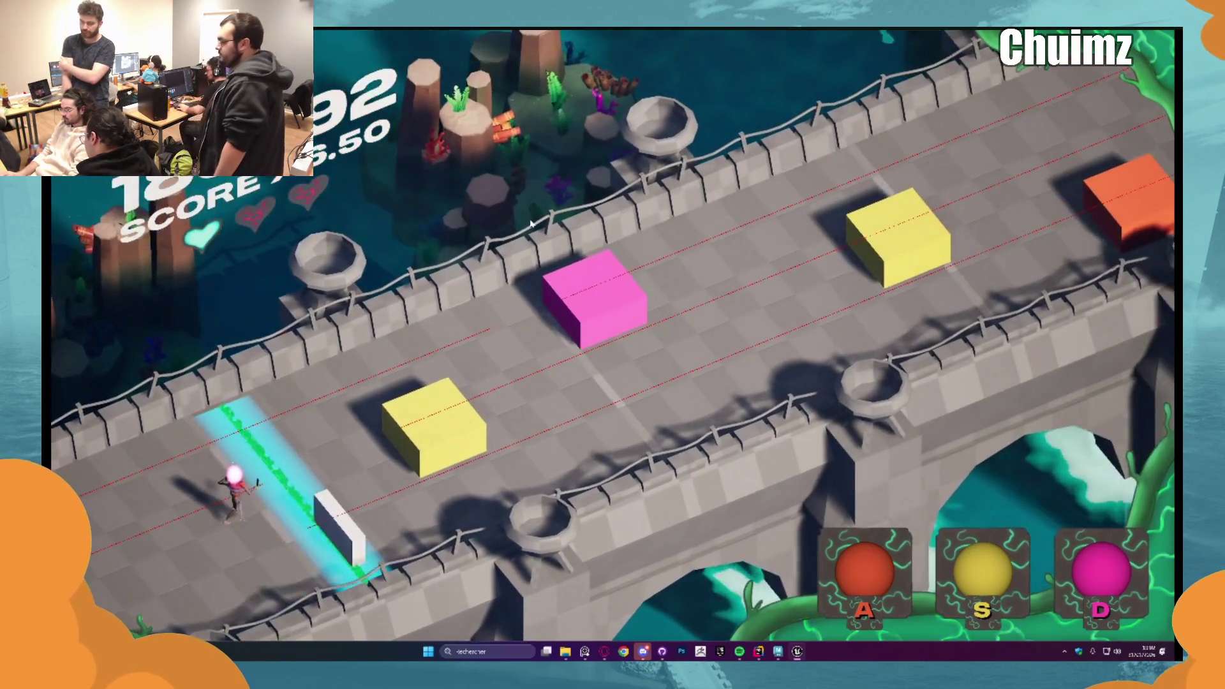
key(s)
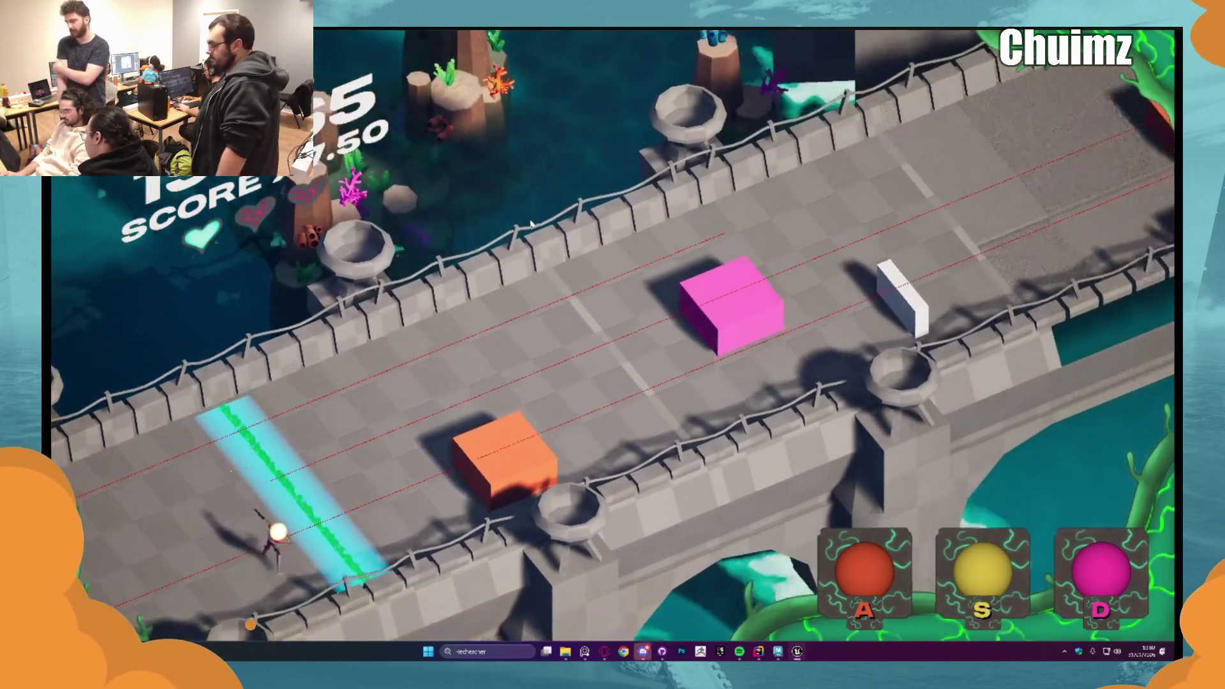
key(a)
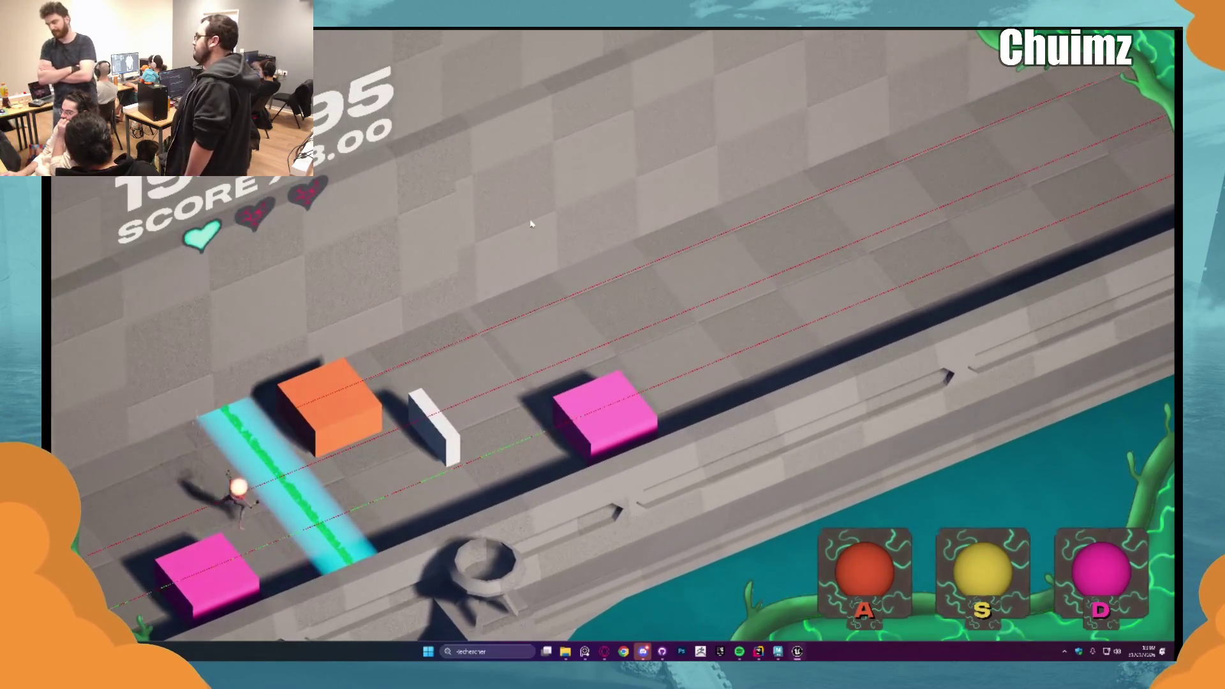
Step: Keep hitting orange and pink cubes until the last heart is lost
key(a)
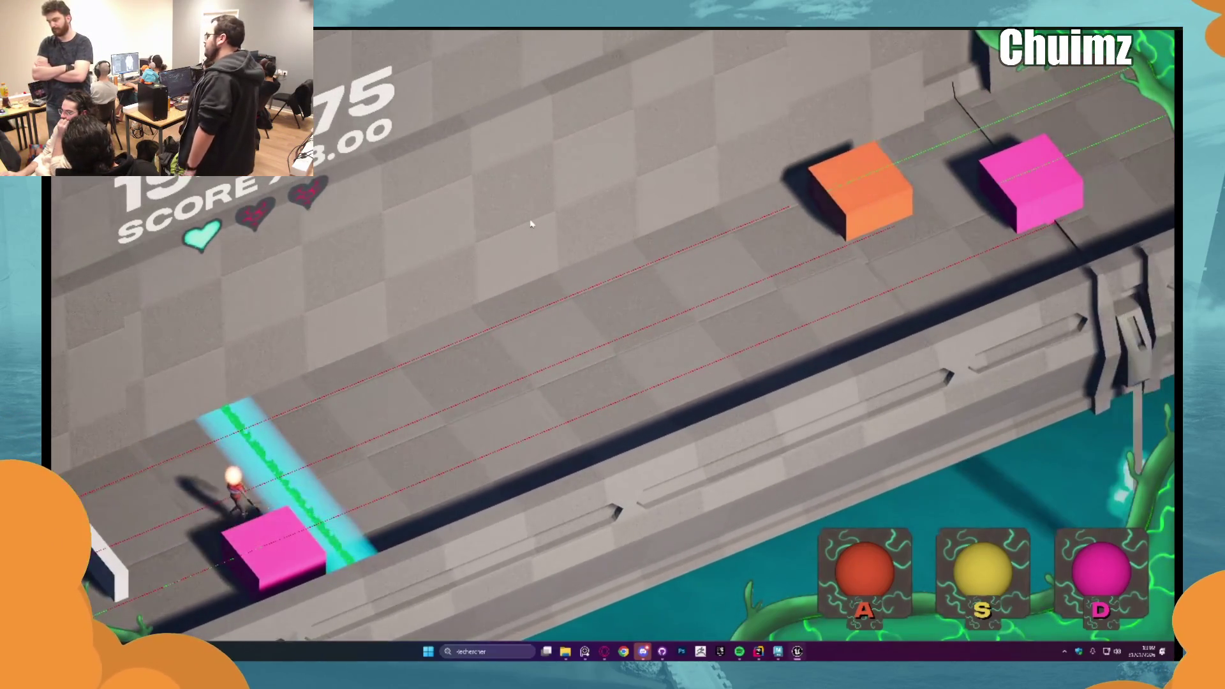
key(d)
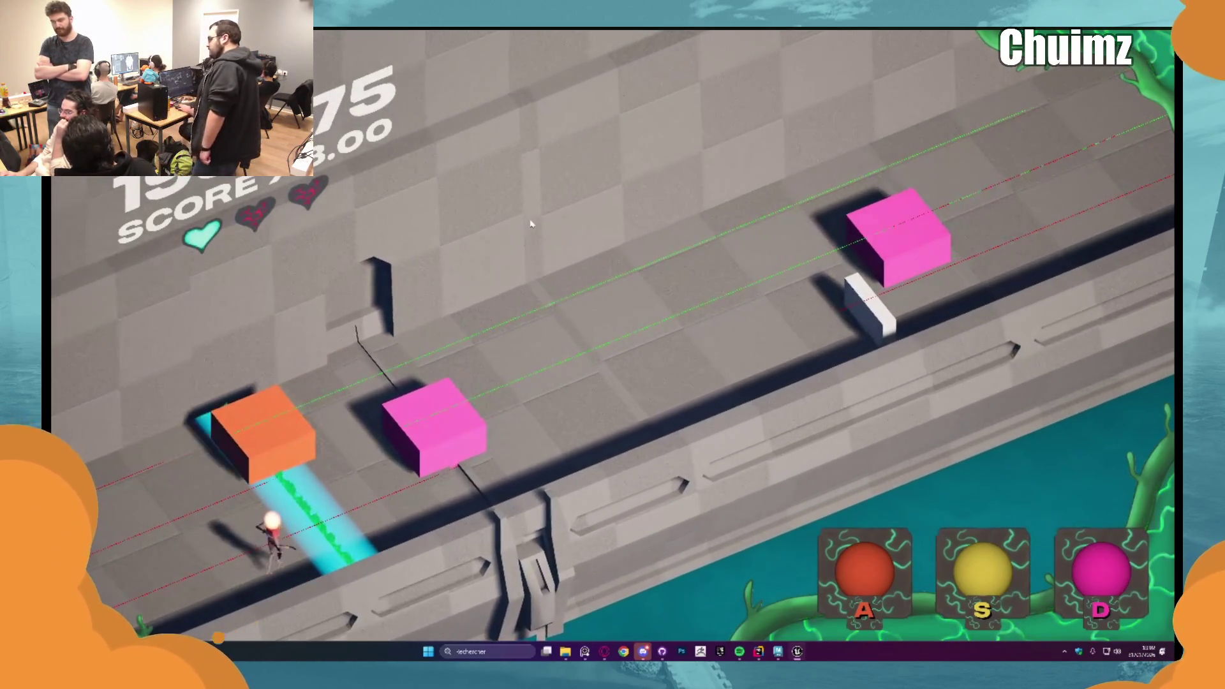
key(a)
key(d)
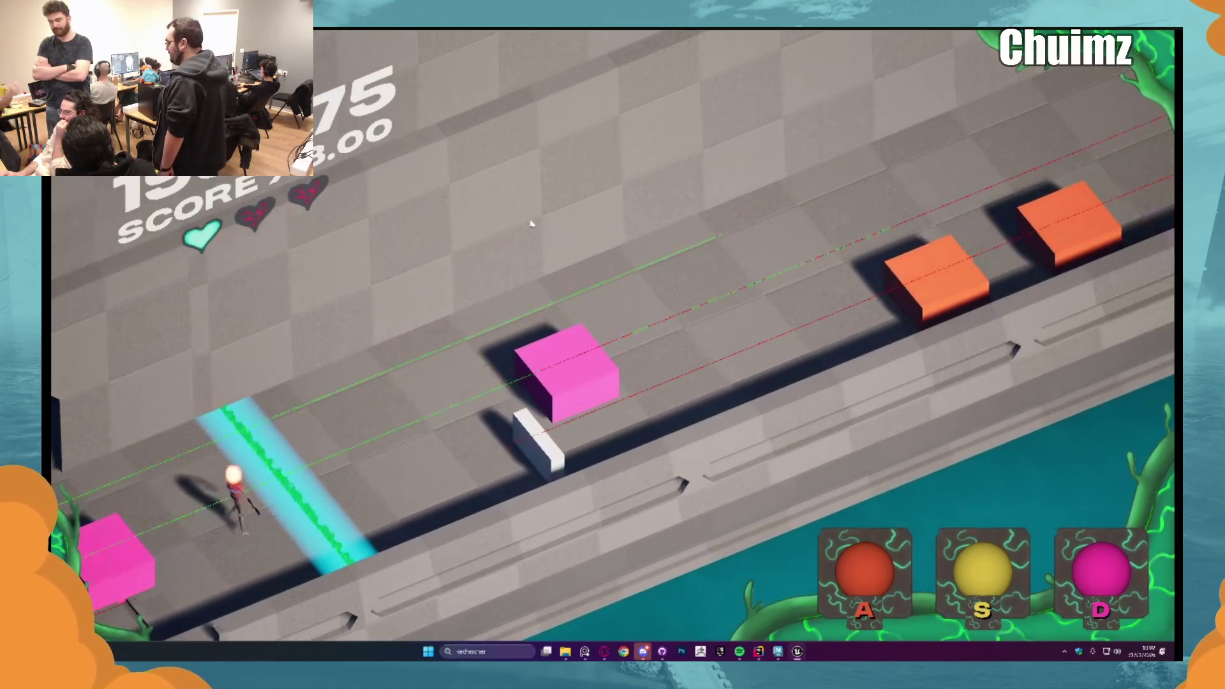
key(d)
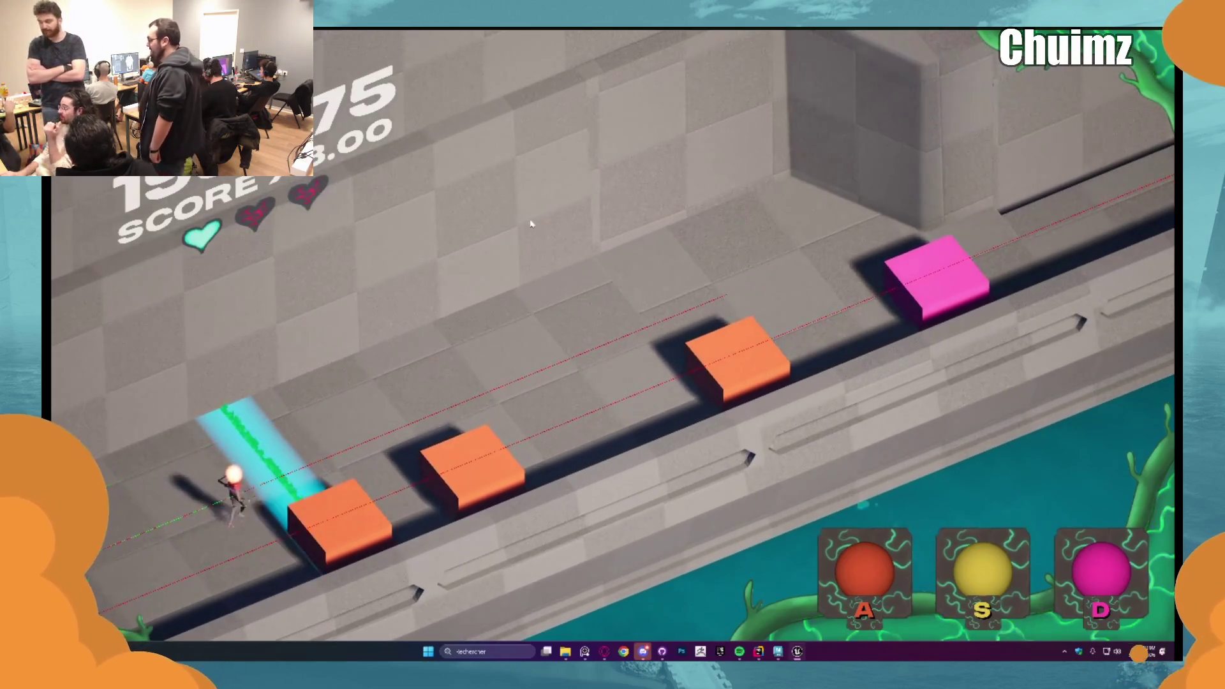
key(a)
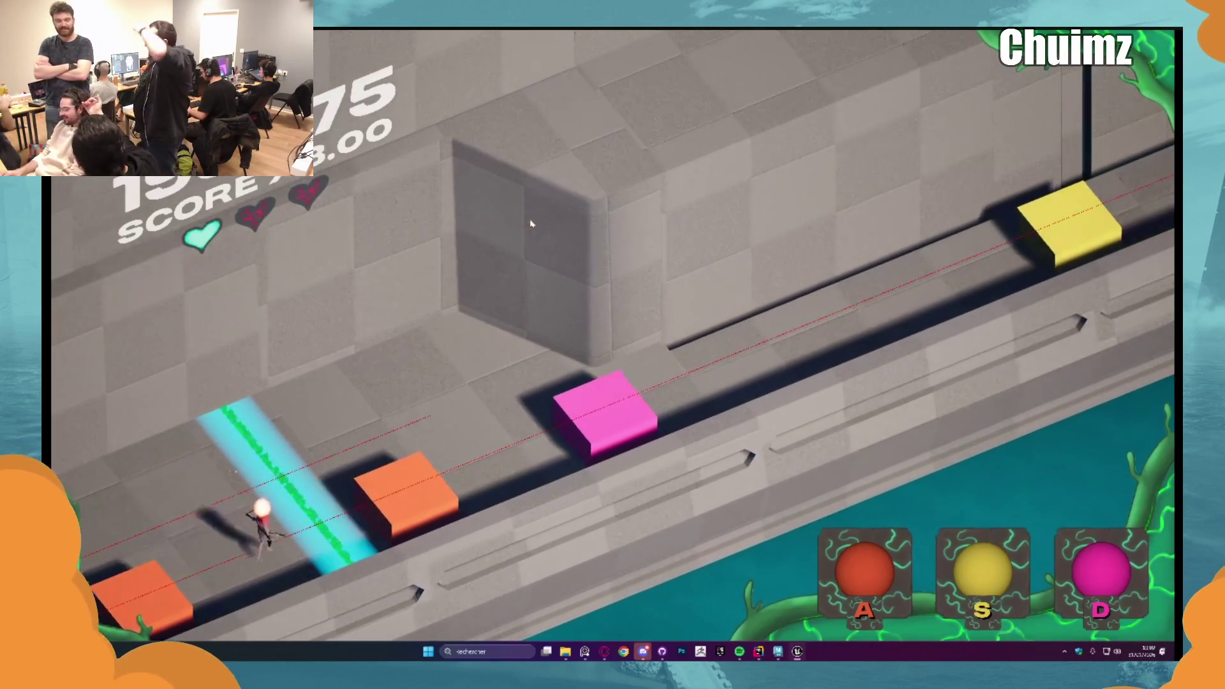
key(a)
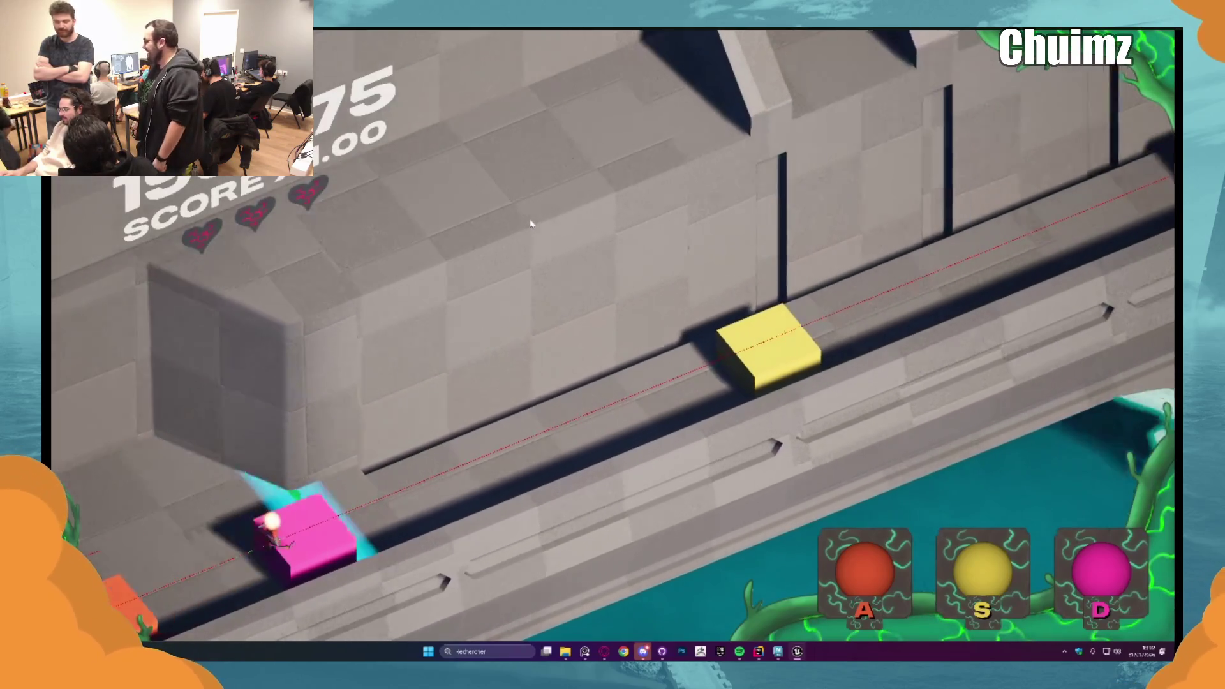
key(d)
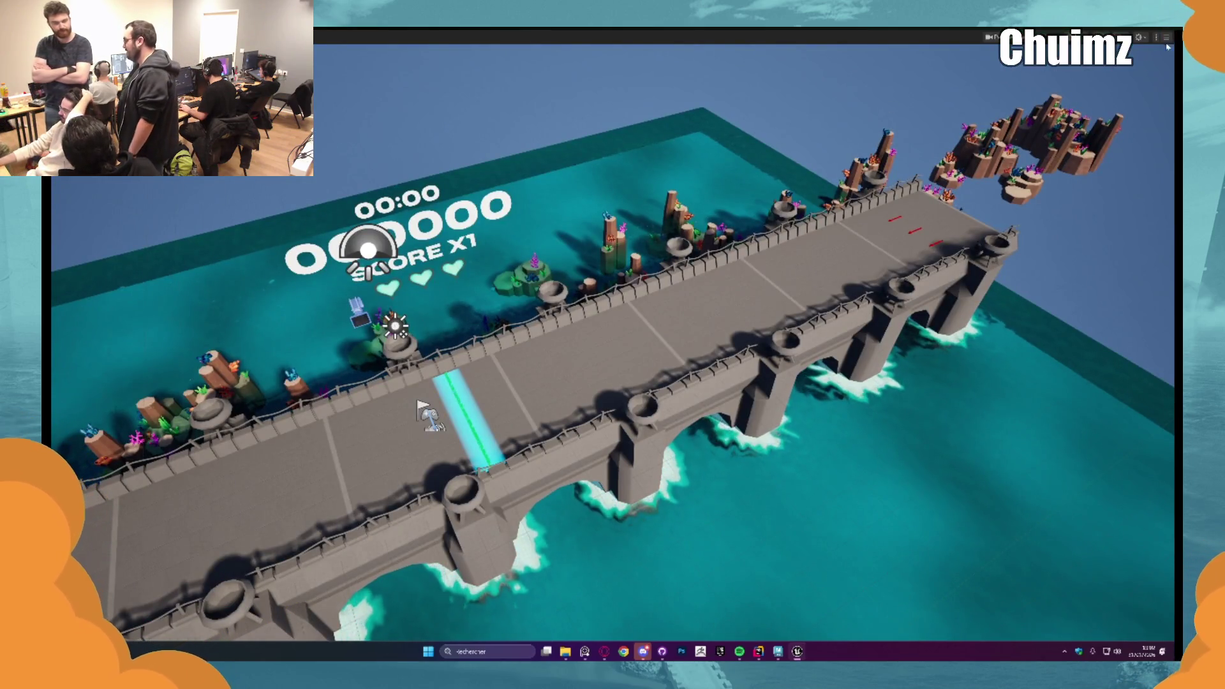
Step: End the playtest with F11 and switch over to the GitHub Desktop window
key(F11)
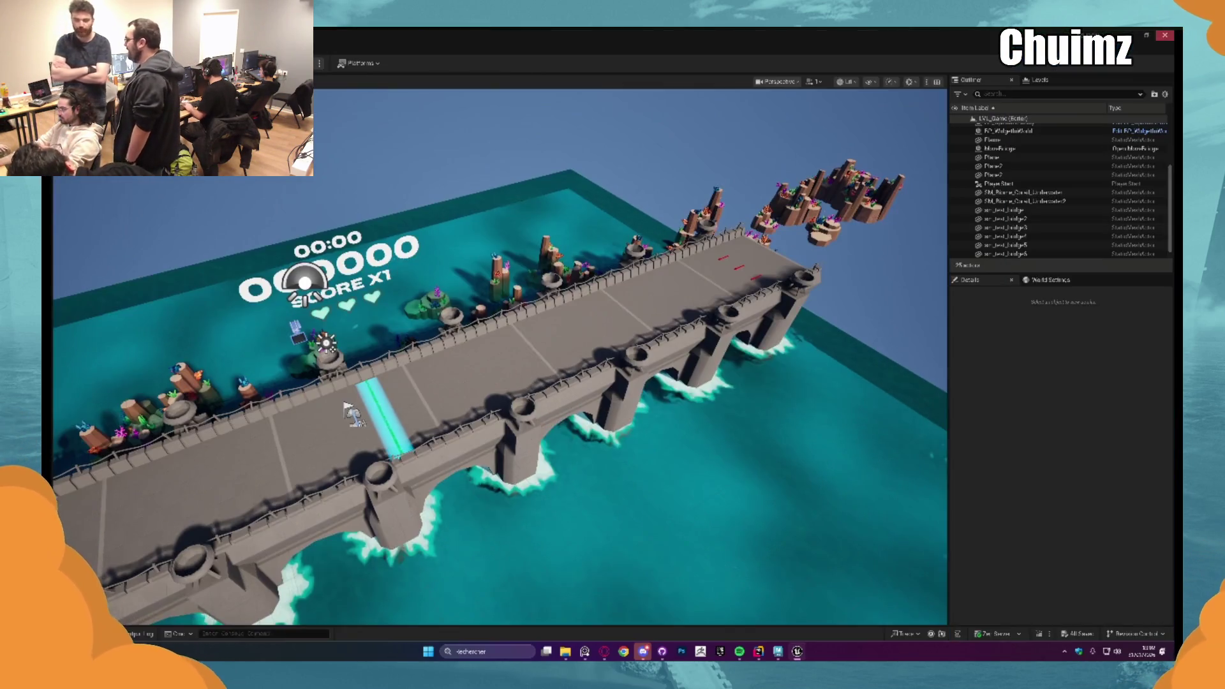
key(alt+Tab)
click(660, 650)
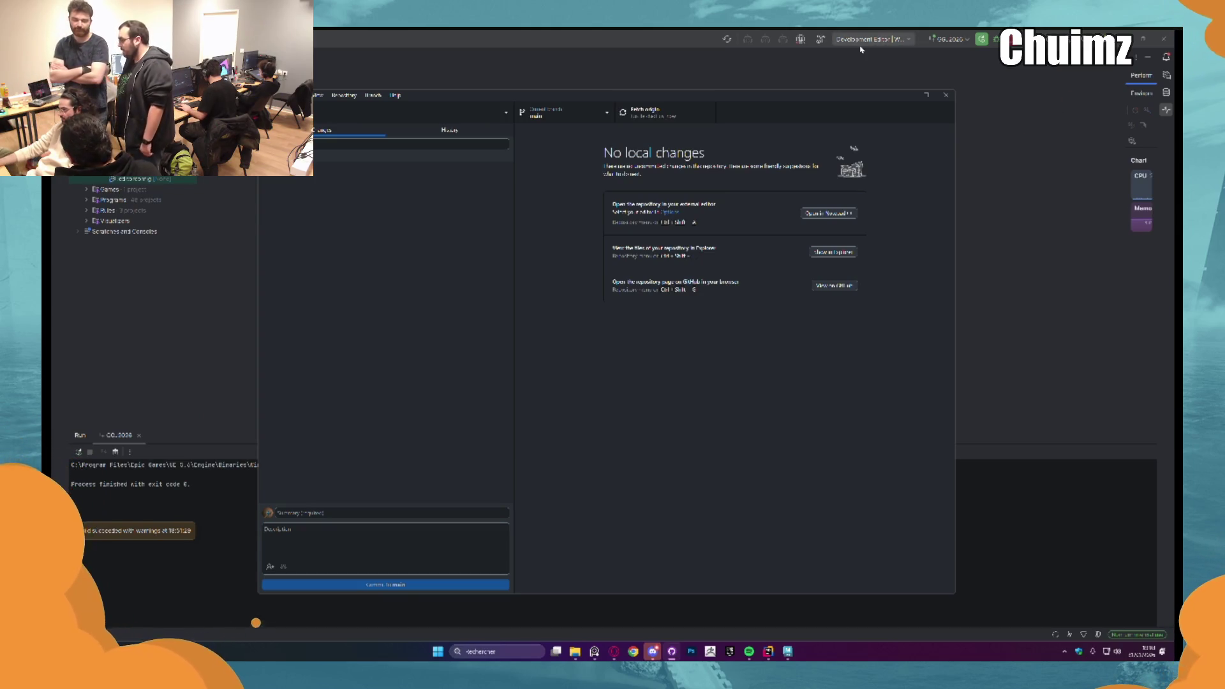
Step: Bring the Rider project window back to the front, its console showing the editor process finished
click(854, 69)
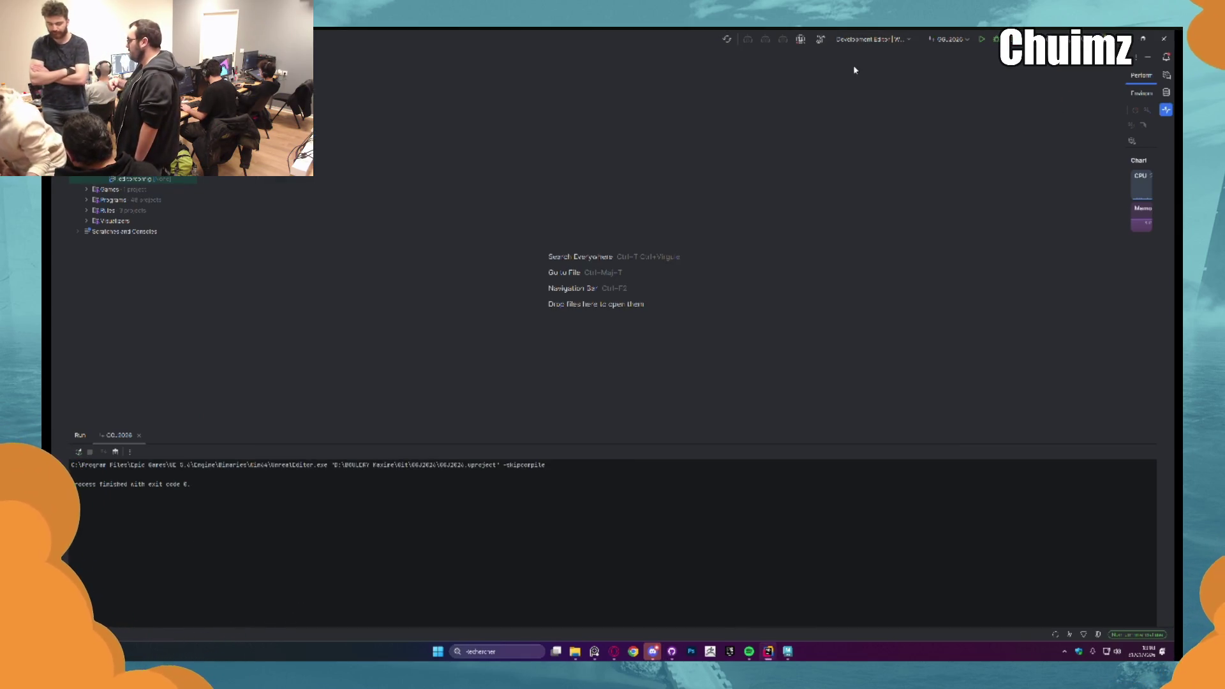
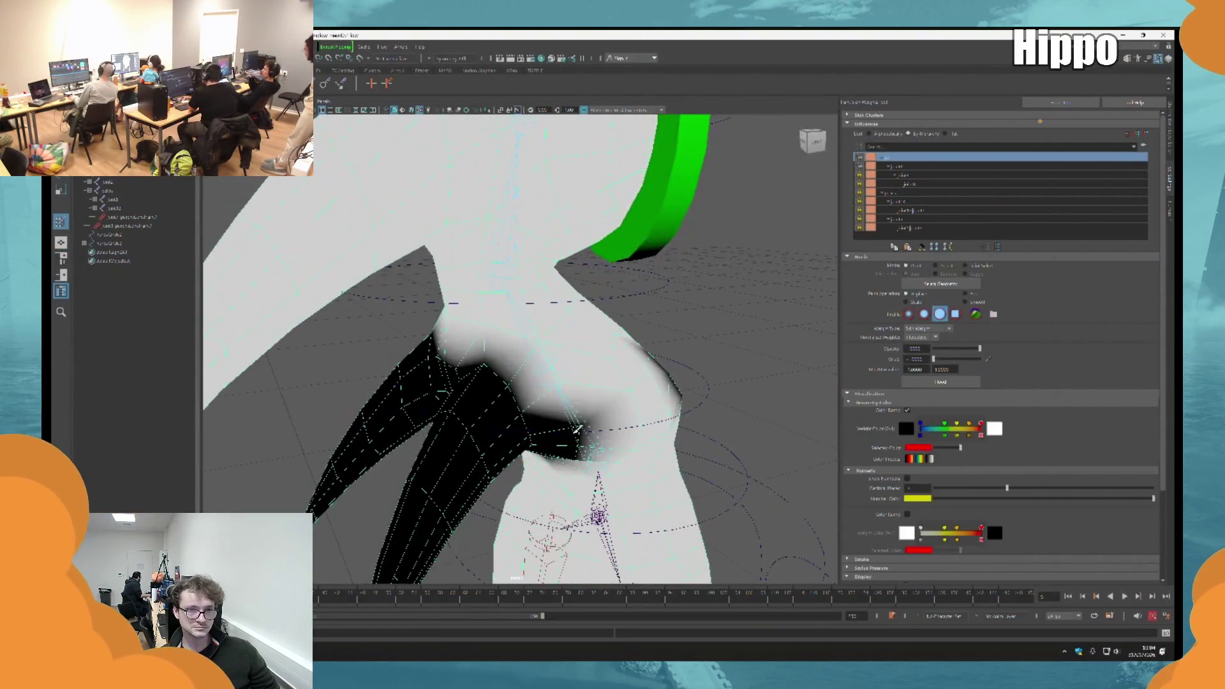
Step: Orbit around the chest, neck and green ring to inspect the current skin weights
mouse_move(578, 429)
alt+mouse_down()
mouse_move(578, 319)
mouse_move(528, 368)
alt+mouse_up()
mouse_move(658, 324)
alt+mouse_down()
mouse_move(448, 390)
mouse_move(606, 415)
mouse_move(514, 438)
mouse_move(552, 424)
mouse_move(518, 402)
mouse_move(564, 383)
mouse_move(594, 395)
mouse_move(461, 395)
alt+mouse_up()
middle_drag(559, 405, 568, 405)
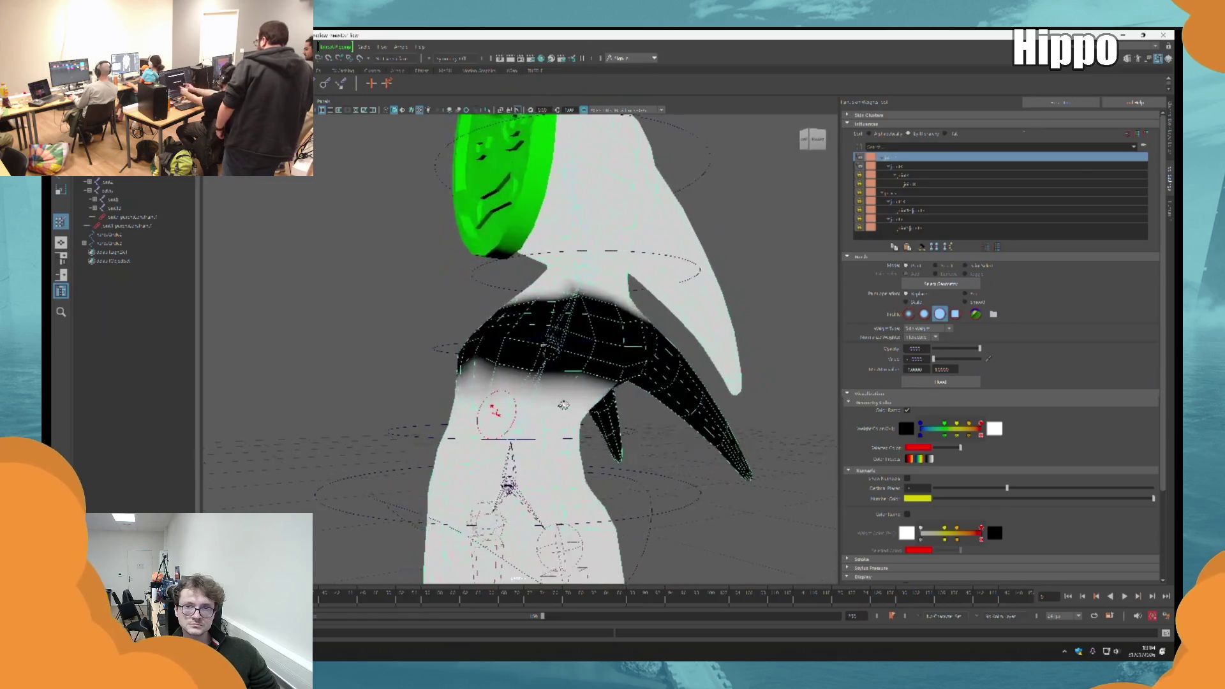
mouse_move(627, 352)
middle_down()
mouse_move(617, 371)
mouse_move(662, 406)
middle_up()
scroll(617, 372, up, 3)
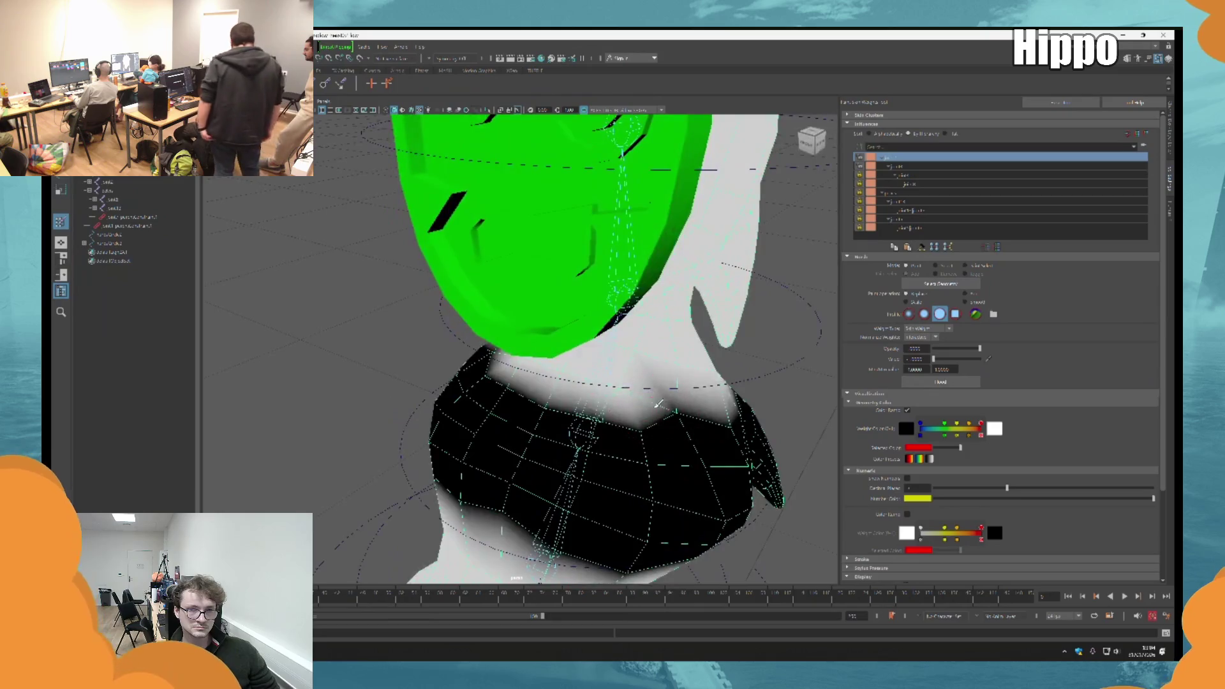
mouse_move(514, 351)
middle_down()
mouse_move(607, 352)
mouse_move(687, 451)
middle_up()
scroll(606, 352, down, 3)
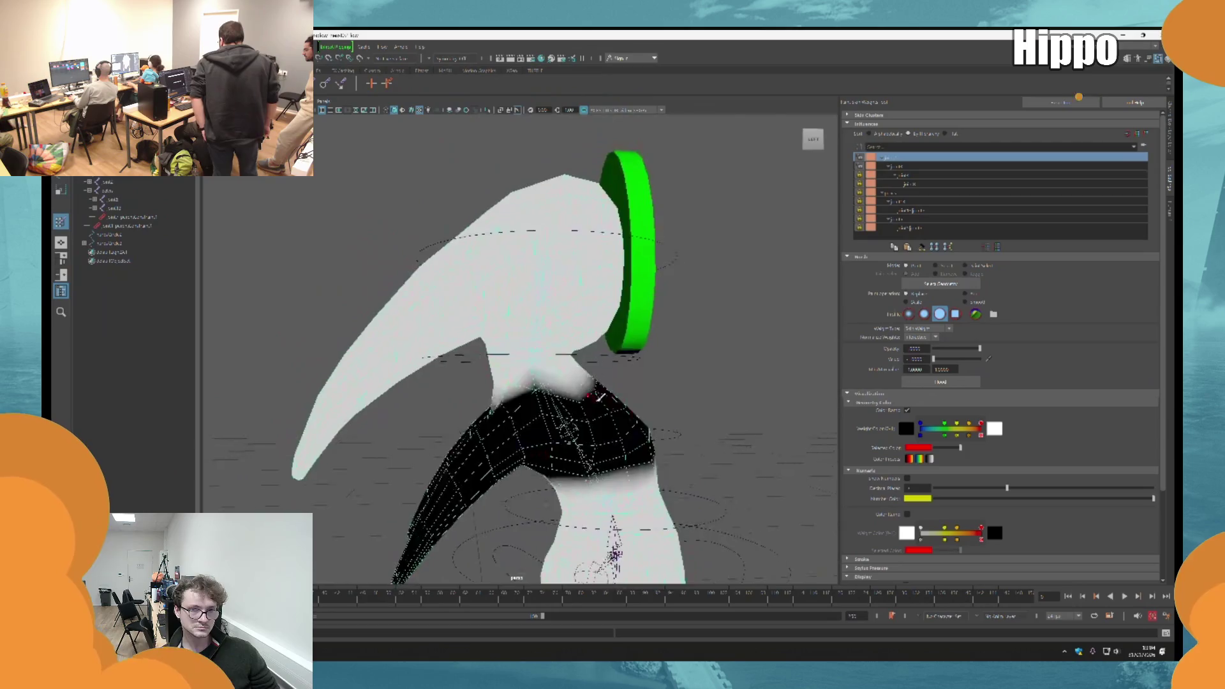
scroll(688, 450, up, 4)
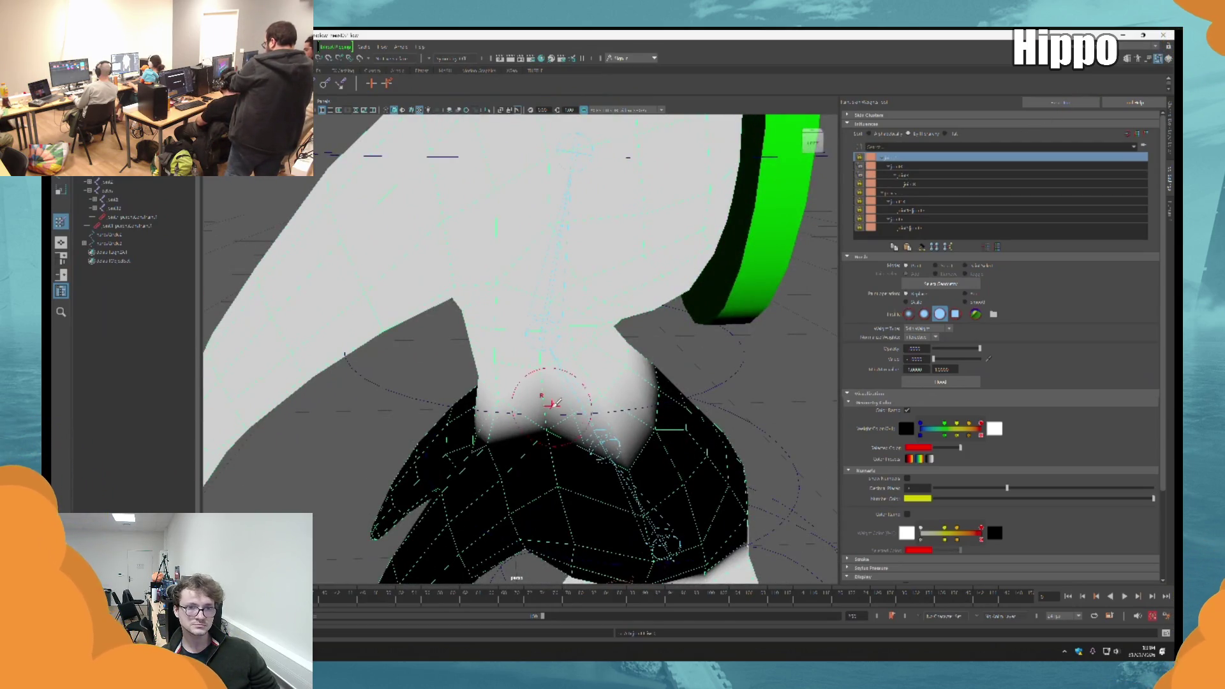
middle_drag(552, 401, 624, 378)
mouse_move(544, 388)
middle_down()
mouse_move(593, 402)
mouse_move(465, 419)
mouse_move(561, 409)
mouse_move(624, 364)
middle_up()
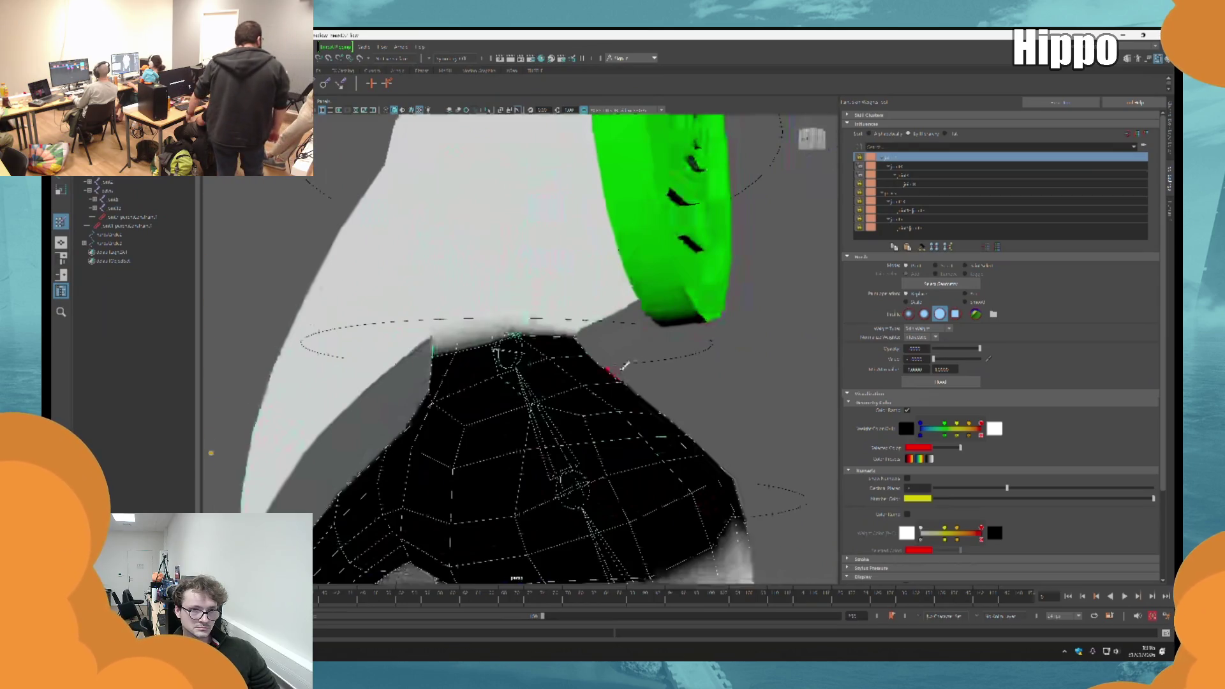
middle_drag(623, 363, 546, 404)
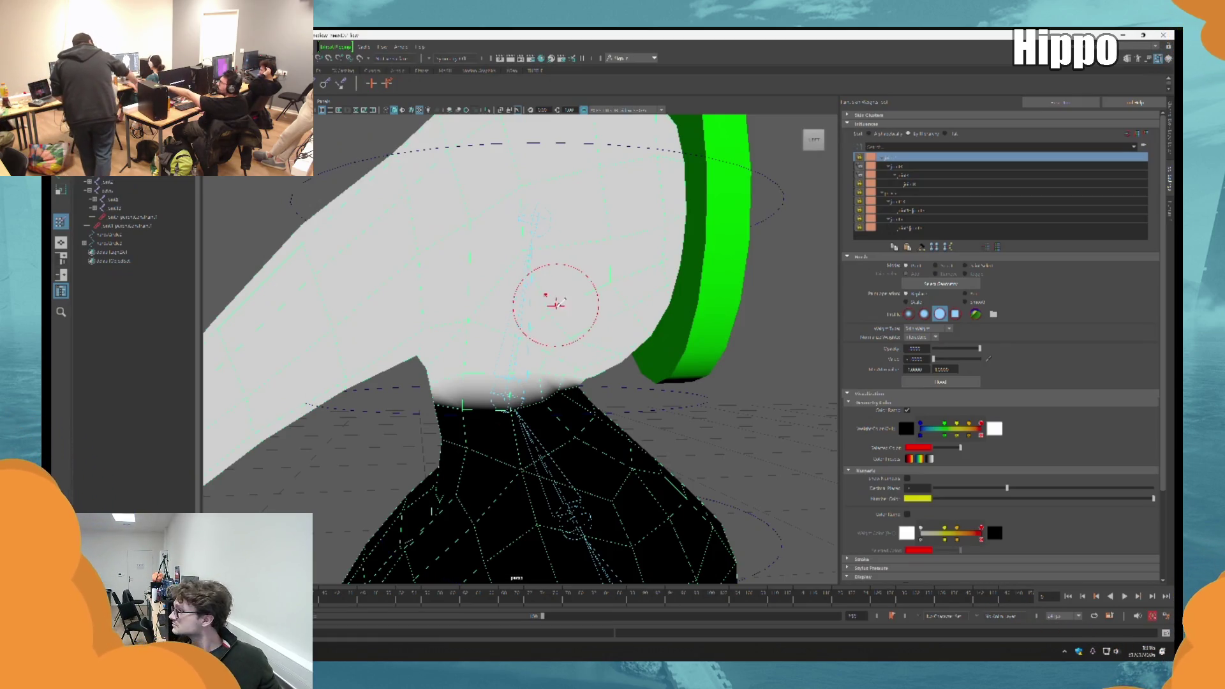
mouse_move(496, 406)
alt+mouse_down()
mouse_move(544, 406)
mouse_move(582, 359)
mouse_move(527, 385)
mouse_move(569, 427)
alt+mouse_up()
scroll(560, 388, down, 5)
scroll(489, 412, up, 5)
scroll(489, 409, down, 3)
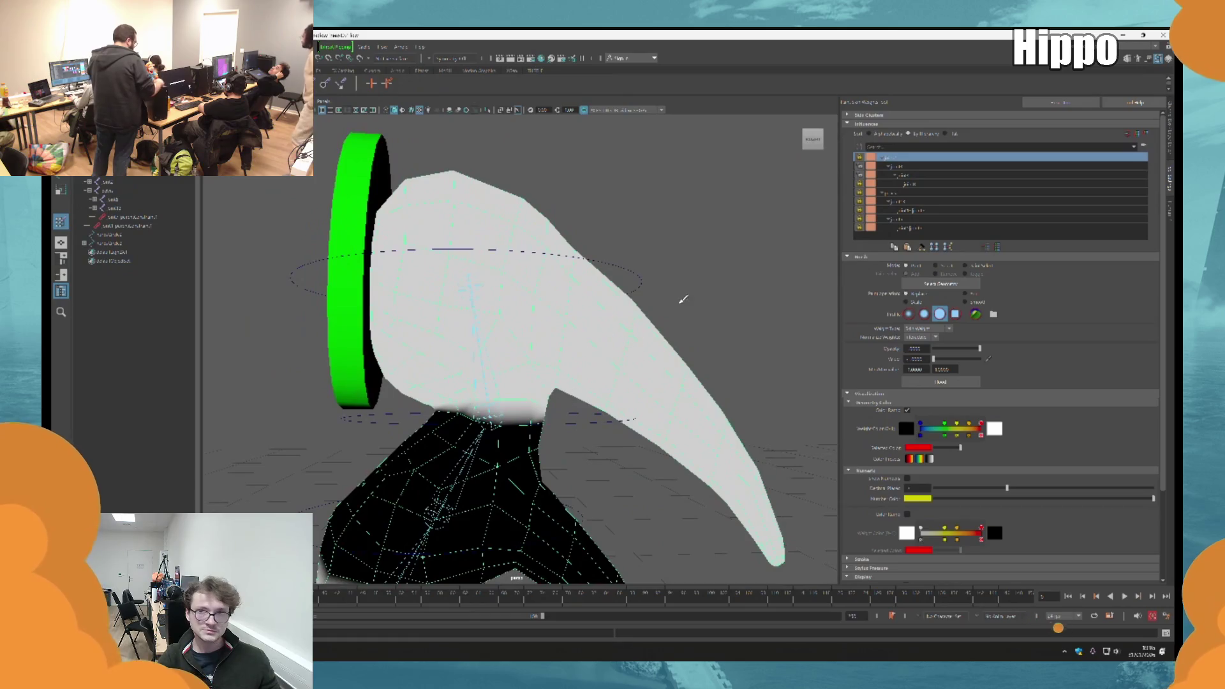
Step: Cycle through joints in the influence list to locate the stray weights on the head and beak
click(919, 176)
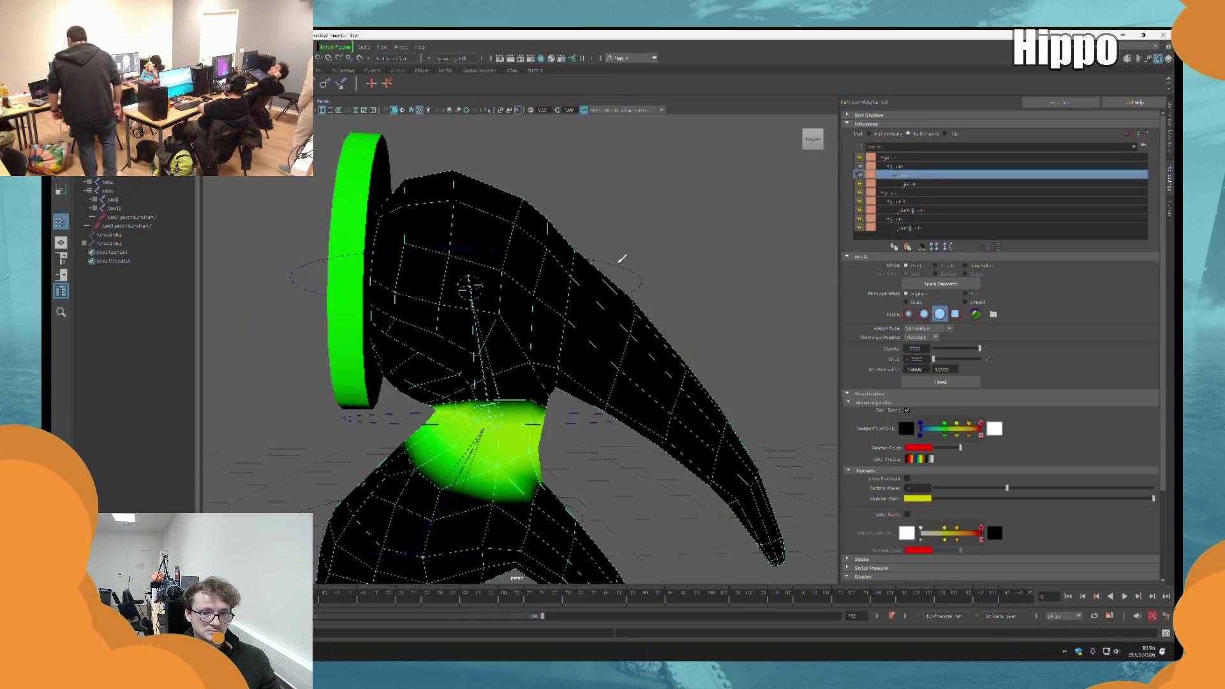
alt+drag(687, 243, 546, 261)
click(909, 167)
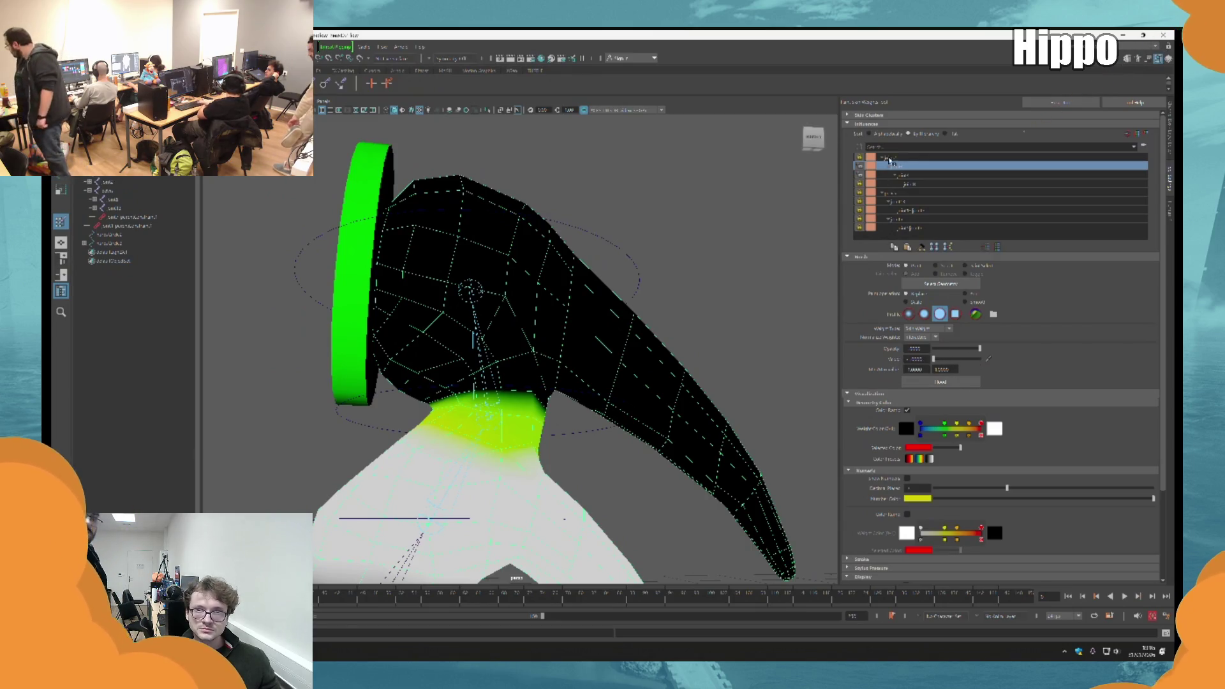
click(899, 157)
click(899, 167)
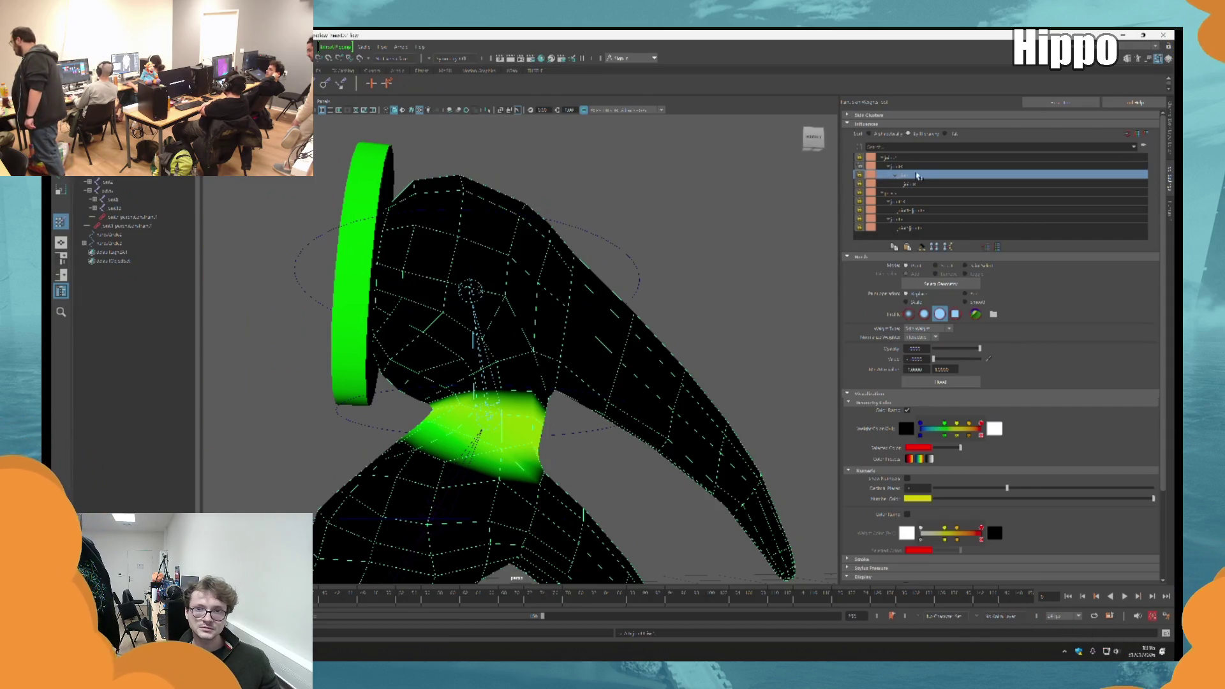
click(873, 167)
mouse_move(506, 369)
alt+mouse_down()
mouse_move(546, 373)
mouse_move(542, 359)
mouse_move(493, 383)
mouse_move(508, 315)
mouse_move(491, 239)
alt+mouse_up()
click(923, 175)
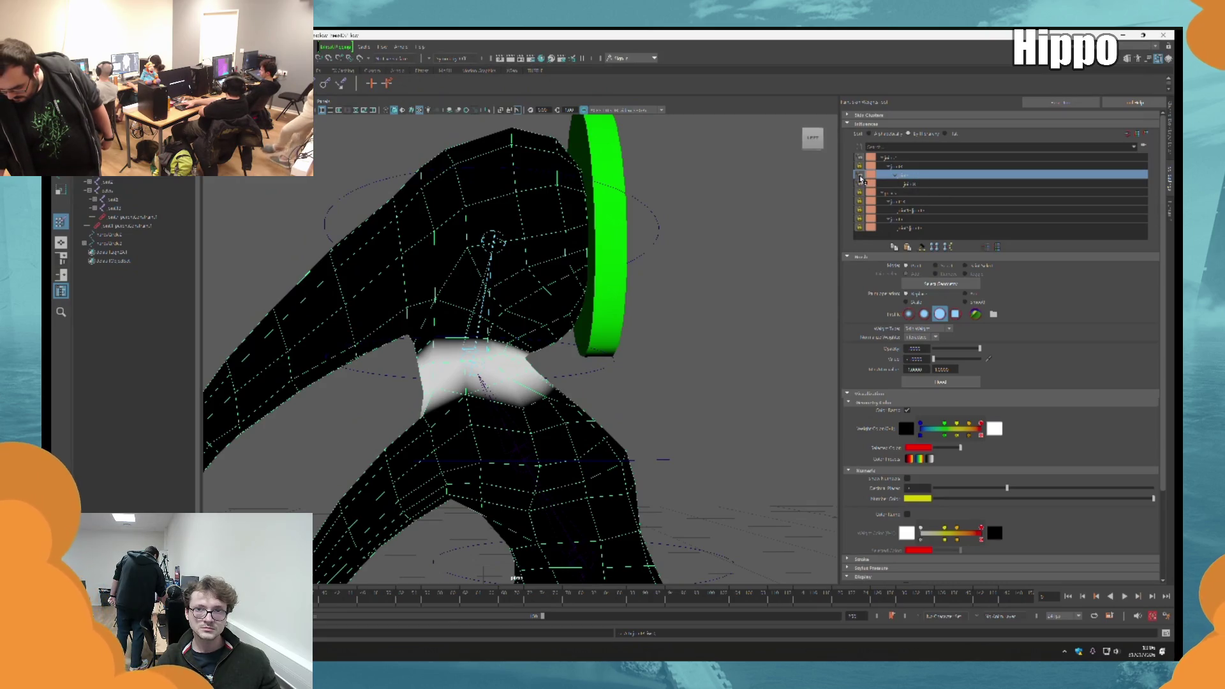
Step: Paint zero weight over the red-and-white patches on the head beside the green ring
click(892, 156)
mouse_move(469, 254)
mouse_down()
mouse_move(380, 247)
mouse_move(411, 288)
mouse_up()
mouse_move(459, 345)
mouse_down()
mouse_move(422, 308)
mouse_move(211, 497)
mouse_up()
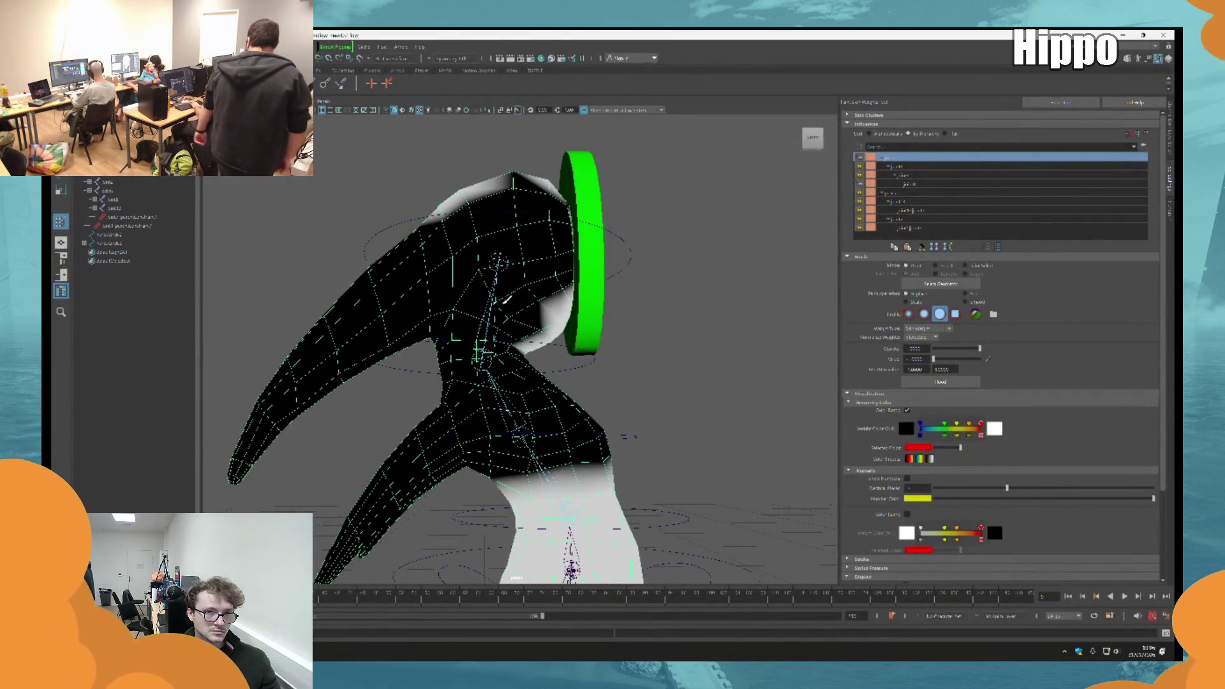
drag(505, 293, 540, 280)
alt+drag(402, 211, 691, 222)
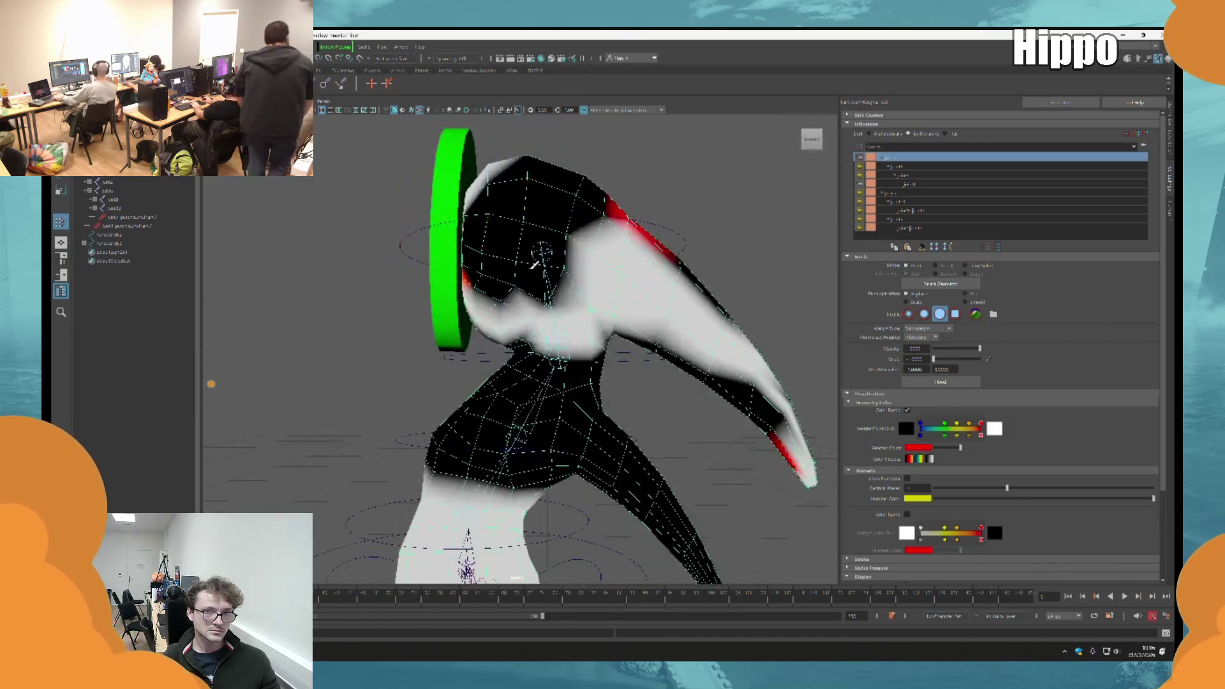
mouse_move(623, 259)
mouse_down()
mouse_move(477, 229)
mouse_move(574, 220)
mouse_move(543, 230)
mouse_move(509, 415)
mouse_move(438, 424)
mouse_up()
scroll(550, 467, down, 5)
alt+drag(550, 467, 859, 182)
scroll(654, 374, up, 3)
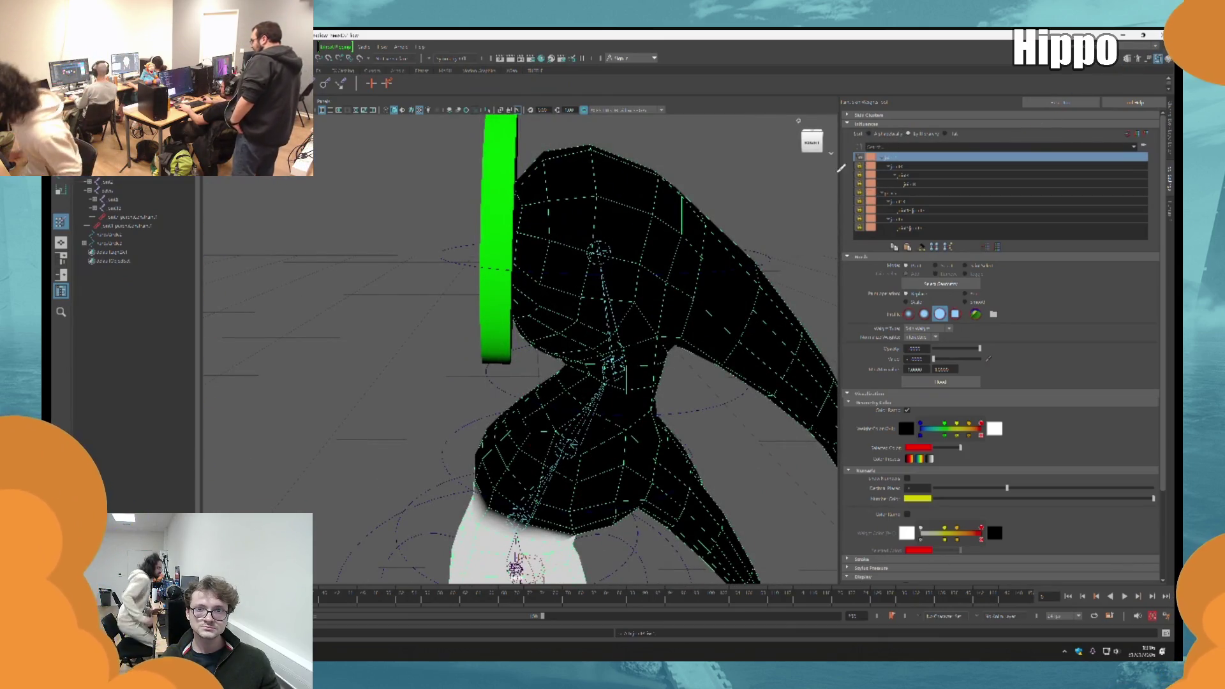
click(876, 193)
Step: Pick a joint in the influence list and paint a zero-weight band across the pelvis
mouse_move(555, 316)
alt+mouse_down()
mouse_move(606, 258)
mouse_move(848, 178)
alt+mouse_up()
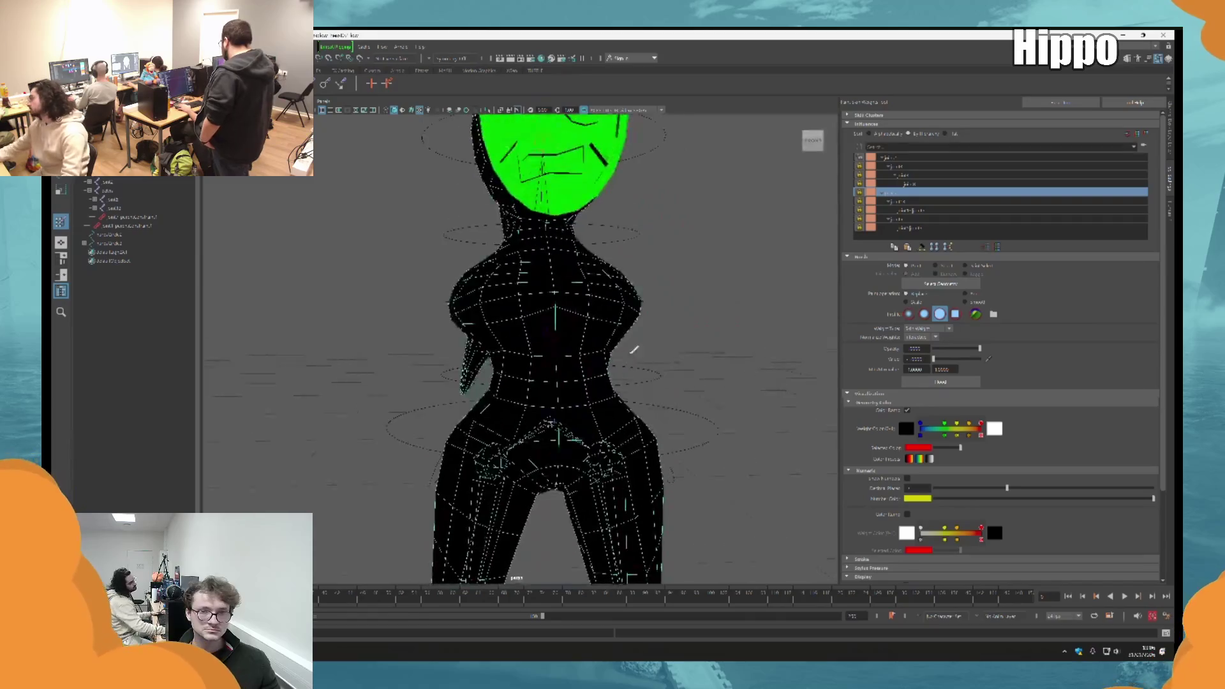
click(909, 157)
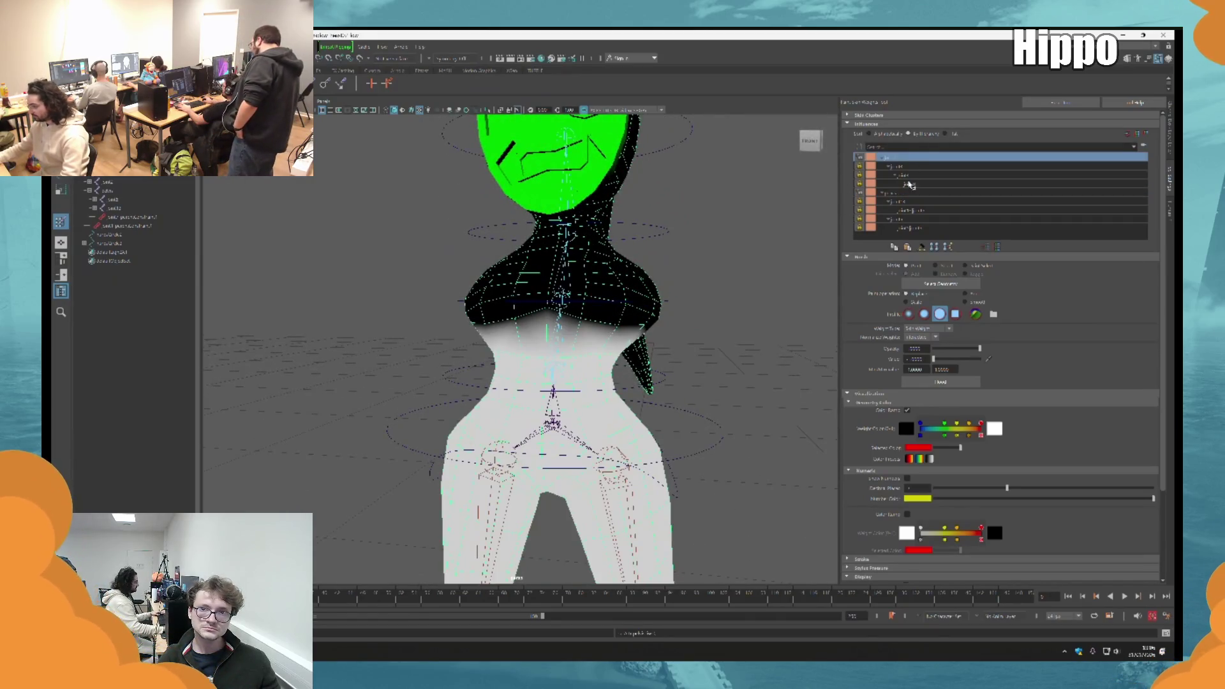
alt+drag(612, 316, 638, 379)
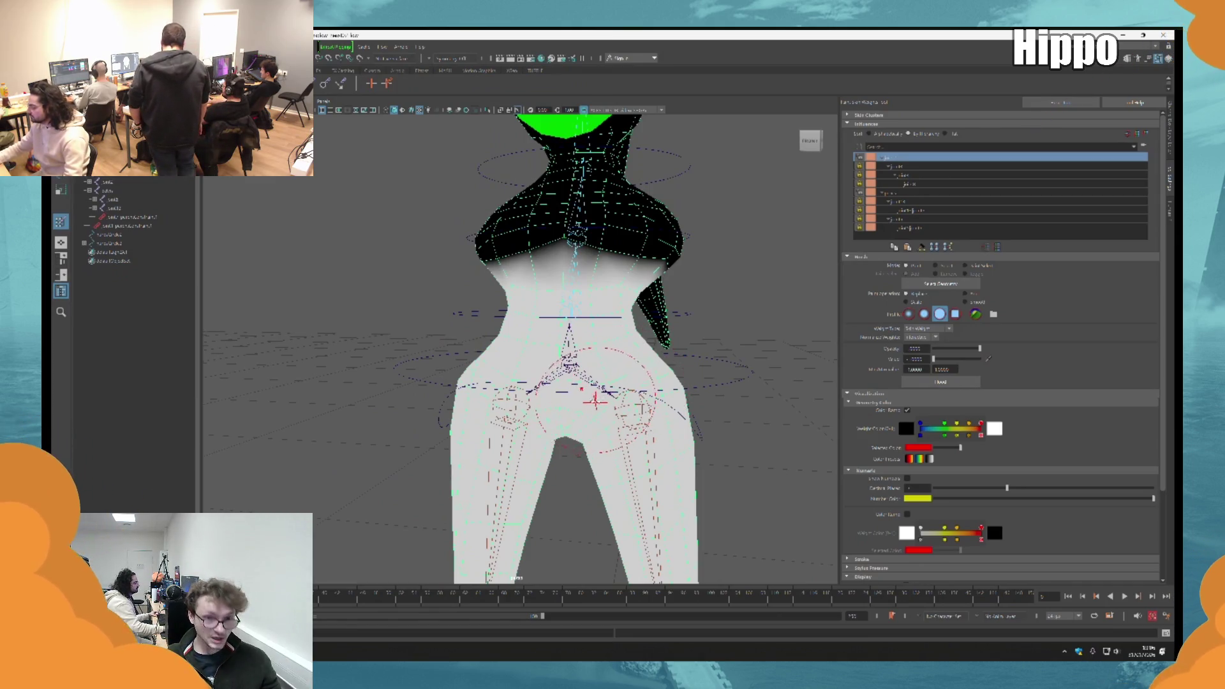
scroll(601, 366, up, 2)
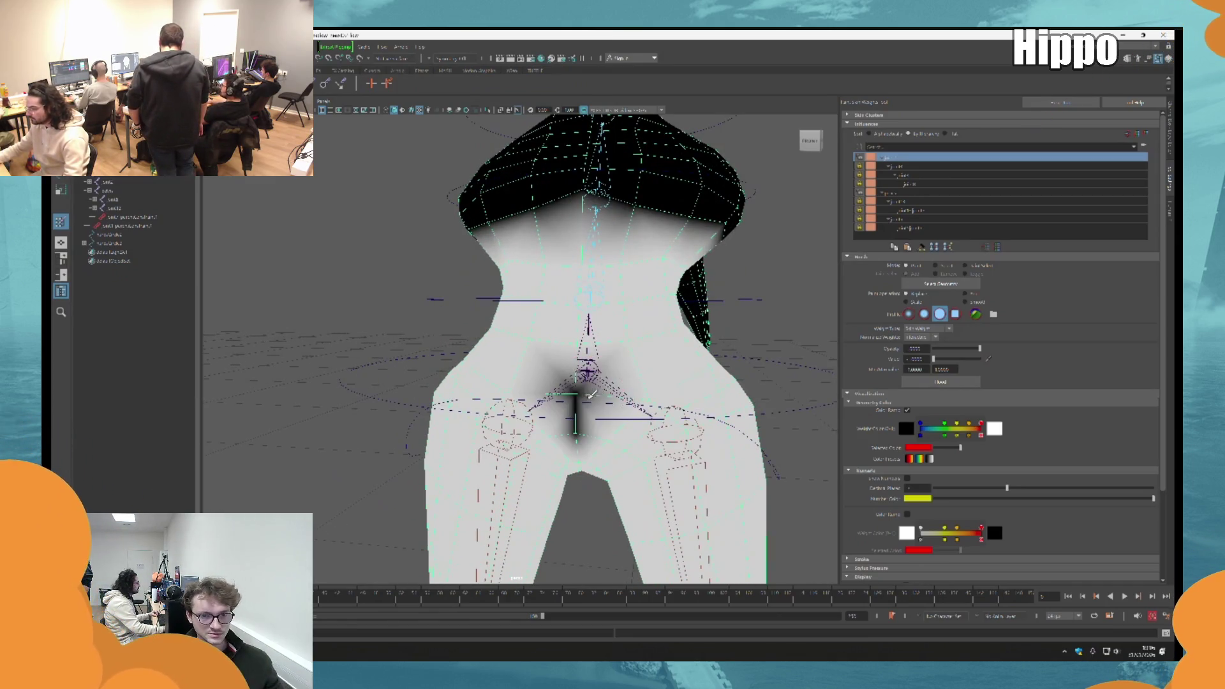
scroll(664, 390, up, 5)
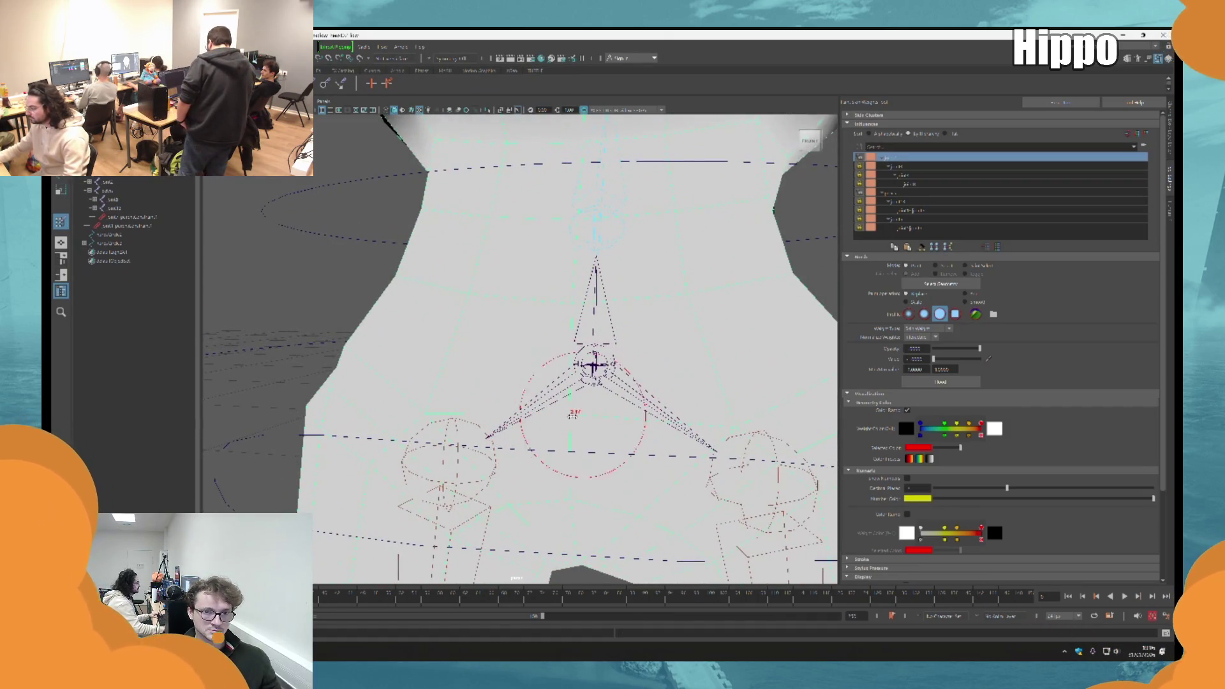
mouse_move(572, 413)
mouse_down()
mouse_move(756, 411)
mouse_move(673, 373)
mouse_move(577, 379)
mouse_move(581, 359)
mouse_move(562, 367)
mouse_up()
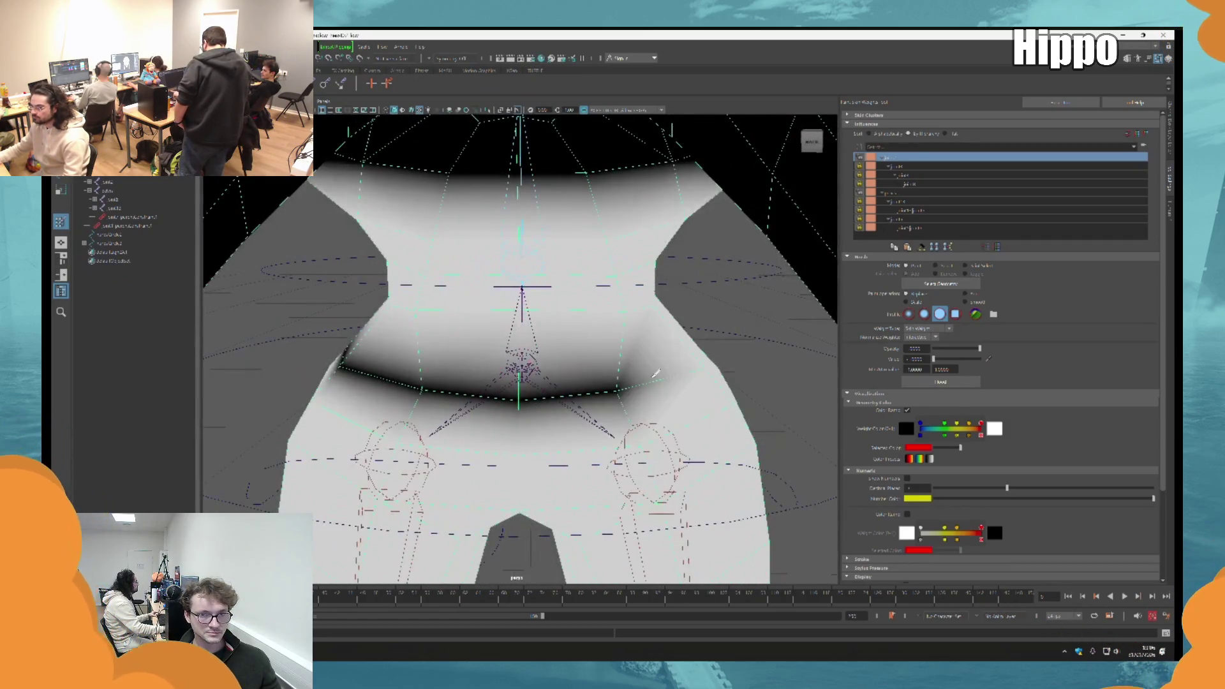
Step: Tumble around the hips and thighs to check the black pelvis band from all sides
alt+drag(648, 374, 447, 397)
mouse_move(555, 381)
alt+mouse_down()
mouse_move(522, 364)
mouse_move(538, 327)
alt+mouse_up()
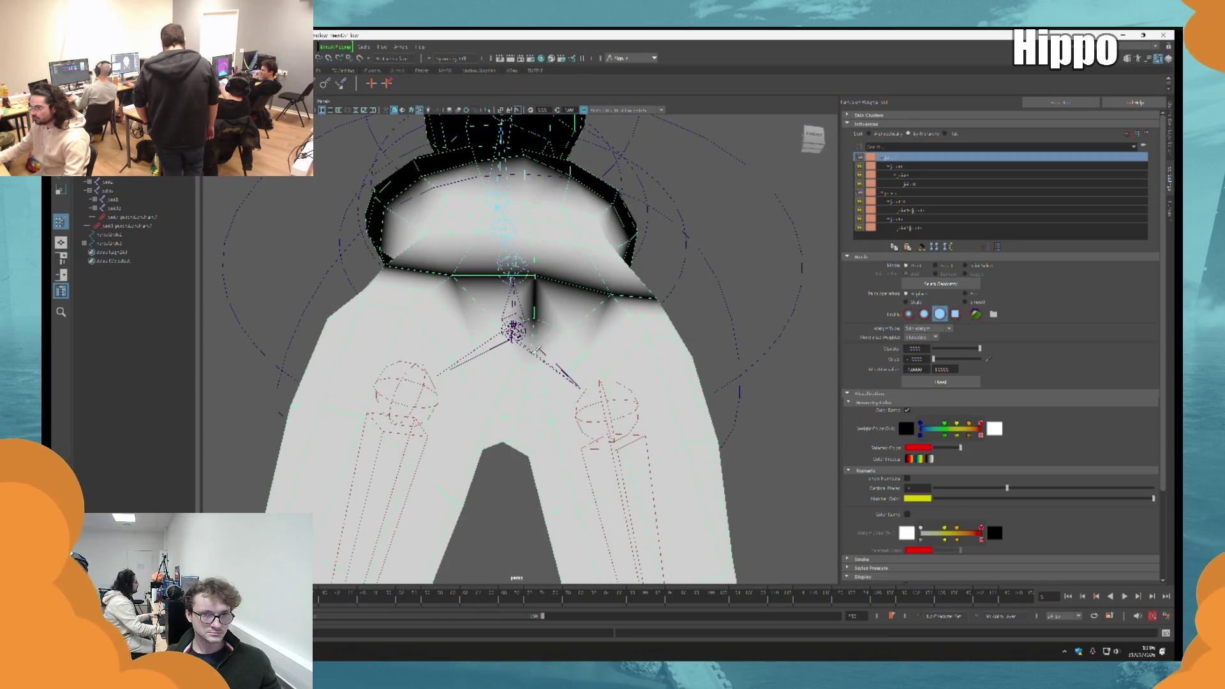
alt+drag(514, 428, 520, 387)
mouse_move(495, 452)
alt+mouse_down()
mouse_move(600, 308)
mouse_move(594, 348)
alt+mouse_up()
alt+drag(594, 307, 547, 337)
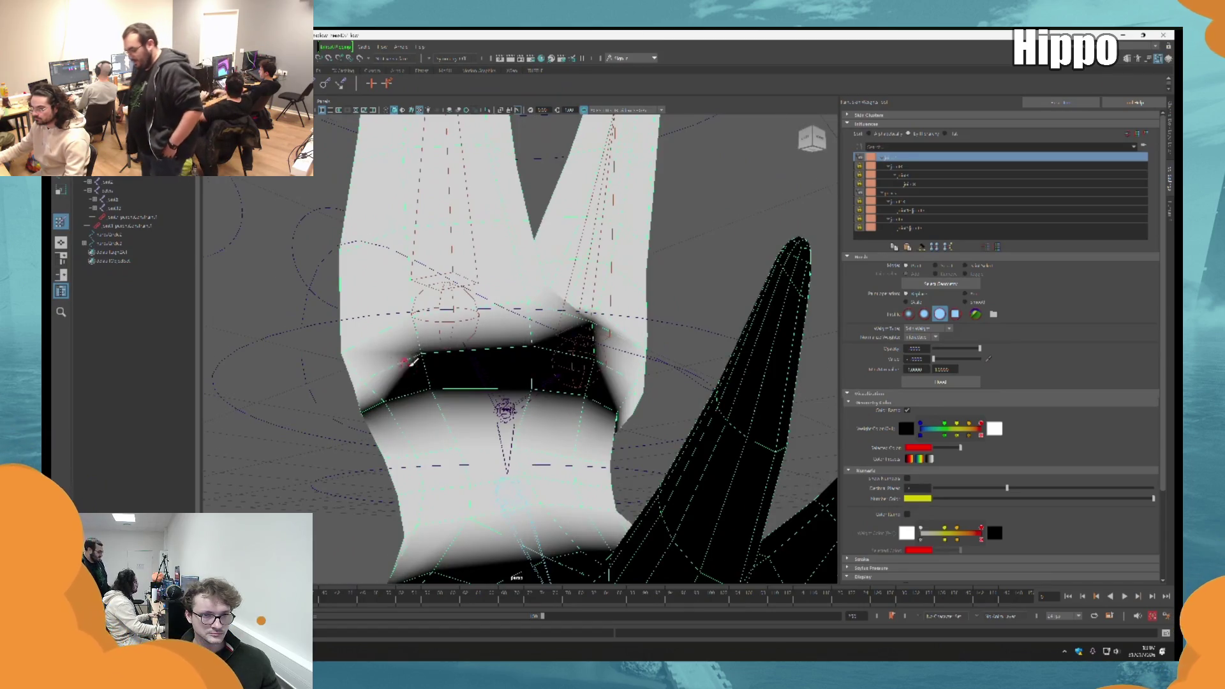
alt+drag(412, 361, 536, 392)
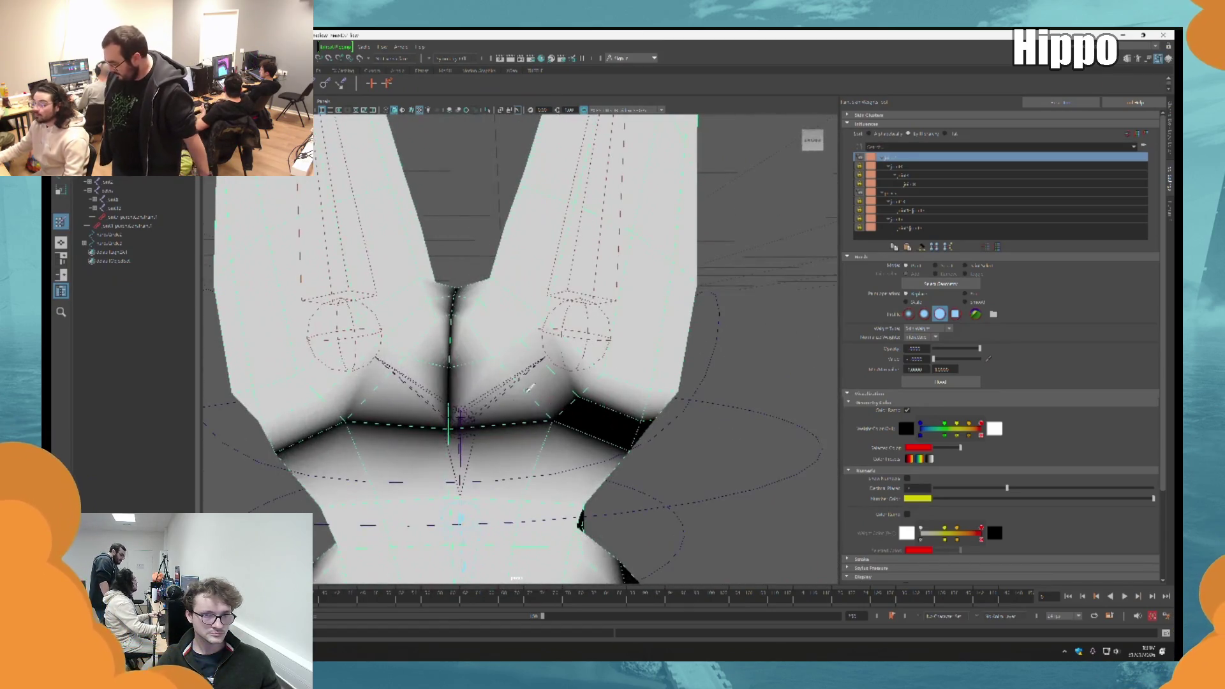
mouse_move(536, 392)
alt+mouse_down()
mouse_move(556, 372)
mouse_move(525, 384)
mouse_move(554, 356)
alt+mouse_up()
mouse_move(458, 399)
alt+mouse_down()
mouse_move(498, 383)
mouse_move(481, 370)
mouse_move(652, 395)
mouse_move(606, 444)
alt+mouse_up()
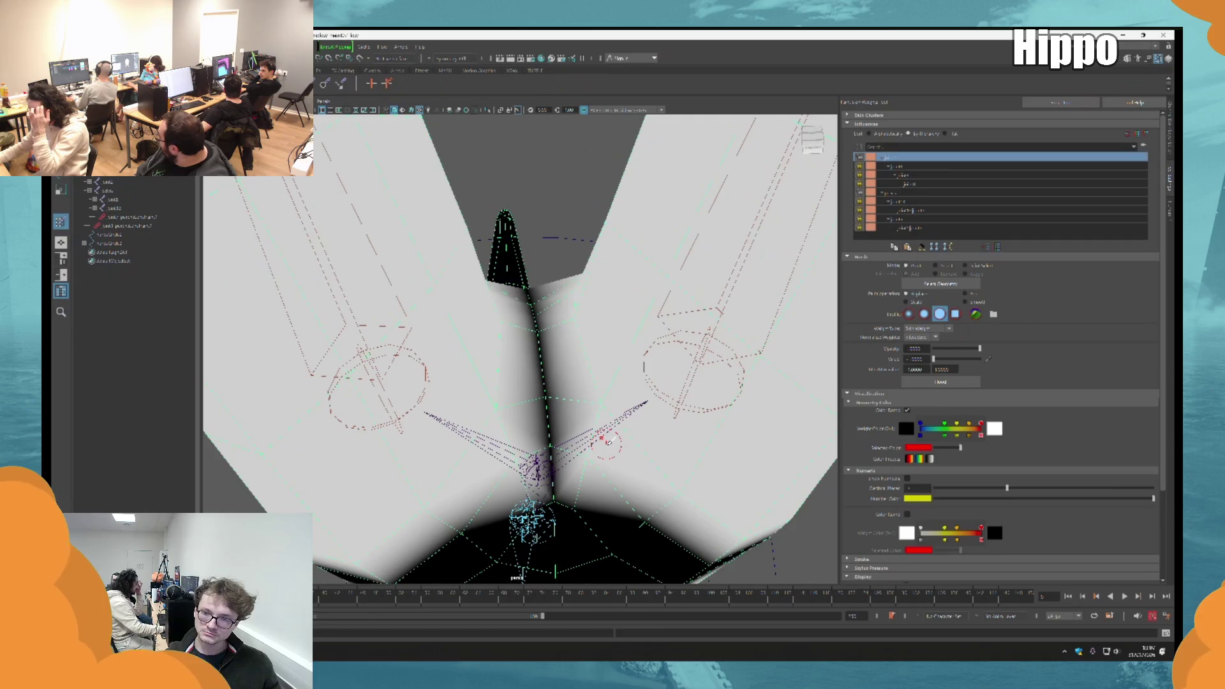
mouse_move(606, 442)
alt+mouse_down()
mouse_move(562, 491)
mouse_move(504, 359)
mouse_move(607, 251)
alt+mouse_up()
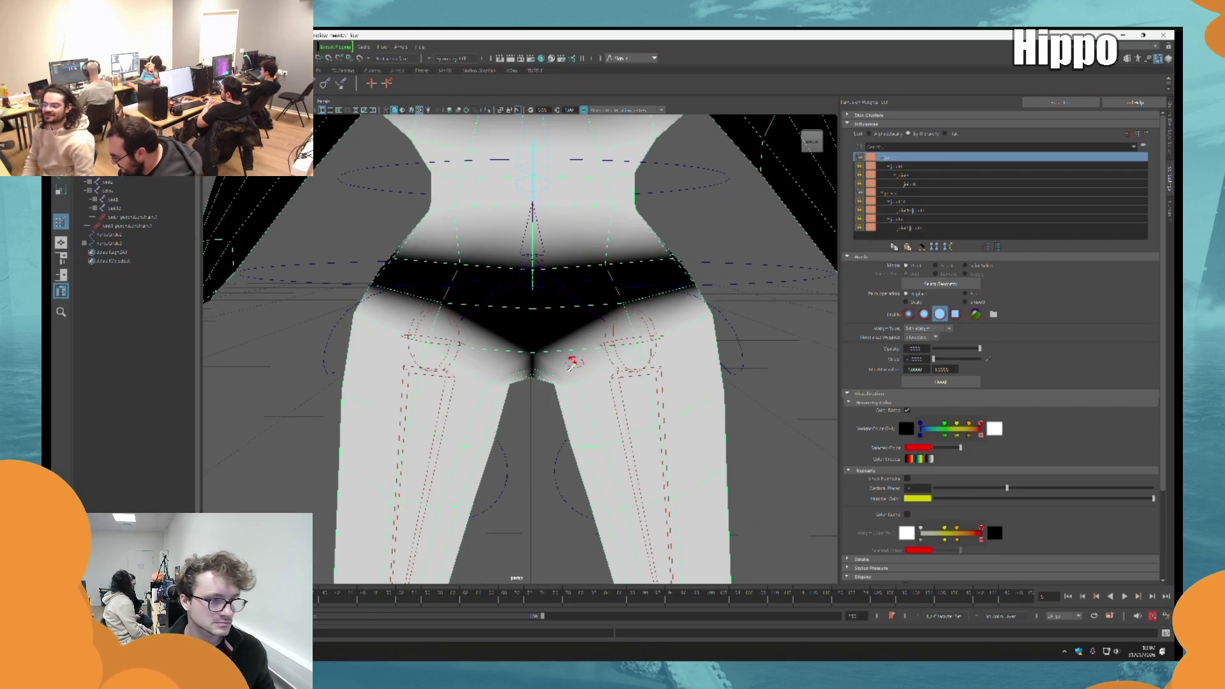
alt+drag(514, 340, 604, 360)
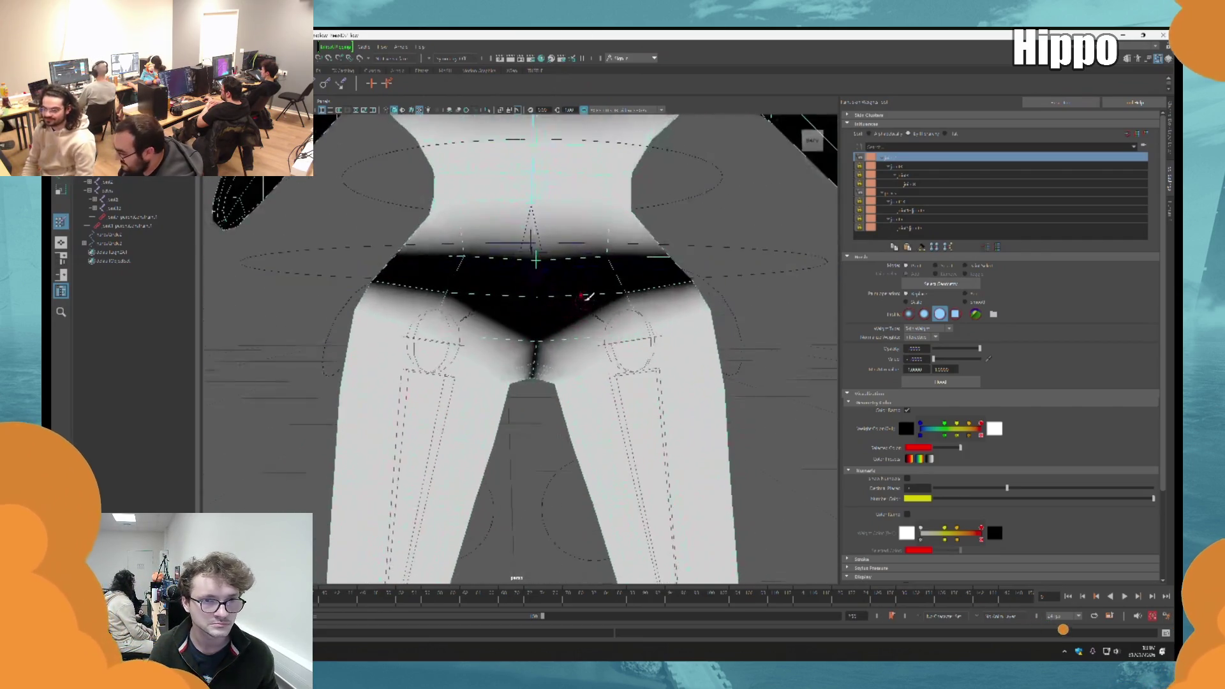
alt+right_drag(600, 363, 569, 316)
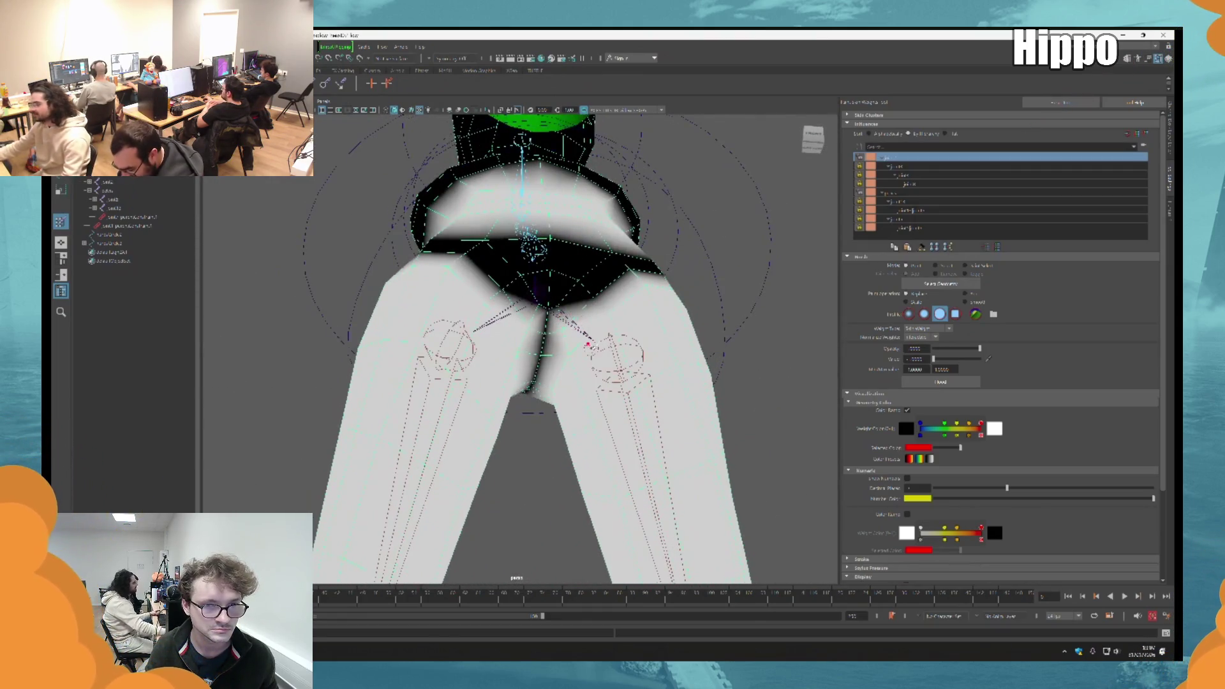
alt+drag(589, 337, 575, 374)
mouse_move(574, 374)
alt+right_down()
mouse_move(537, 421)
mouse_move(538, 488)
alt+right_up()
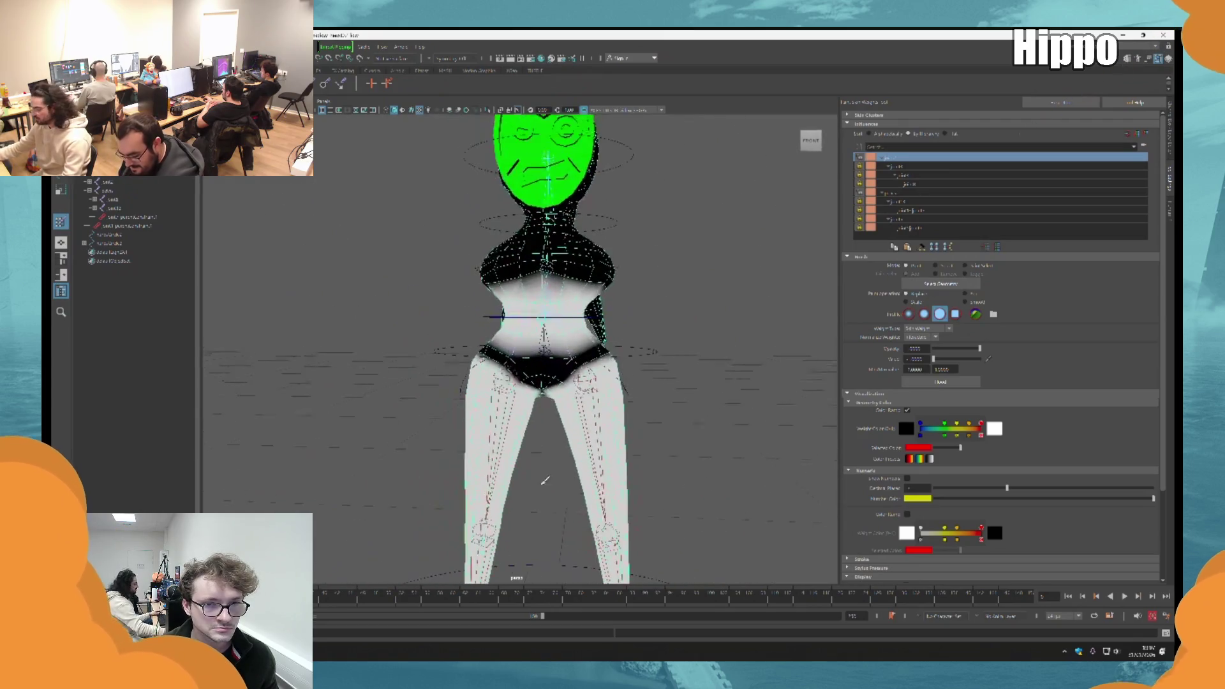
Step: Compare the pelvis and leg weights of the top, pelvis and lower joints in the influence list
alt+drag(538, 488, 798, 122)
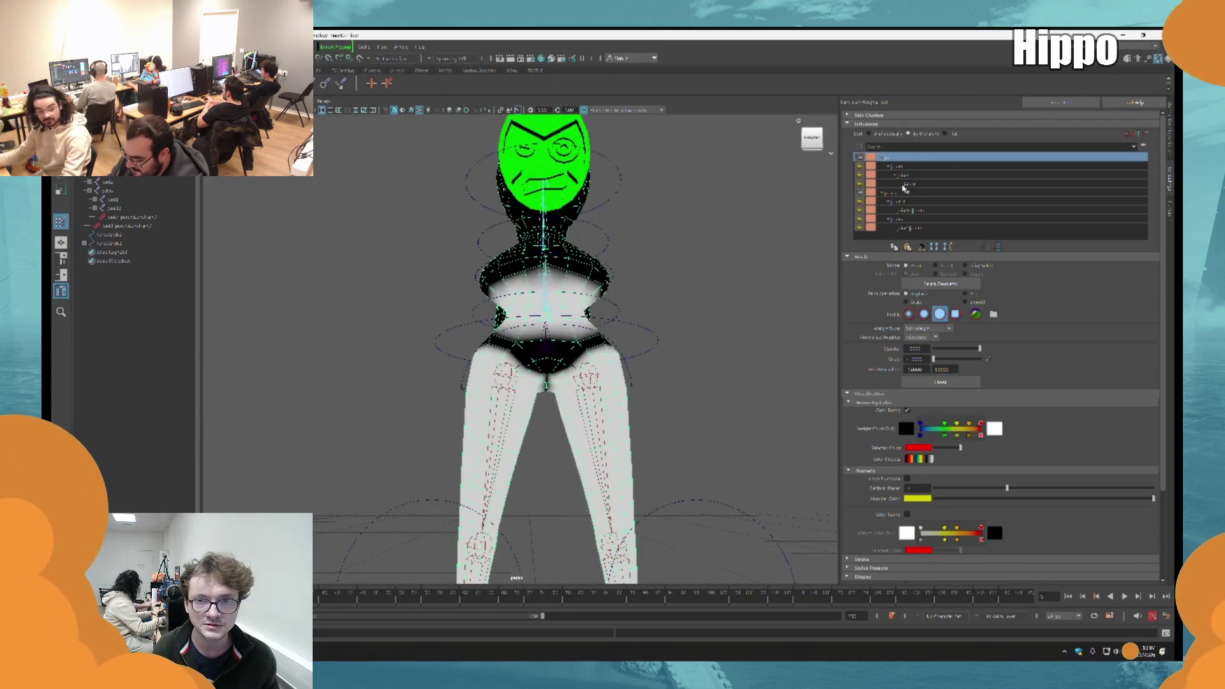
click(905, 193)
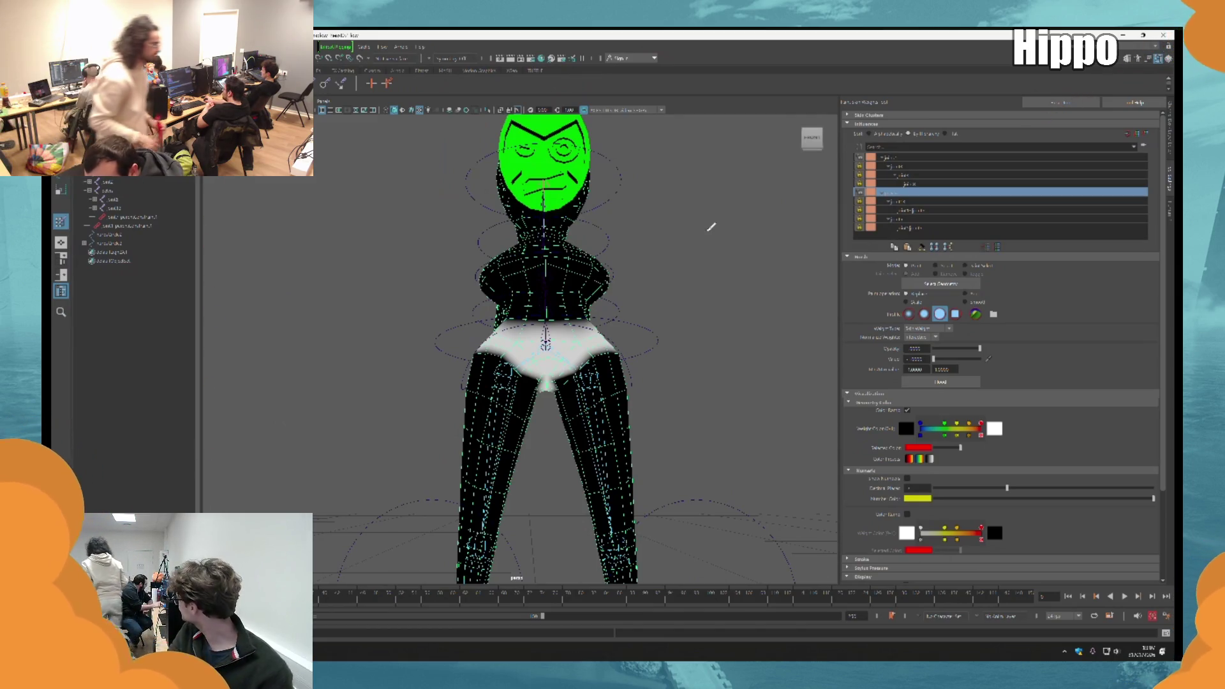
scroll(574, 460, up, 2)
scroll(634, 370, up, 2)
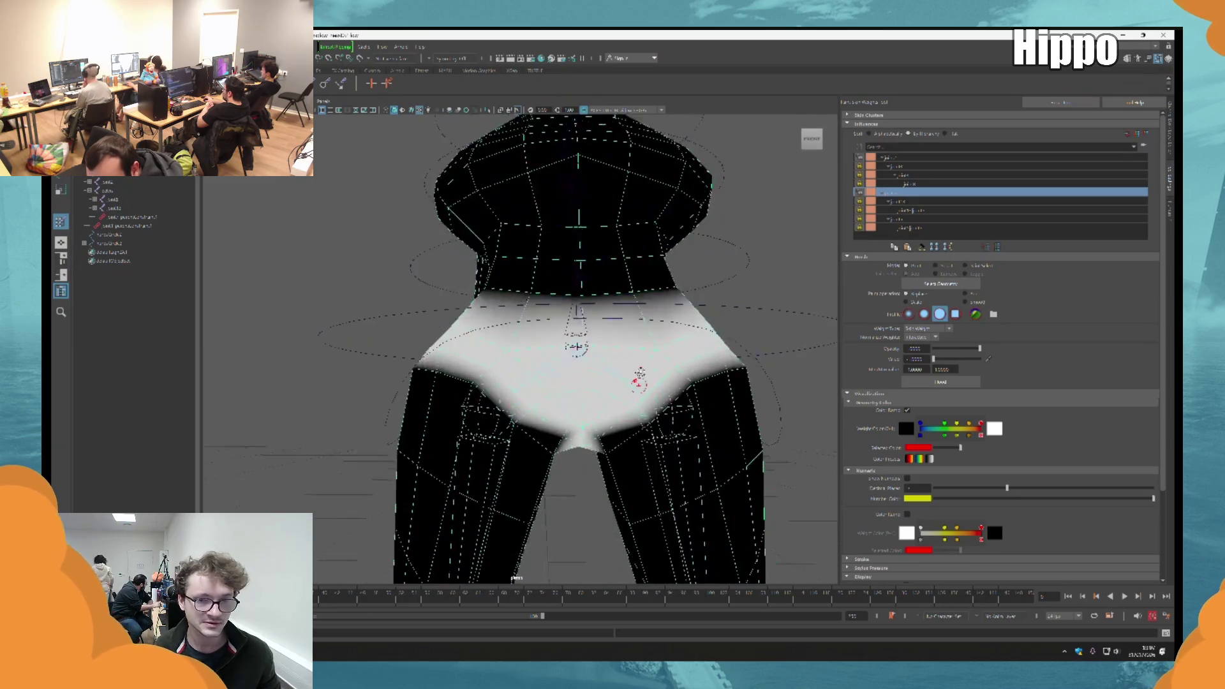
scroll(601, 328, up, 2)
alt+drag(601, 328, 577, 330)
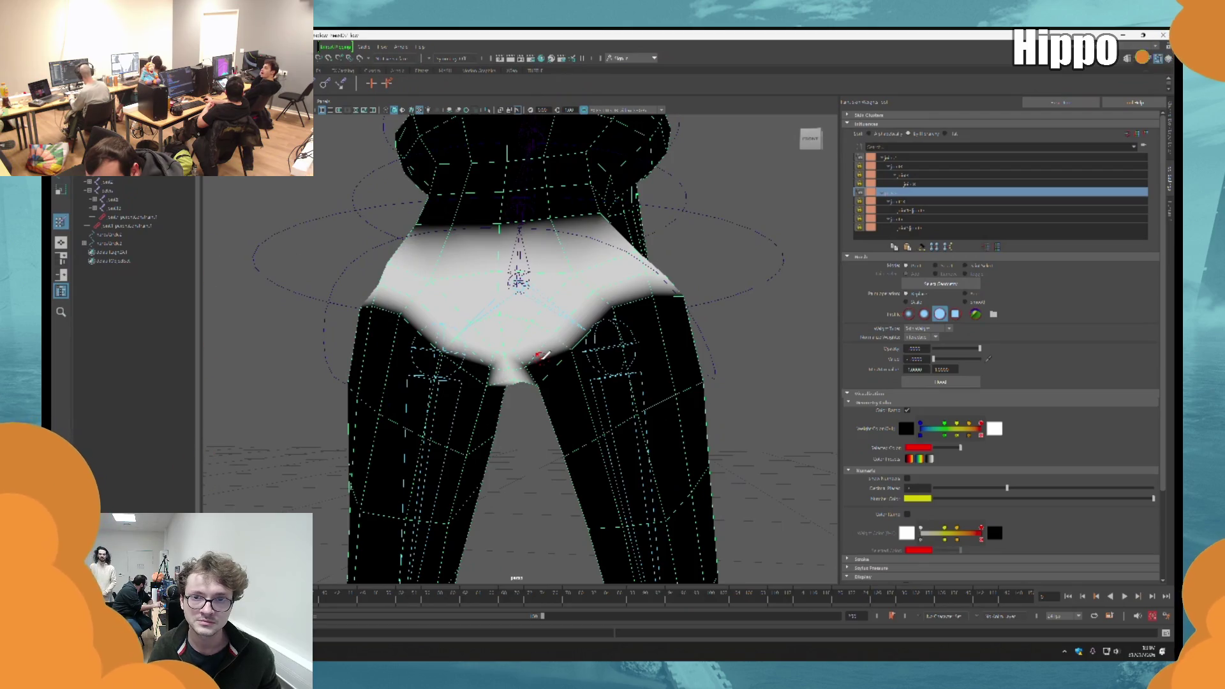
alt+drag(539, 356, 555, 316)
click(914, 202)
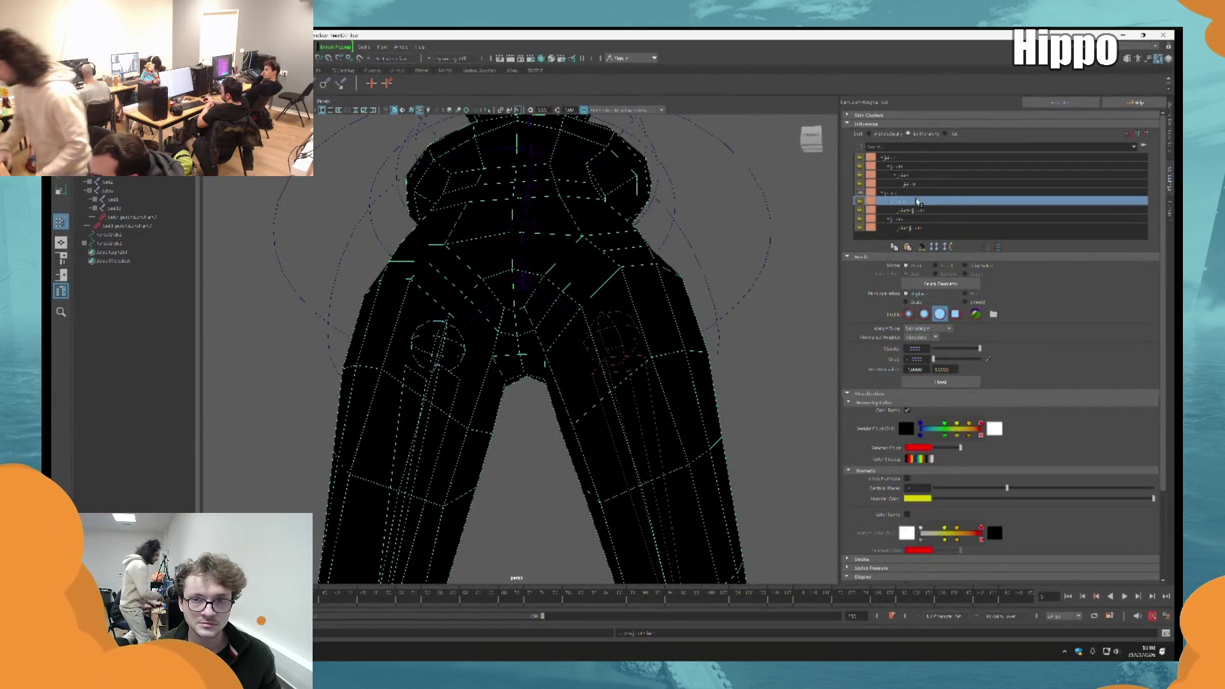
scroll(555, 274, down, 3)
click(917, 219)
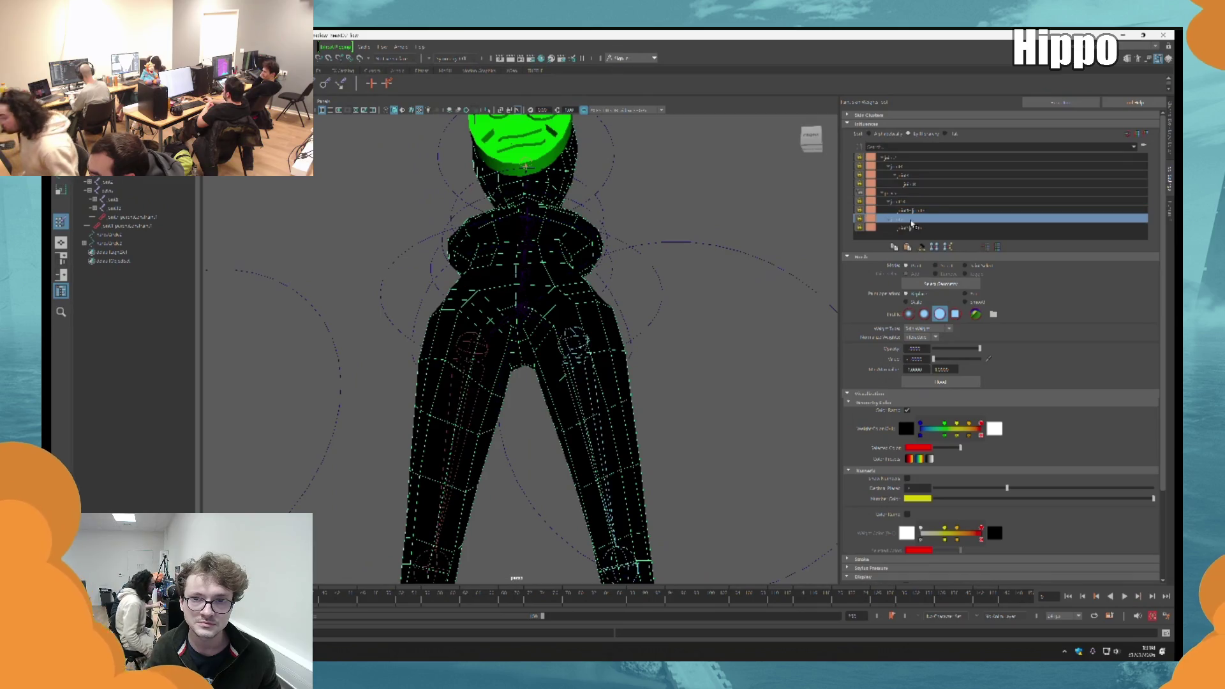
click(902, 192)
click(903, 220)
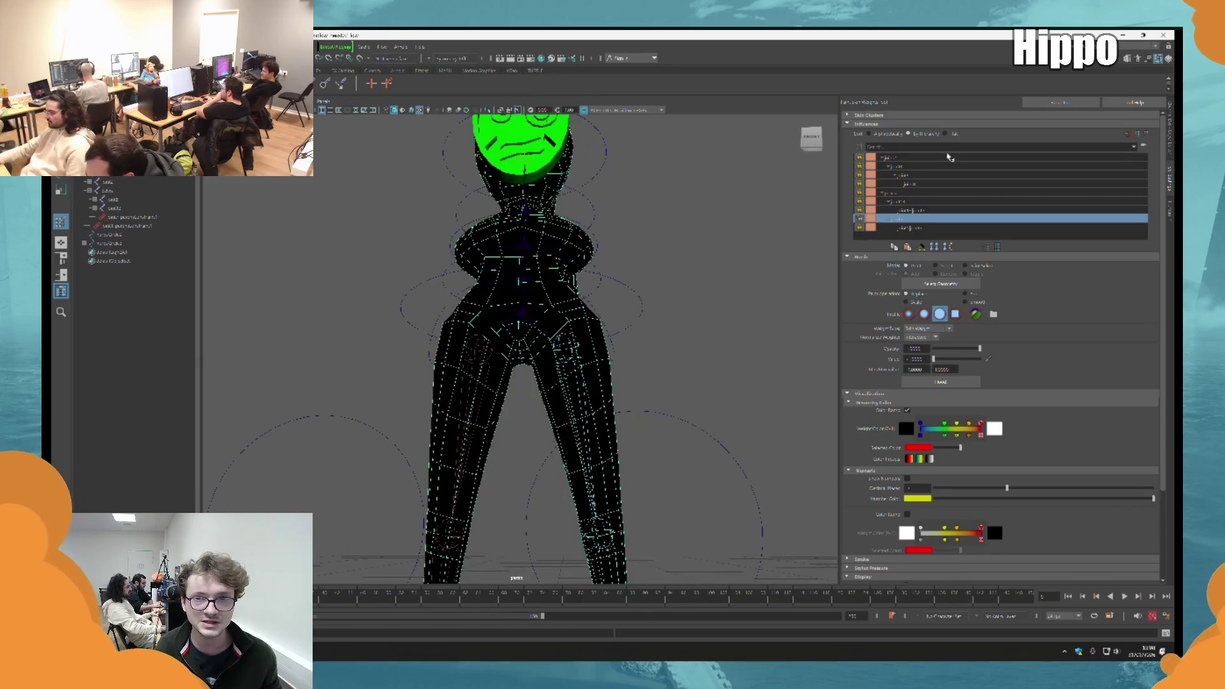
click(883, 158)
click(902, 219)
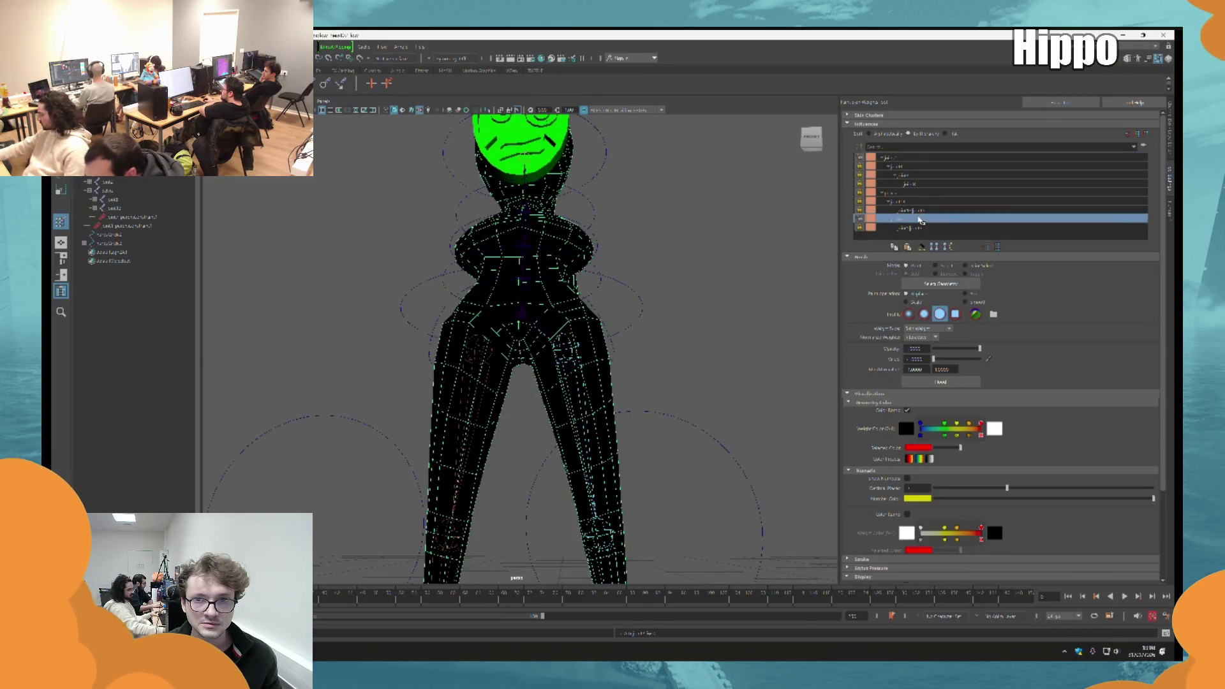
click(883, 159)
Step: Paint weight away down the left thigh for the top joint
mouse_move(536, 326)
alt+mouse_down()
mouse_move(606, 326)
mouse_move(567, 426)
alt+mouse_up()
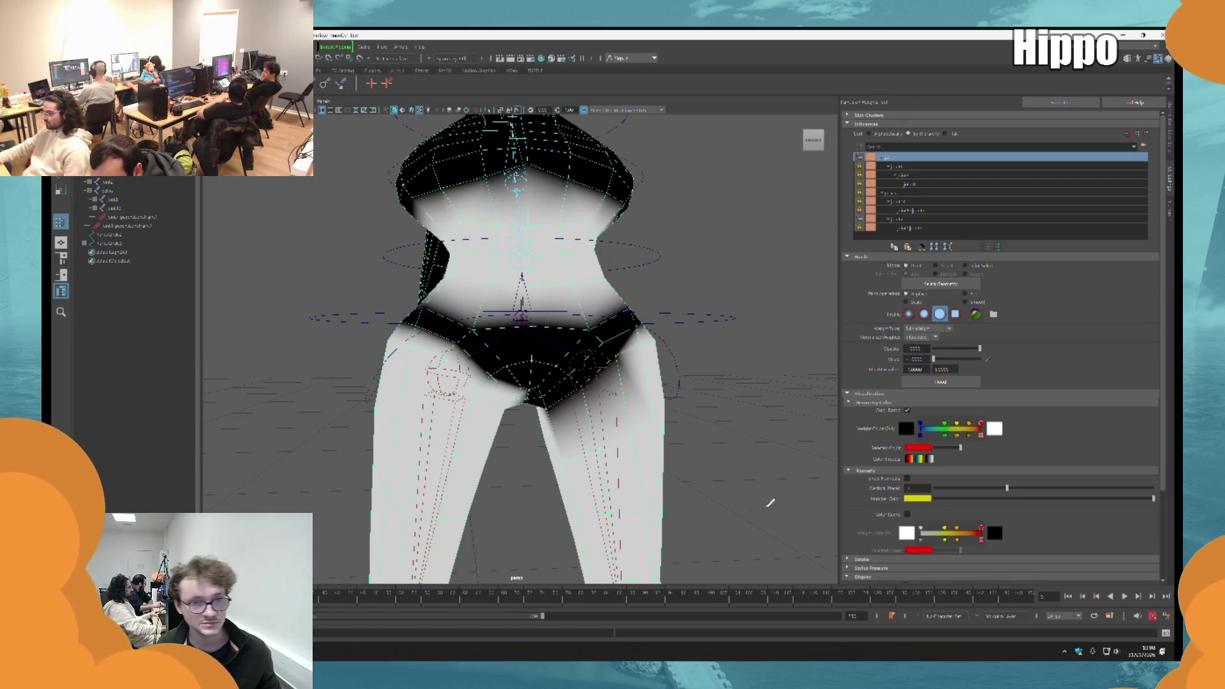
mouse_move(592, 337)
alt+mouse_down()
mouse_move(558, 355)
mouse_move(471, 318)
alt+mouse_up()
mouse_move(525, 356)
alt+mouse_down()
mouse_move(501, 475)
mouse_move(625, 407)
mouse_move(574, 440)
mouse_move(594, 384)
mouse_move(501, 376)
alt+mouse_up()
scroll(585, 354, up, 3)
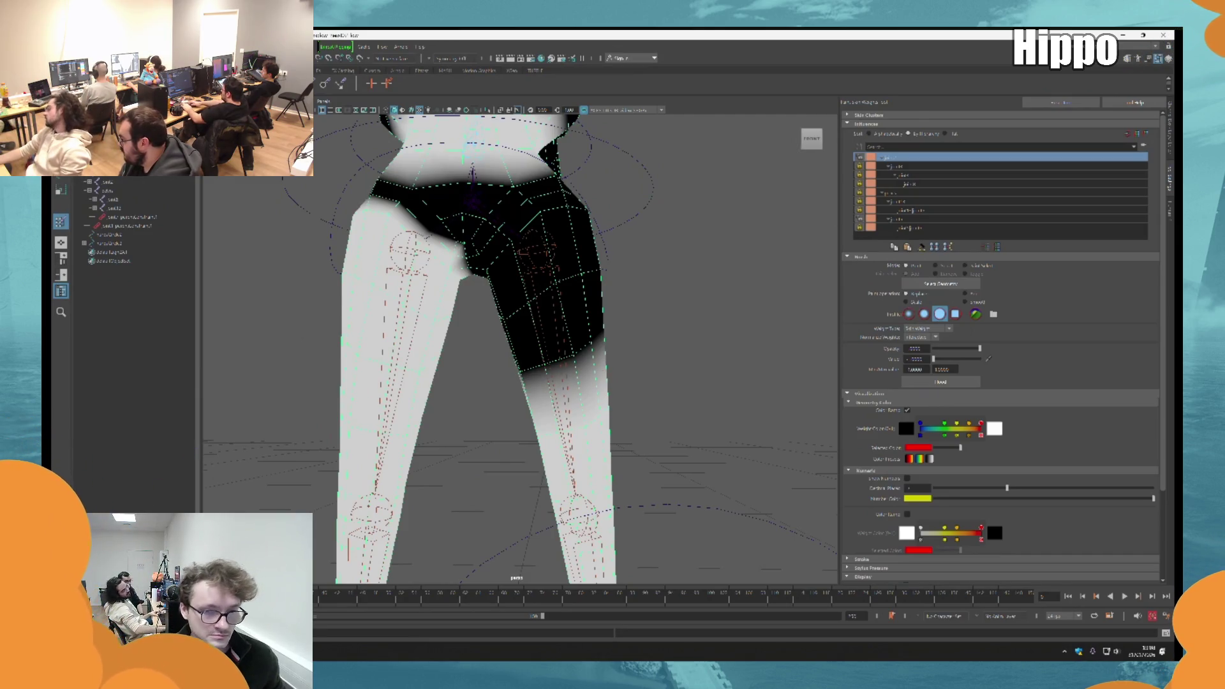
Step: Leave and re-enter the Paint Skin Weights tool, framing the legs from the other side
key(q)
alt+drag(629, 339, 603, 273)
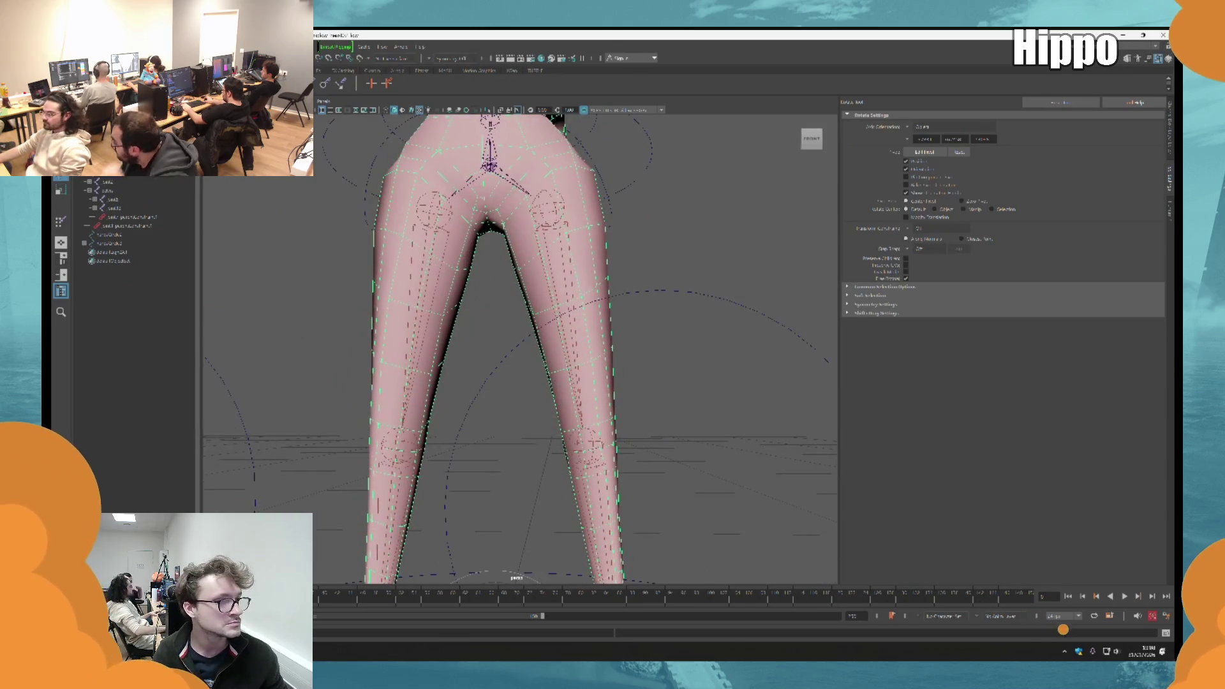
key(y)
alt+drag(746, 451, 626, 325)
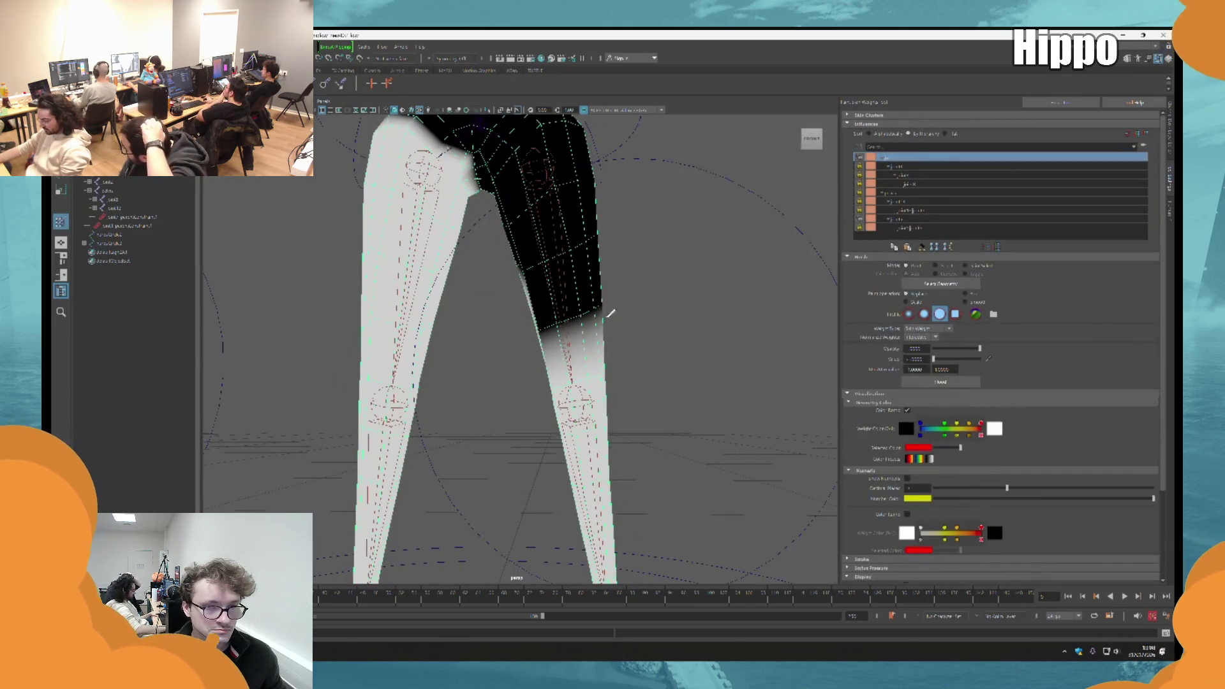
mouse_move(515, 297)
alt+mouse_down()
mouse_move(468, 217)
mouse_move(485, 280)
mouse_move(569, 278)
mouse_move(355, 246)
mouse_move(492, 259)
alt+mouse_up()
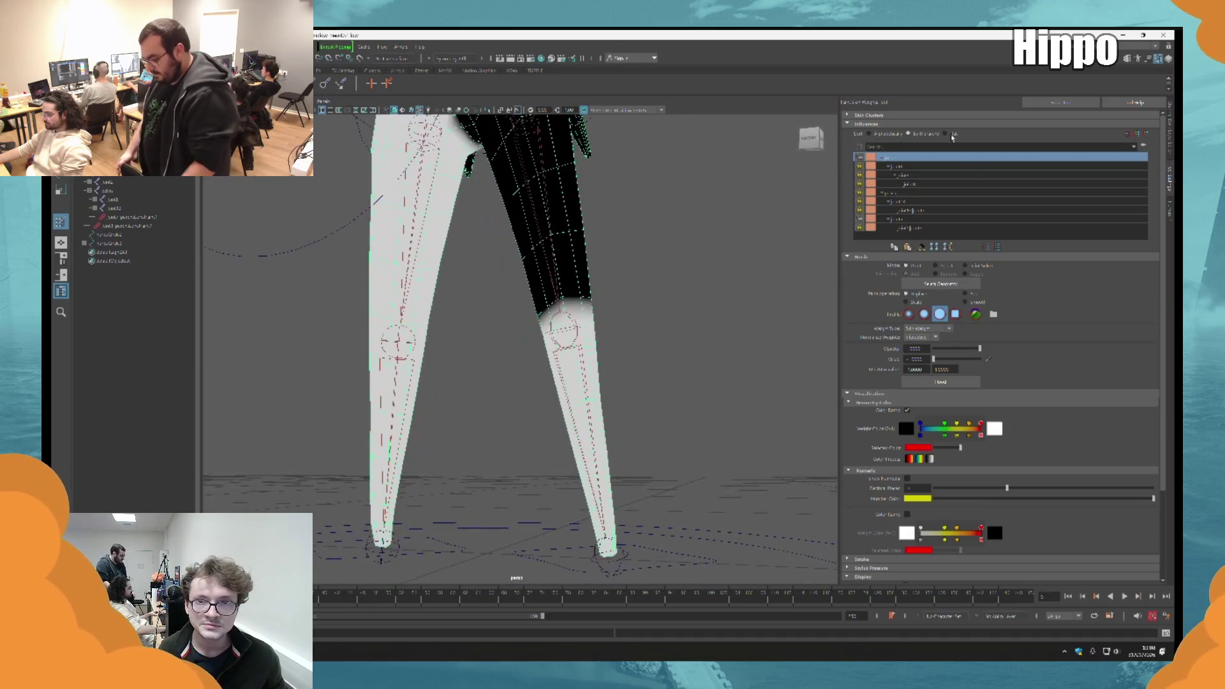
Step: Toggle between the top and bottom joints' leg weights to check the lower-leg weighting
click(862, 227)
mouse_move(629, 355)
alt+mouse_down()
mouse_move(594, 345)
mouse_move(605, 535)
mouse_move(670, 401)
alt+mouse_up()
click(918, 157)
click(918, 226)
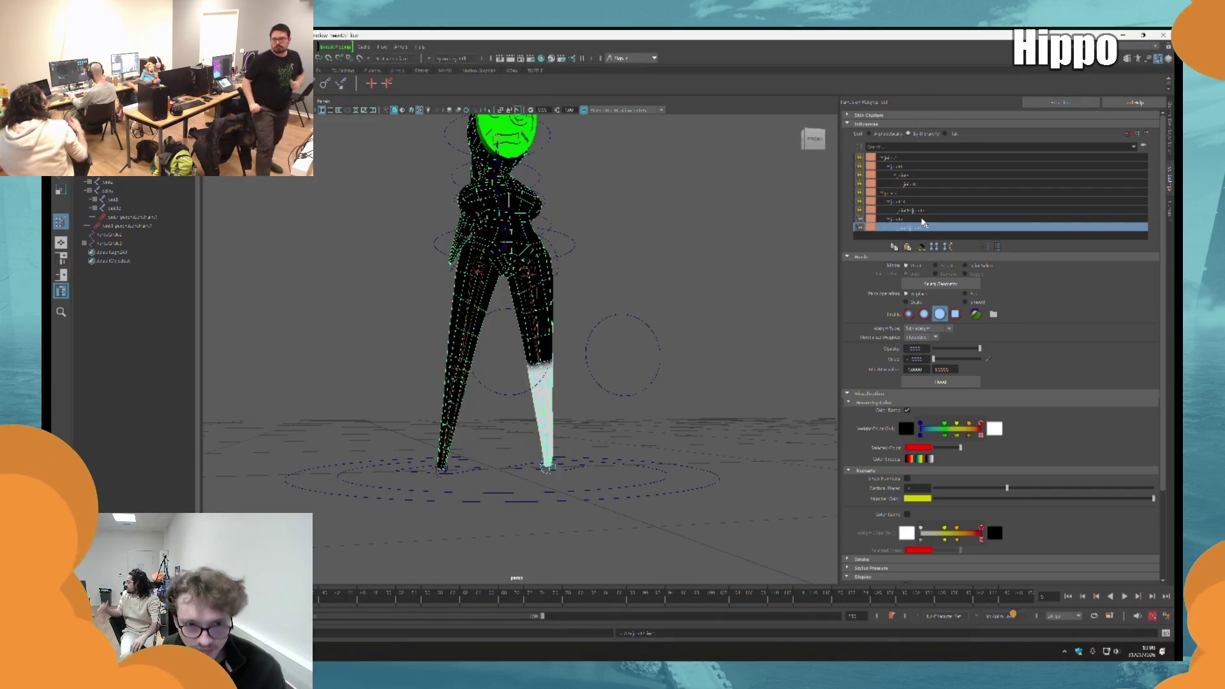
scroll(648, 355, up, 3)
mouse_move(648, 355)
alt+mouse_down()
mouse_move(556, 375)
mouse_move(598, 372)
alt+mouse_up()
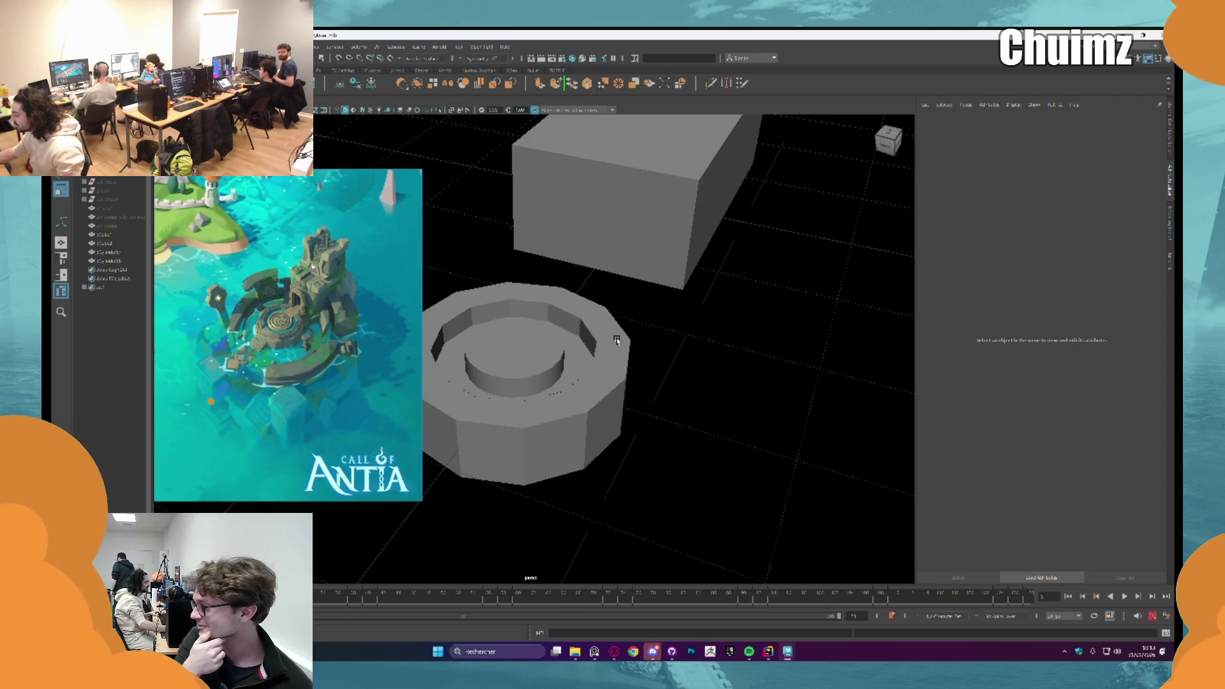
scroll(616, 340, down, 3)
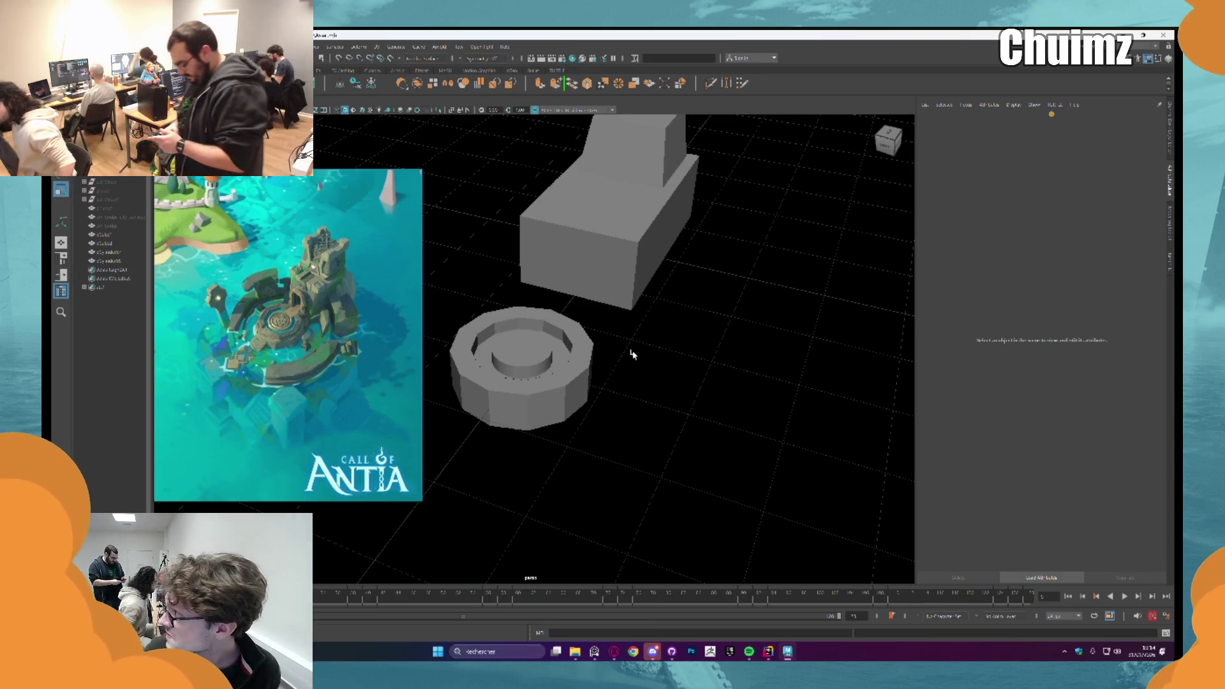
Step: Select the tower box, then the large octagonal cylinder from a low side view
click(608, 261)
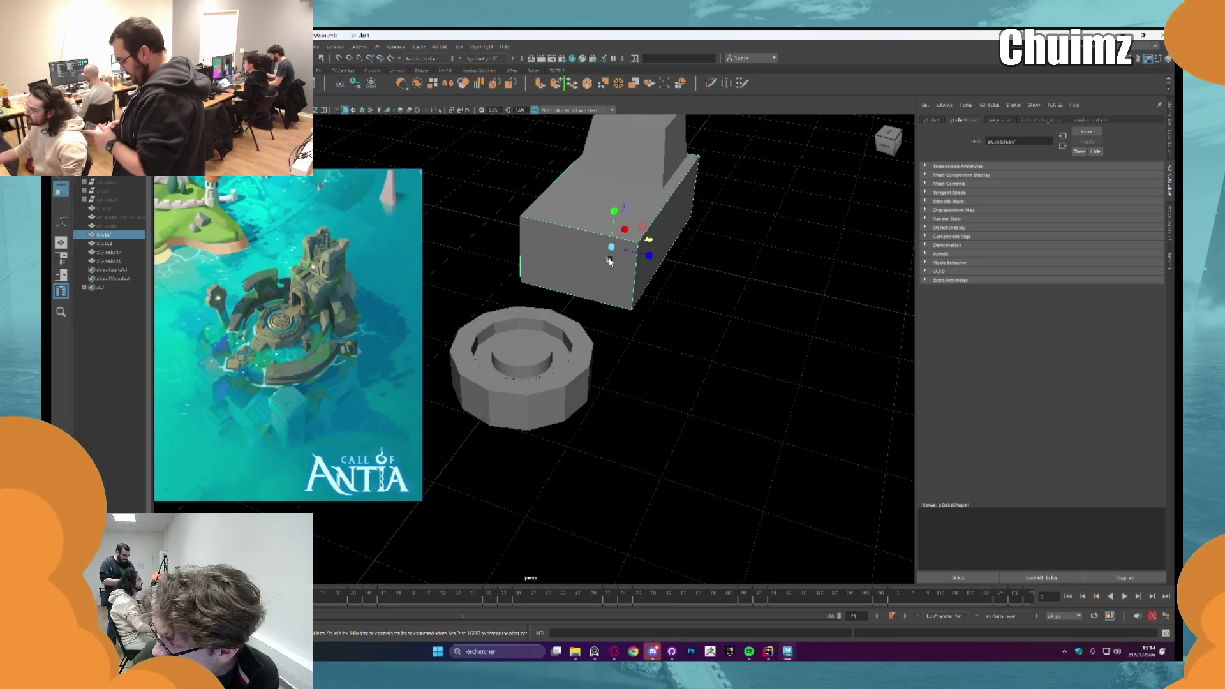
scroll(607, 260, up, 3)
scroll(605, 260, down, 4)
alt+drag(605, 260, 631, 269)
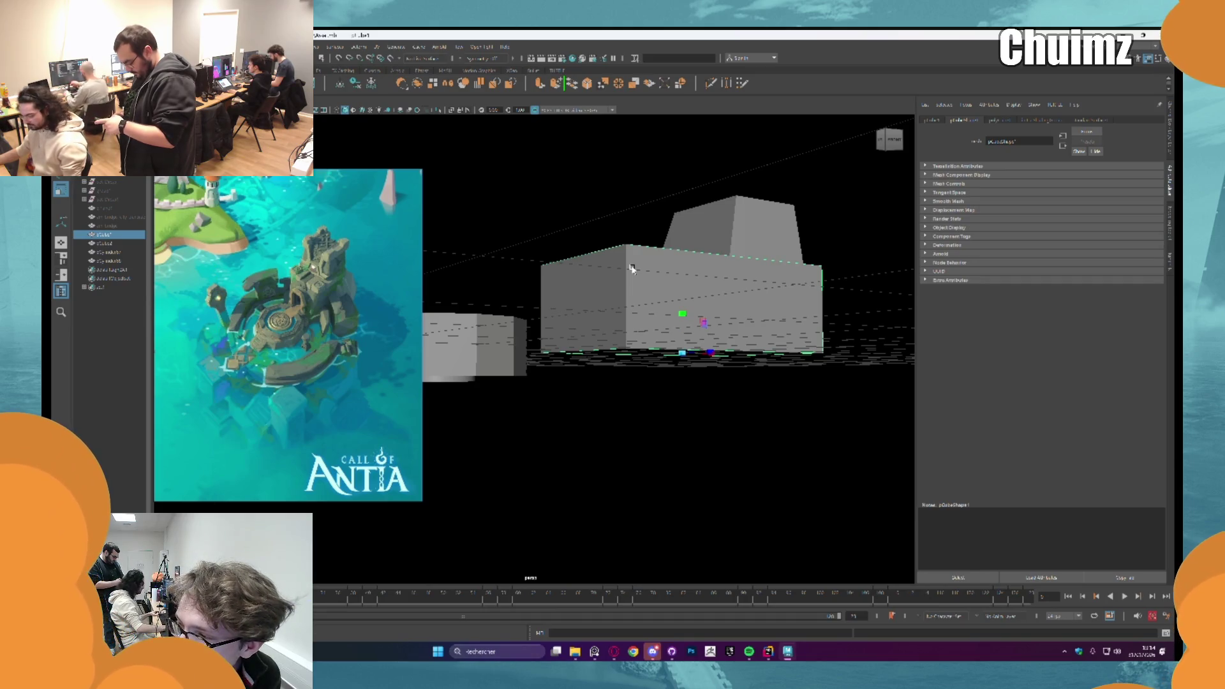
mouse_move(632, 269)
alt+mouse_down()
mouse_move(584, 343)
mouse_move(617, 302)
alt+mouse_up()
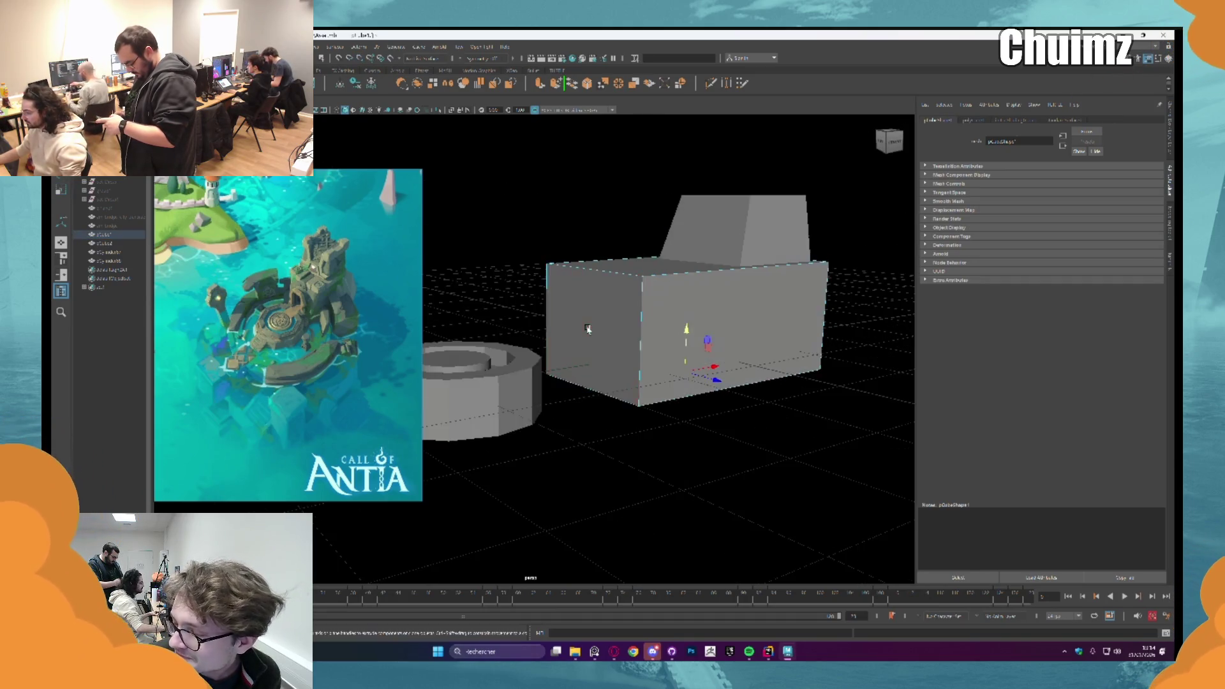
click(618, 302)
Step: Look up inside the cylinder and switch it to face selection via the marking menu
right_click(617, 287)
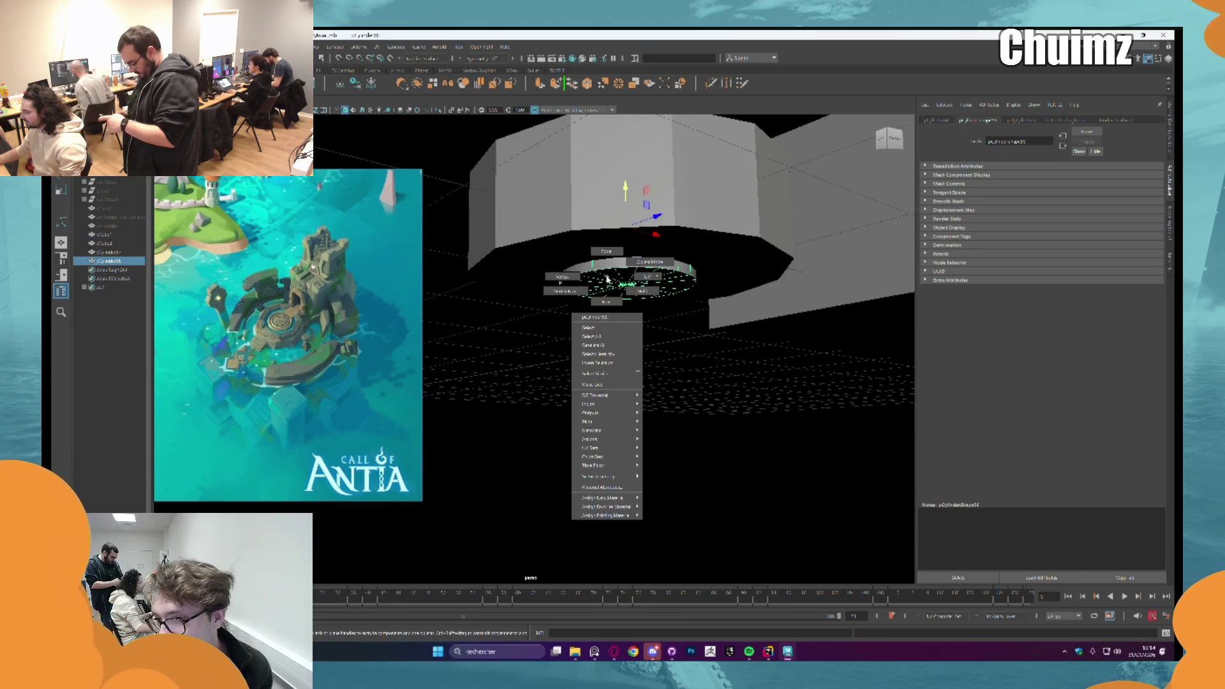
alt+drag(612, 287, 468, 215)
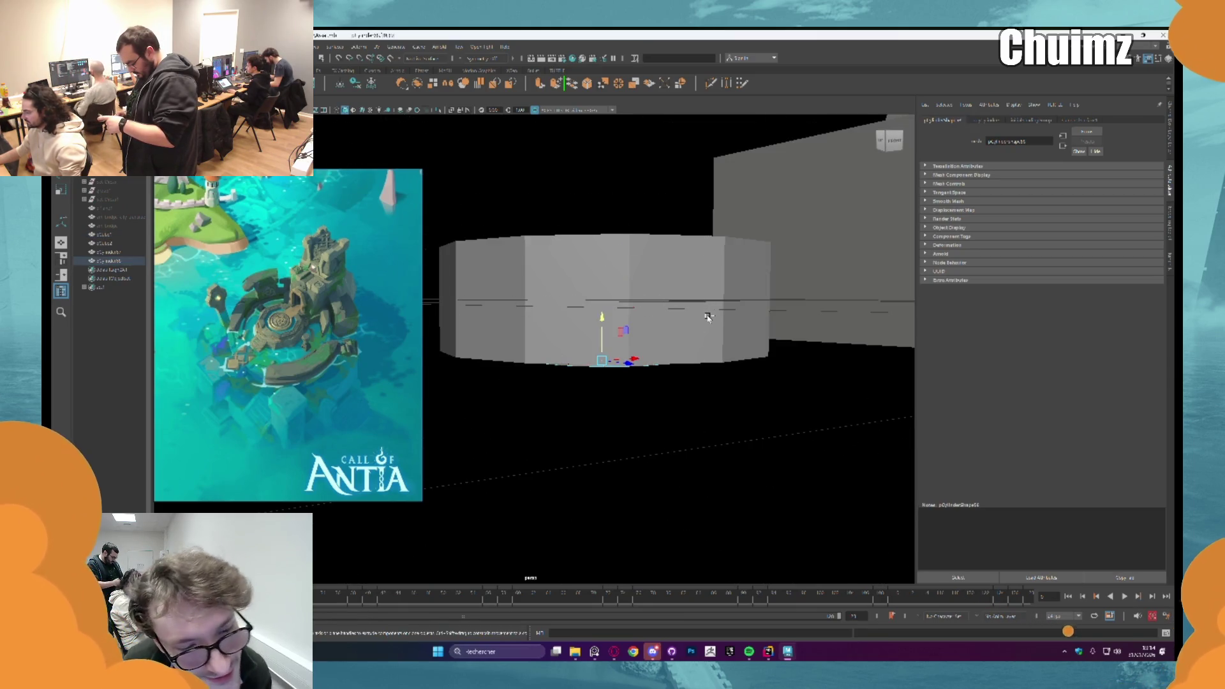
alt+drag(613, 249, 606, 285)
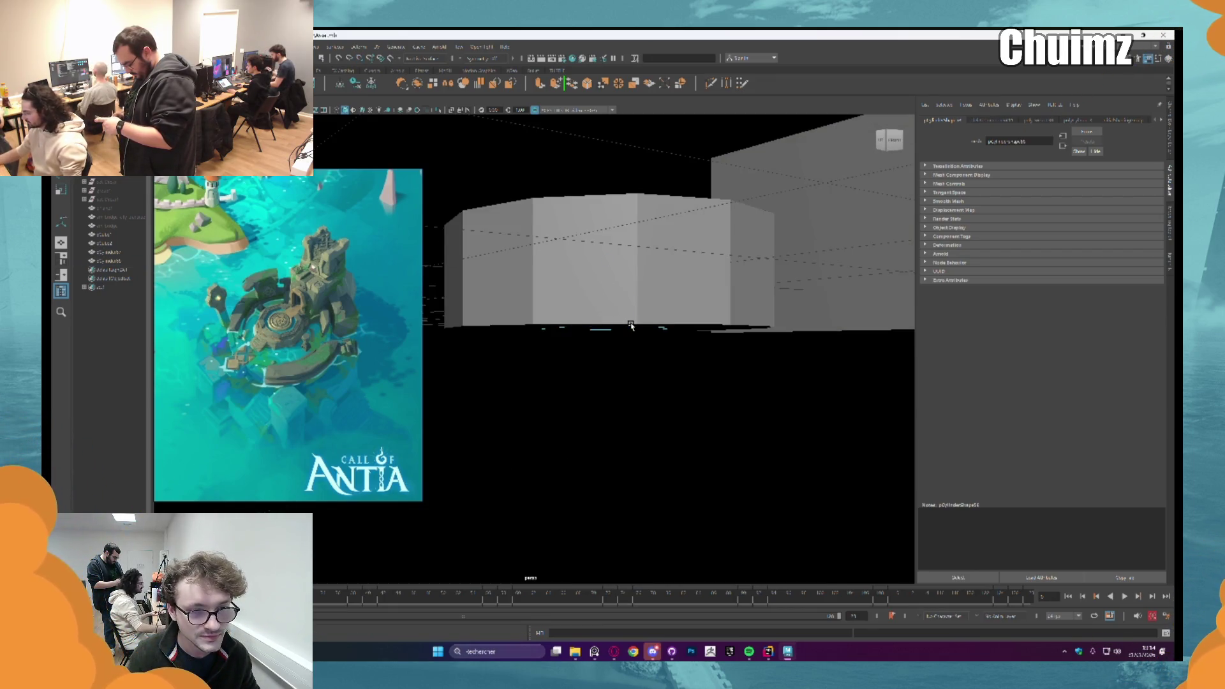
alt+drag(630, 324, 756, 191)
click(756, 186)
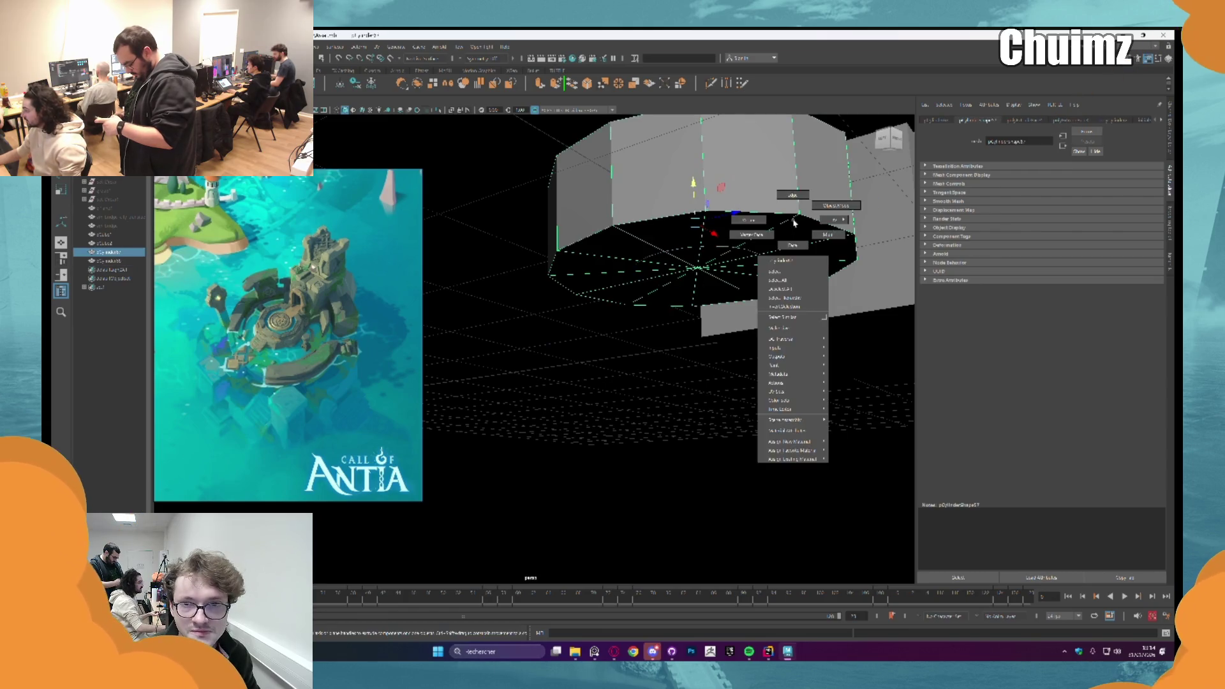
right_drag(830, 208, 792, 239)
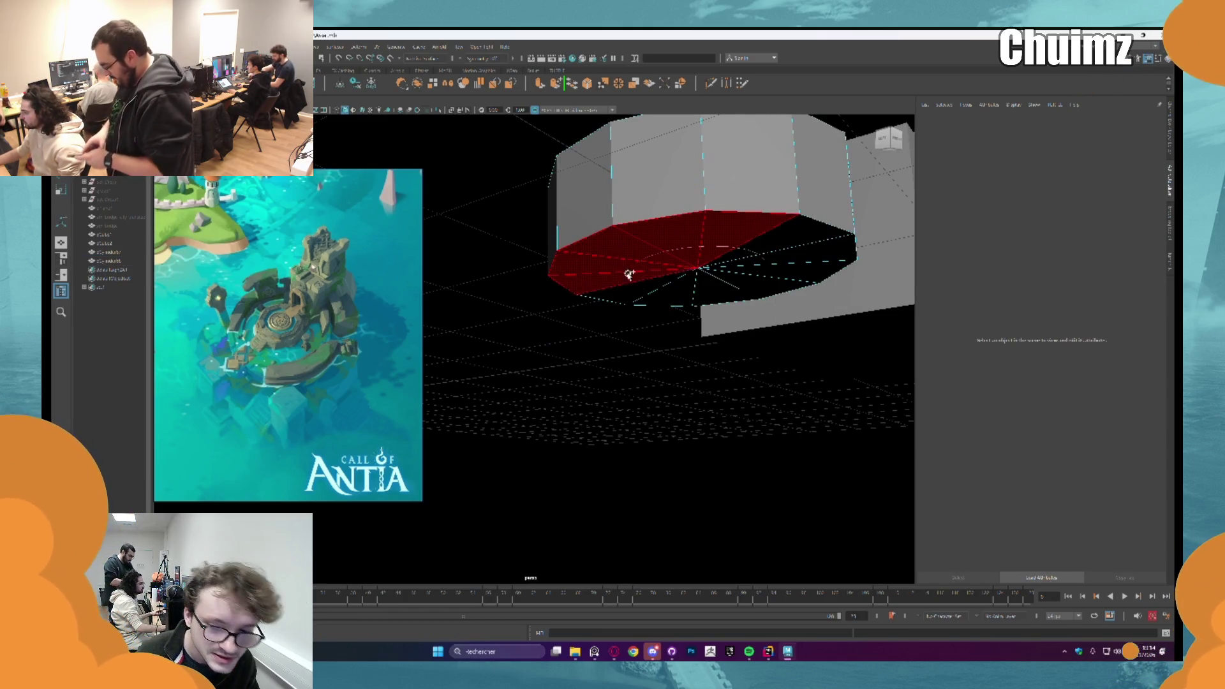
Step: Delete the cylinder's bottom cap faces
drag(754, 236, 724, 251)
key(Delete)
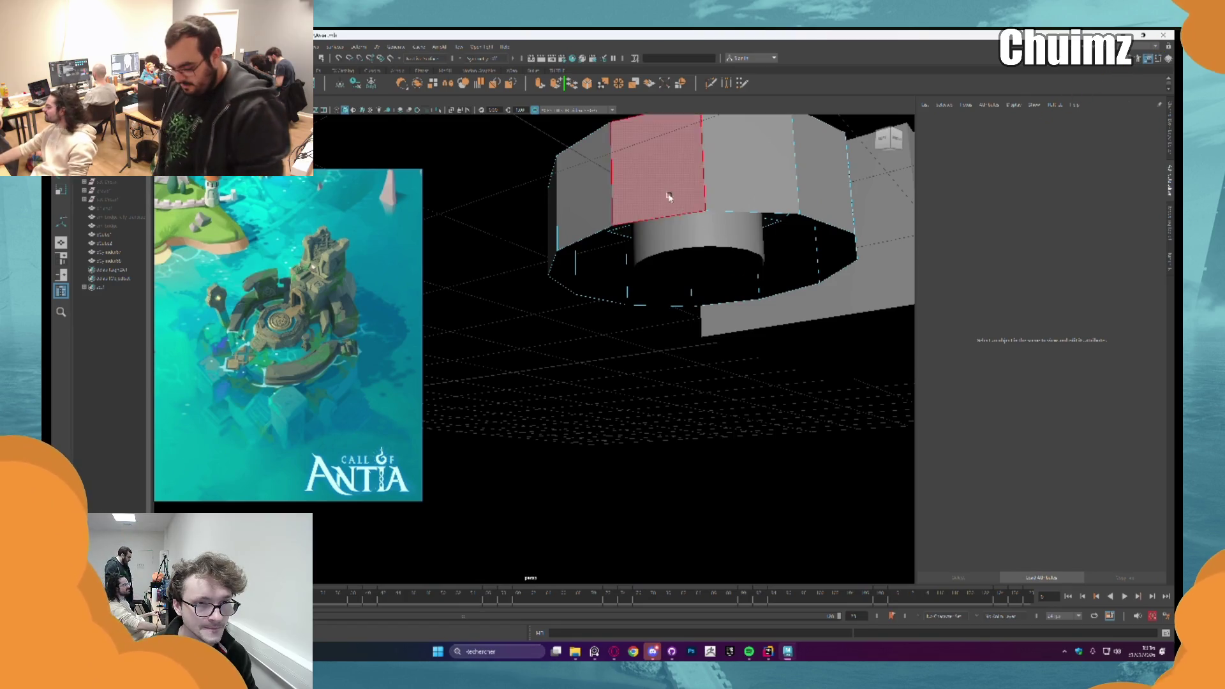
scroll(668, 195, down, 5)
alt+drag(668, 196, 448, 335)
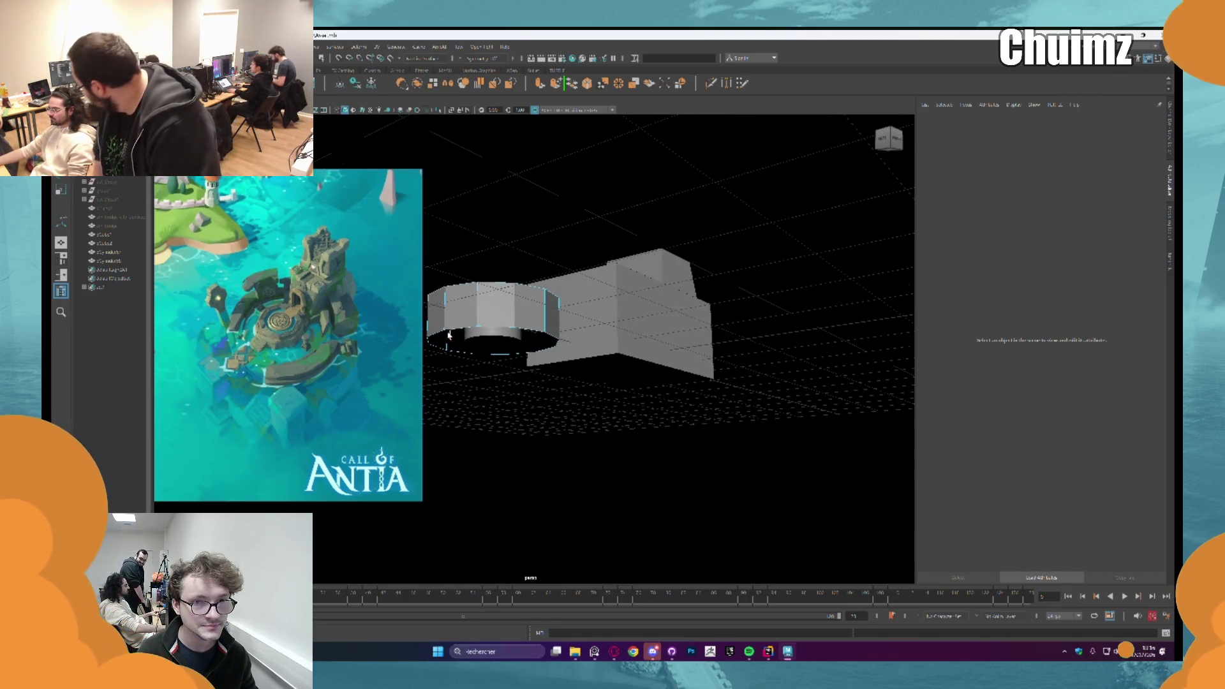
Step: Select the stray face on the box's flat piece and delete it
click(449, 335)
alt+drag(449, 335, 553, 350)
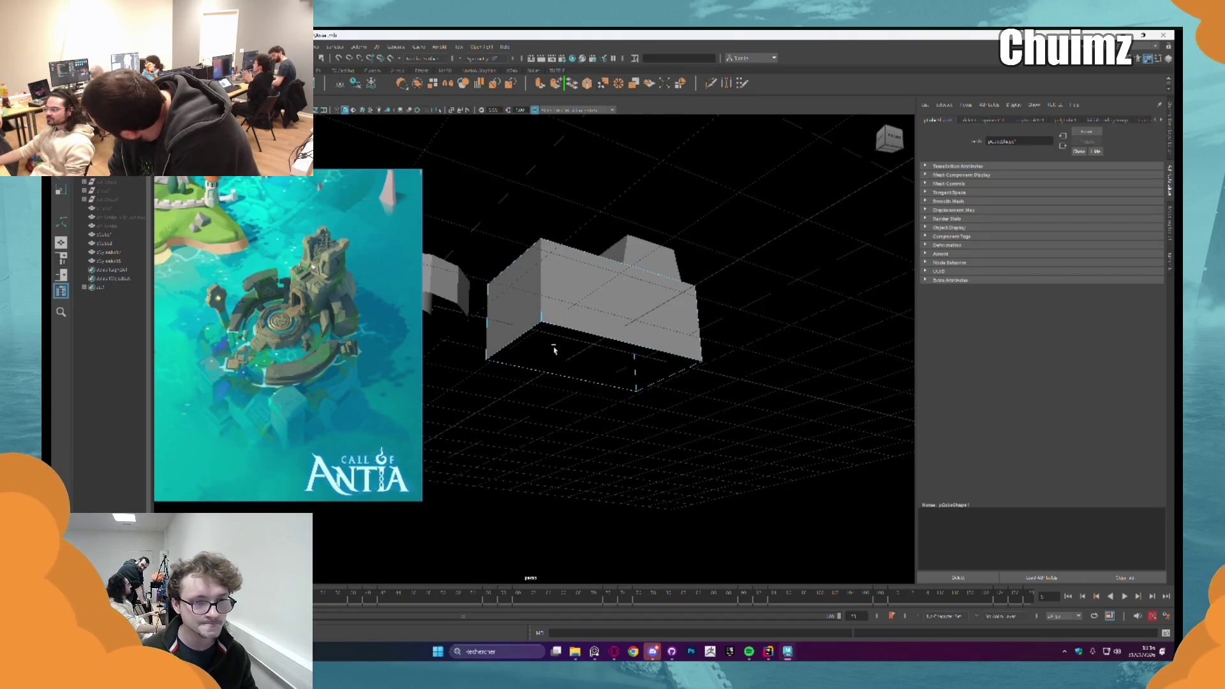
alt+drag(553, 350, 656, 328)
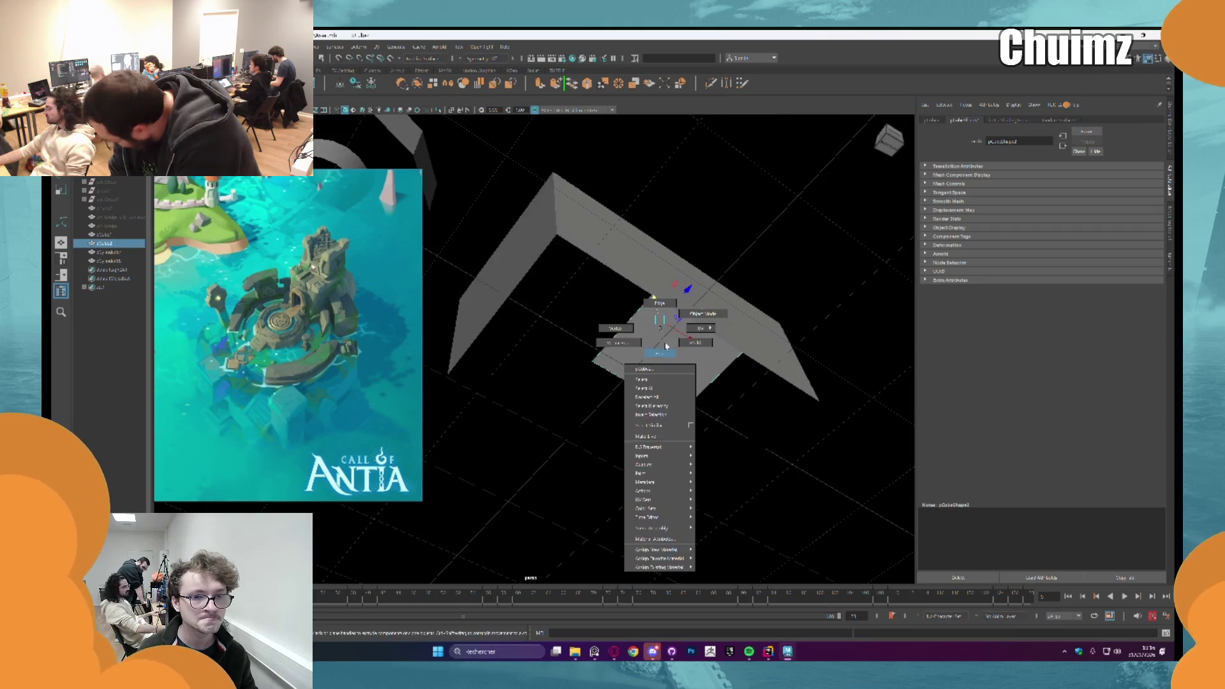
right_drag(657, 329, 657, 369)
click(662, 349)
key(Delete)
Step: Deselect, frame the tower block and ring base, and select the ring base
alt+drag(663, 349, 651, 377)
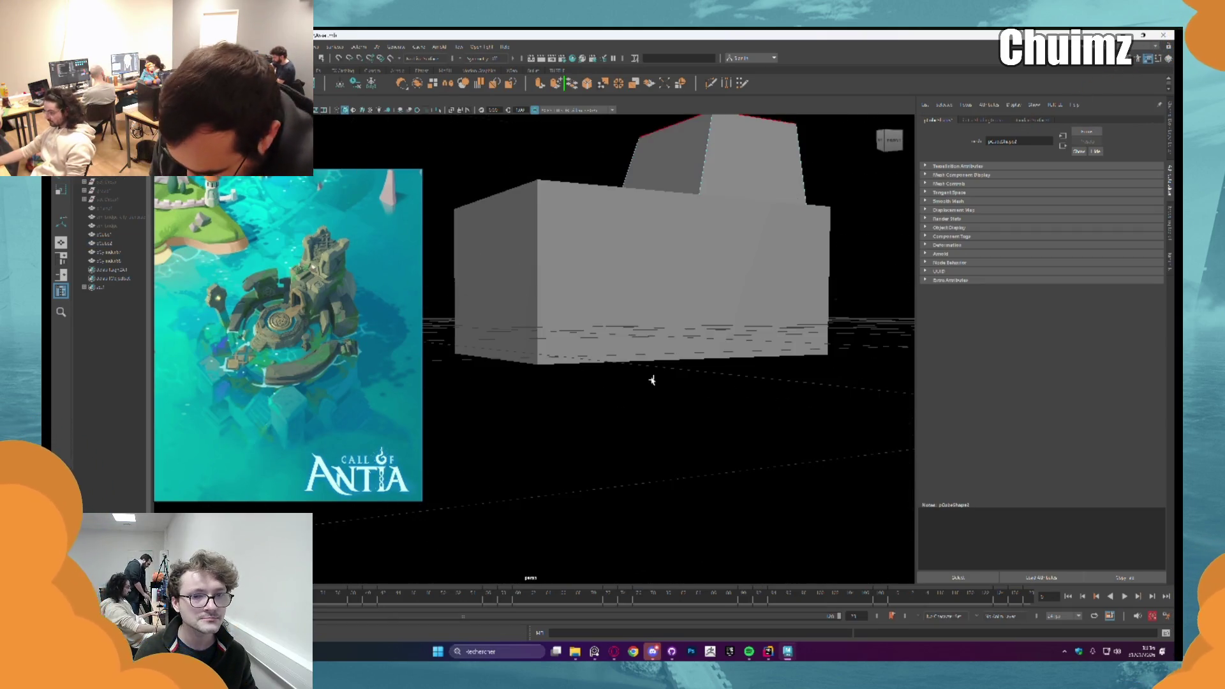
right_drag(651, 378, 629, 287)
scroll(689, 410, down, 3)
click(566, 375)
mouse_move(690, 411)
alt+mouse_down()
mouse_move(566, 376)
mouse_move(595, 311)
mouse_move(560, 375)
alt+mouse_up()
scroll(599, 322, up, 3)
click(560, 376)
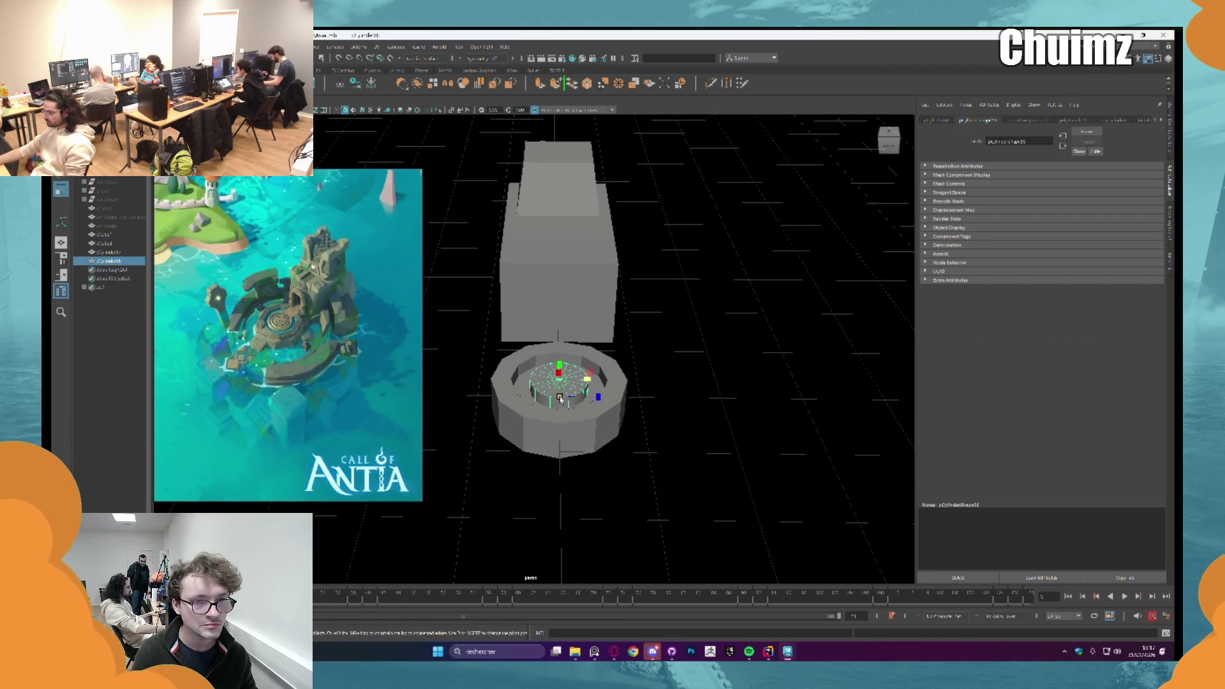
Step: Scale the ring base up into a wide disc and select its top faces
alt+drag(560, 398, 591, 404)
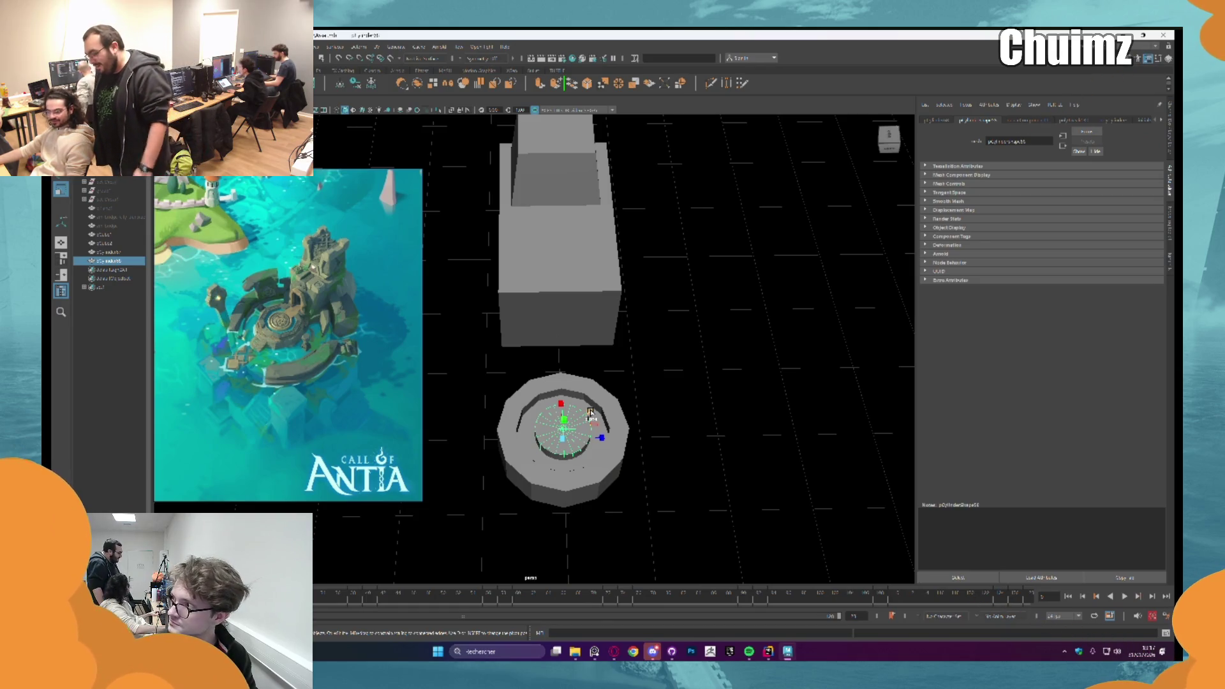
drag(591, 413, 701, 393)
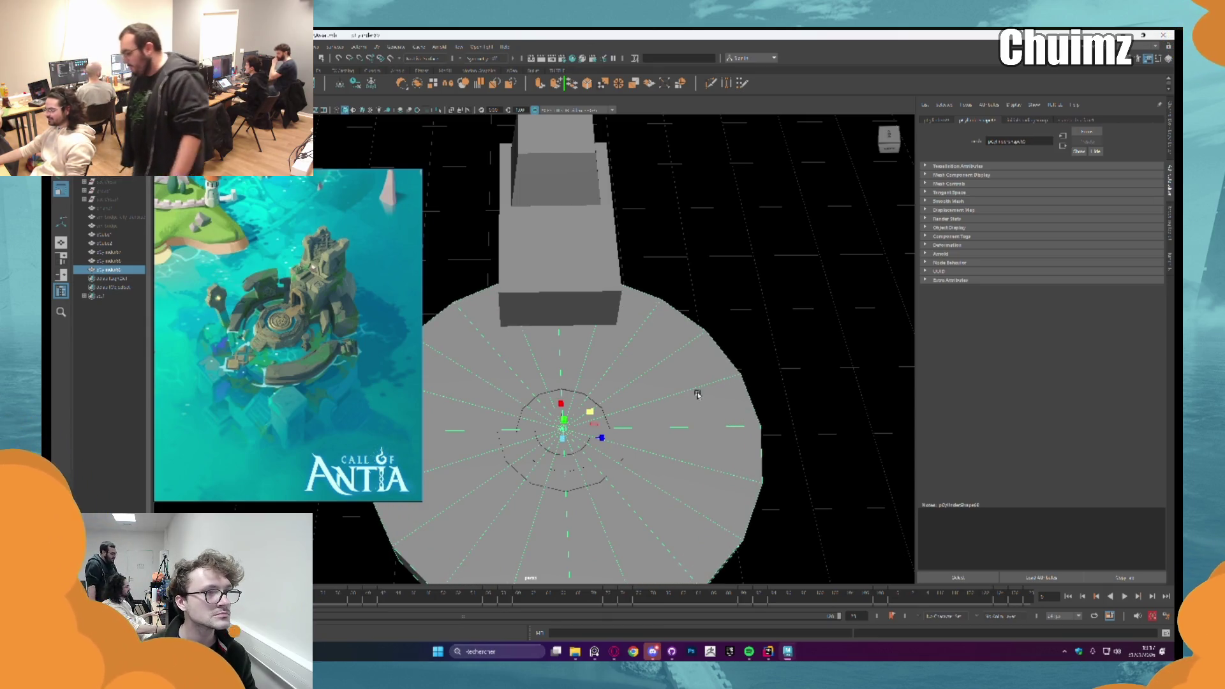
shift+right_drag(612, 412, 670, 383)
alt+drag(669, 383, 535, 380)
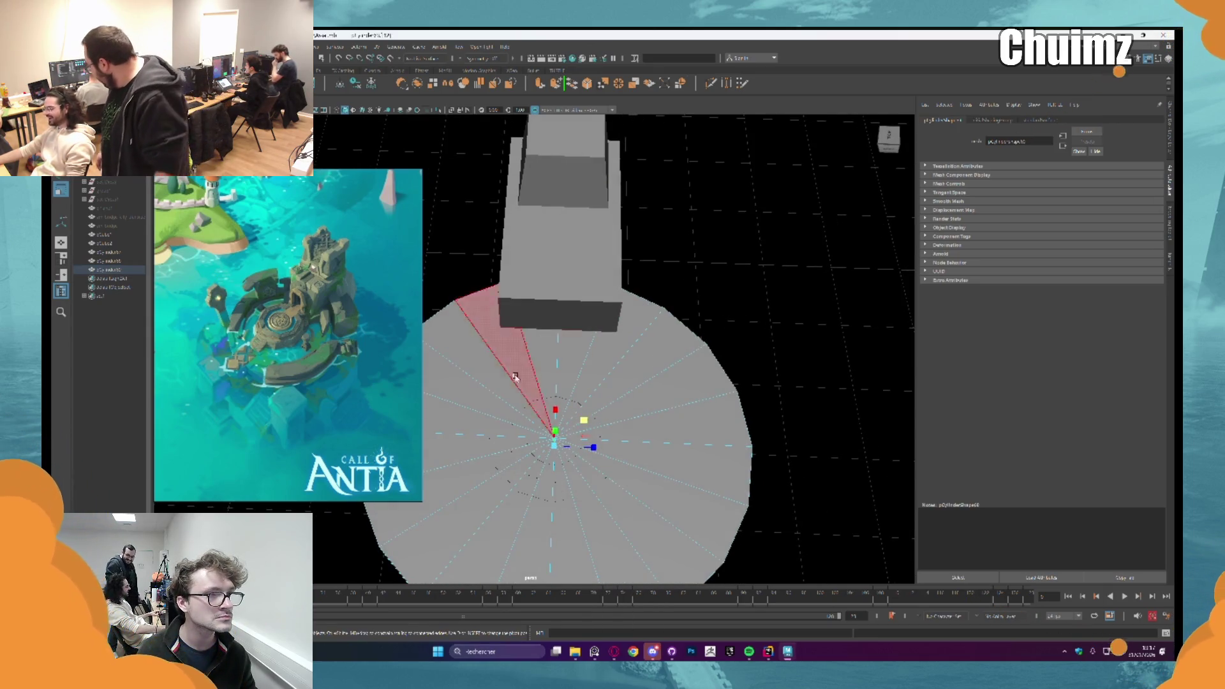
click(593, 512)
Step: Extrude the disc's top faces with Ctrl+E for an inset rim
mouse_move(594, 511)
alt+mouse_down()
mouse_move(641, 479)
mouse_move(642, 409)
alt+mouse_up()
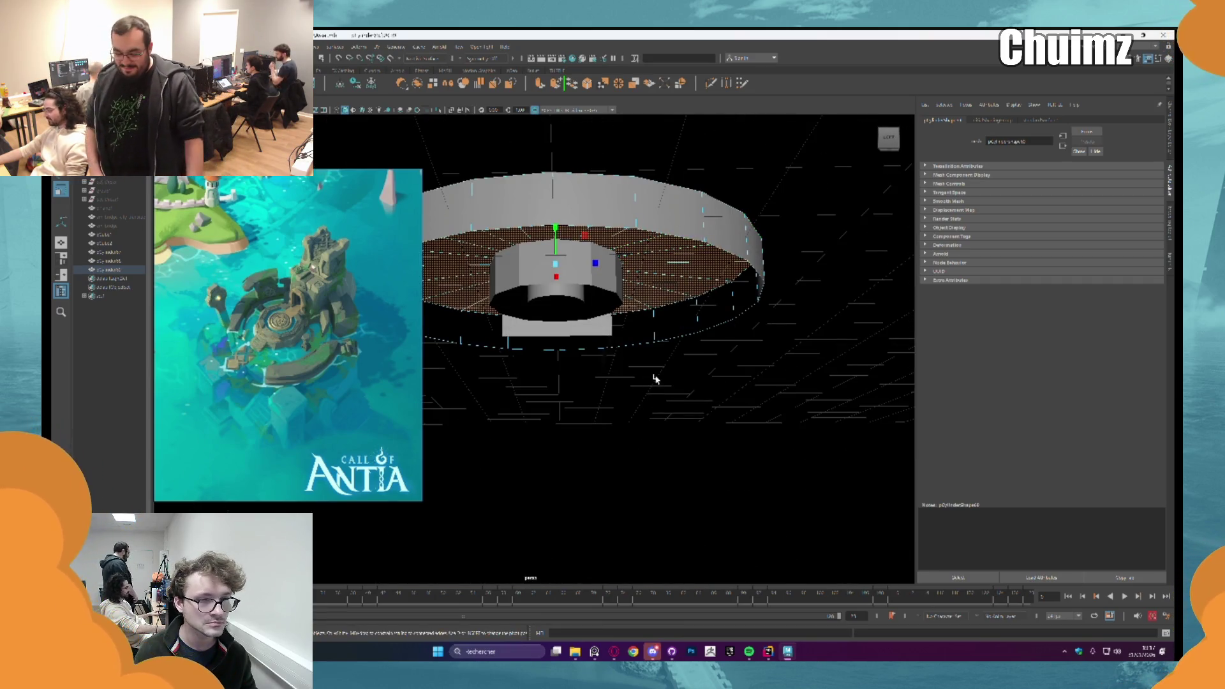
key(ctrl+e)
mouse_move(654, 379)
alt+mouse_down()
mouse_move(798, 437)
mouse_move(847, 441)
alt+mouse_up()
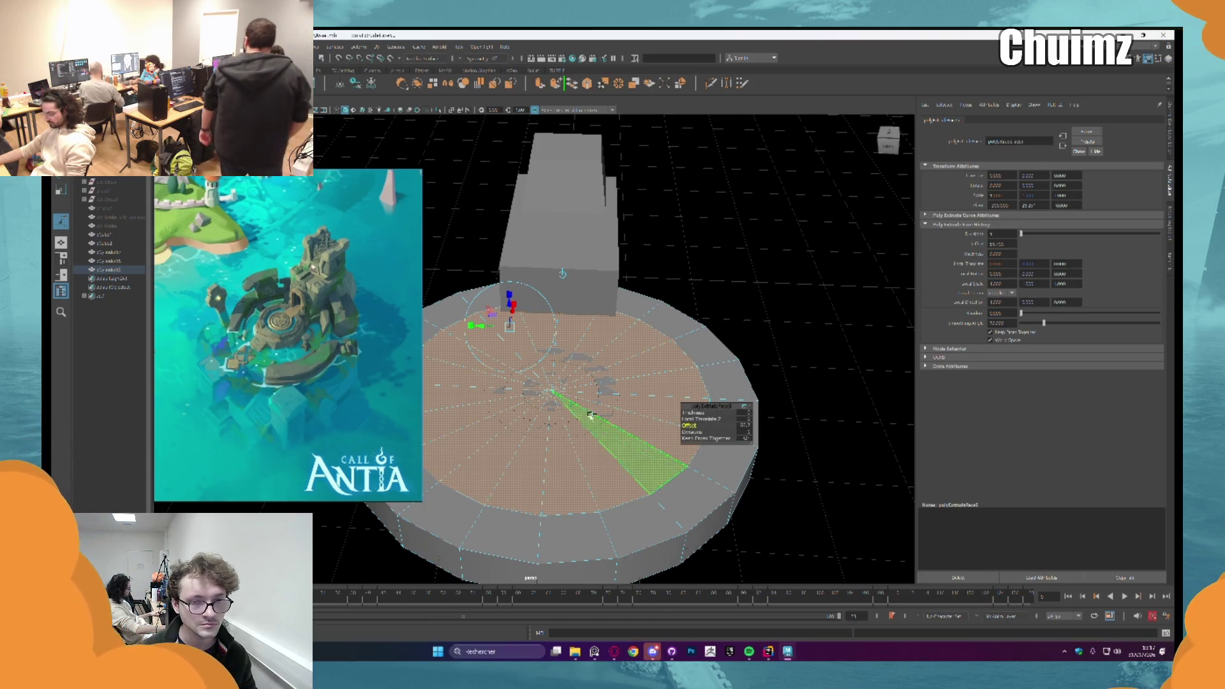
Step: Check the raised outer rim wall from below, clear the selection and pick an outer wall face
alt+drag(540, 407, 513, 314)
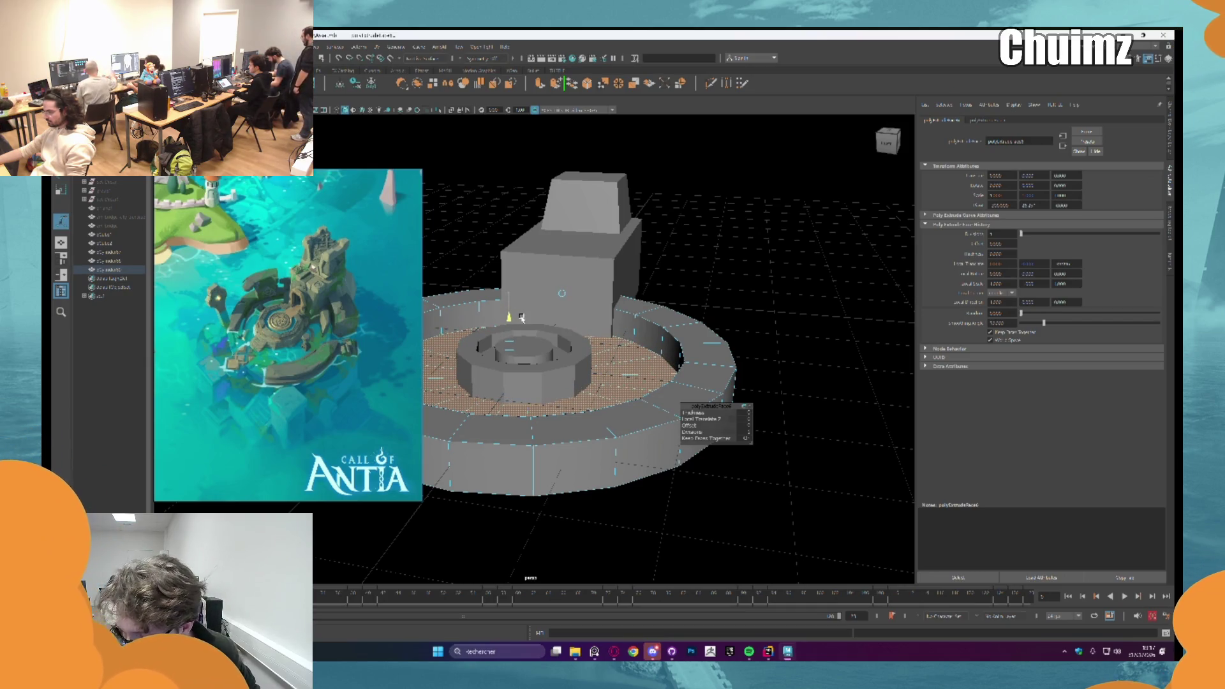
mouse_move(521, 316)
alt+mouse_down()
mouse_move(570, 435)
mouse_move(599, 423)
mouse_move(540, 425)
alt+mouse_up()
click(570, 434)
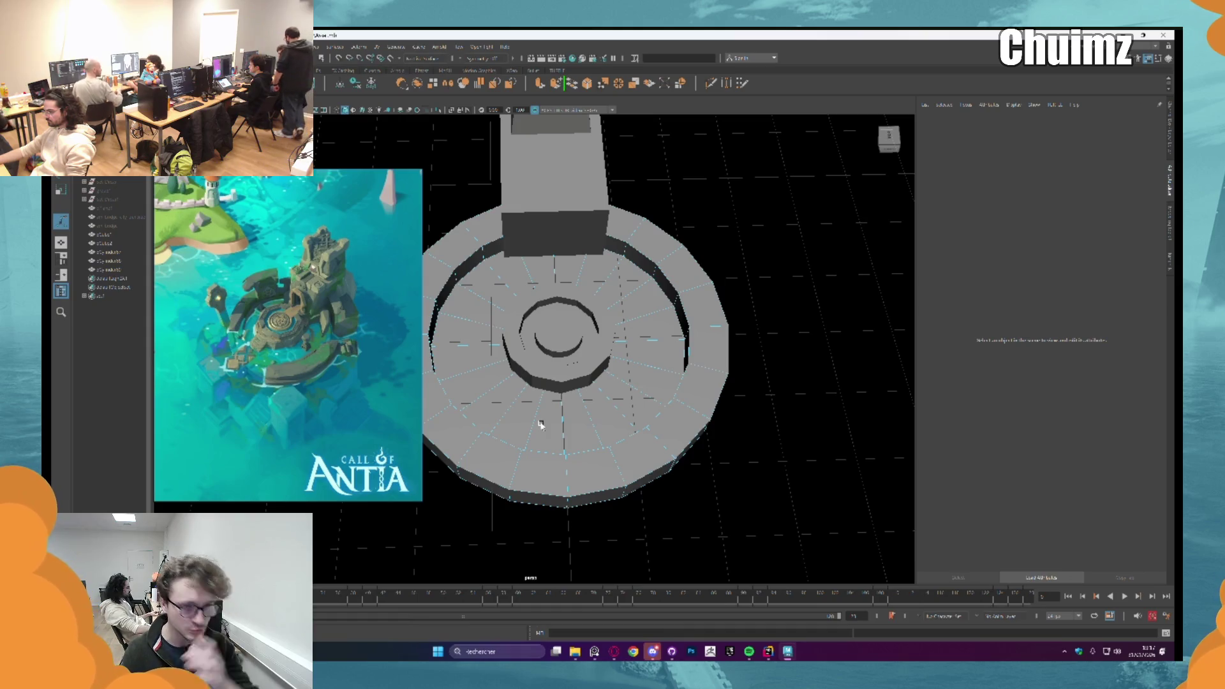
click(516, 450)
Step: Delete a loop of outer wall faces and the exposed end faces to open gaps in the rim wall
shift+double_click(637, 451)
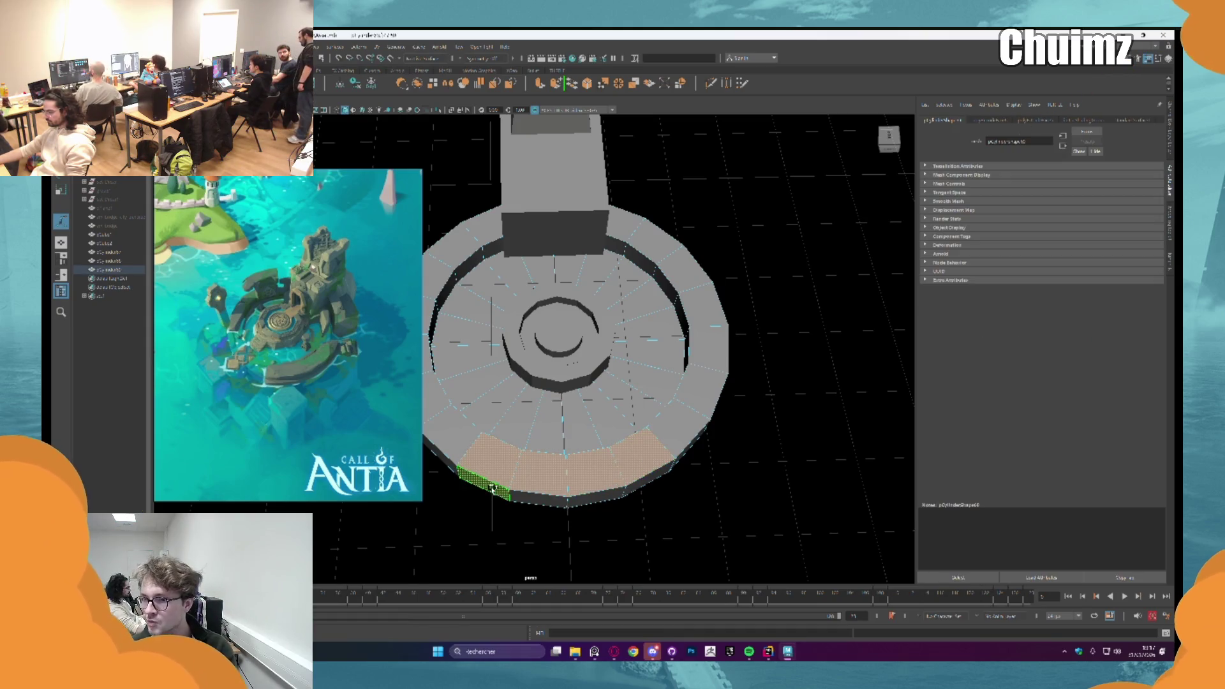
key(Delete)
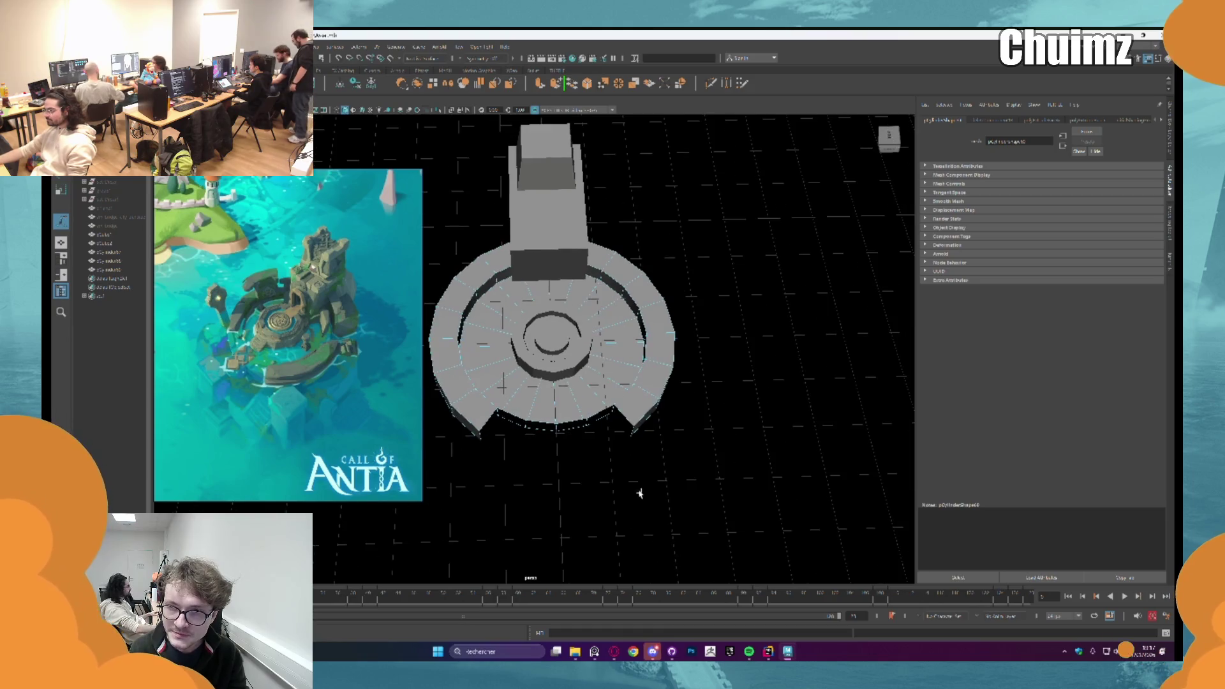
alt+drag(590, 435, 595, 412)
click(461, 416)
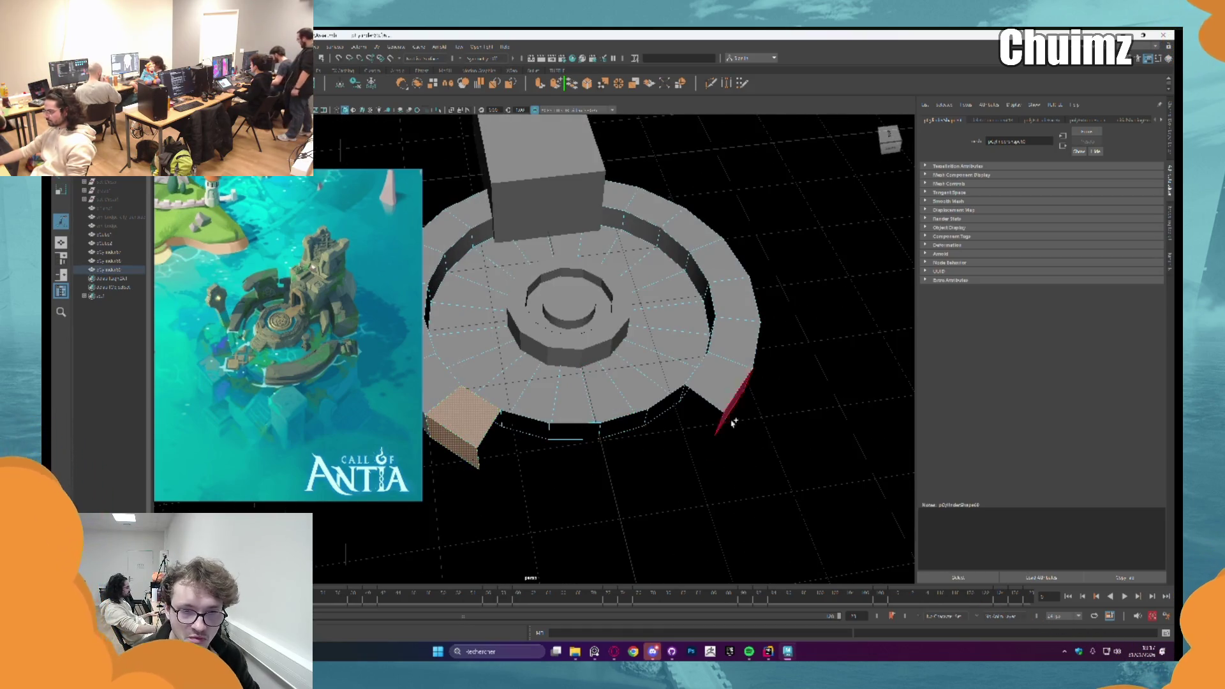
shift+click(722, 383)
key(Delete)
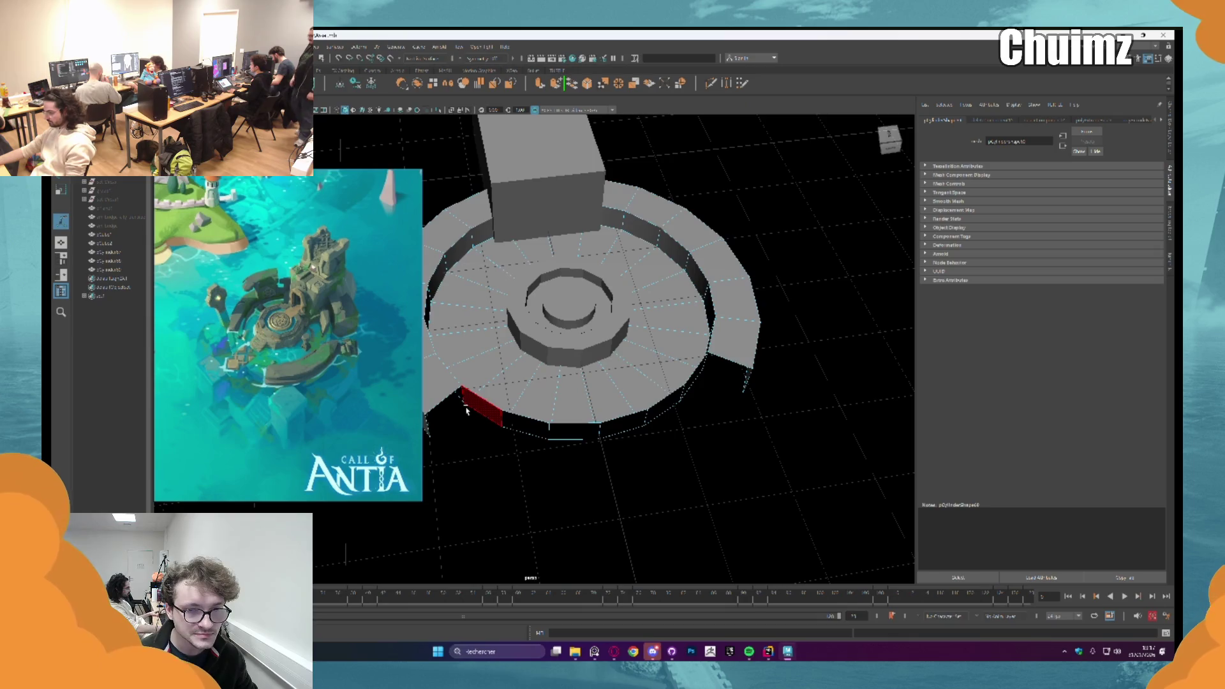
Step: Bridge and extrude the open edges at both gaps to close off the wall ends, then deselect
shift+click(688, 389)
shift+right_drag(691, 388, 713, 368)
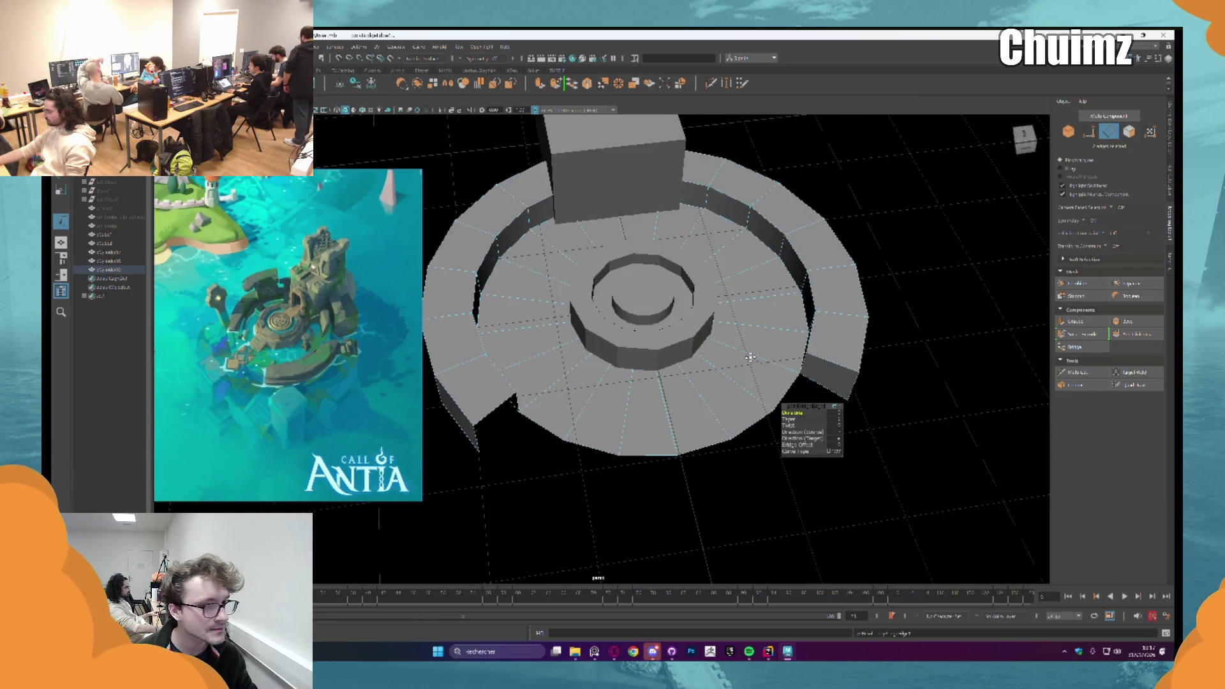
key(ctrl+e)
alt+drag(466, 321, 606, 327)
key(ctrl+e)
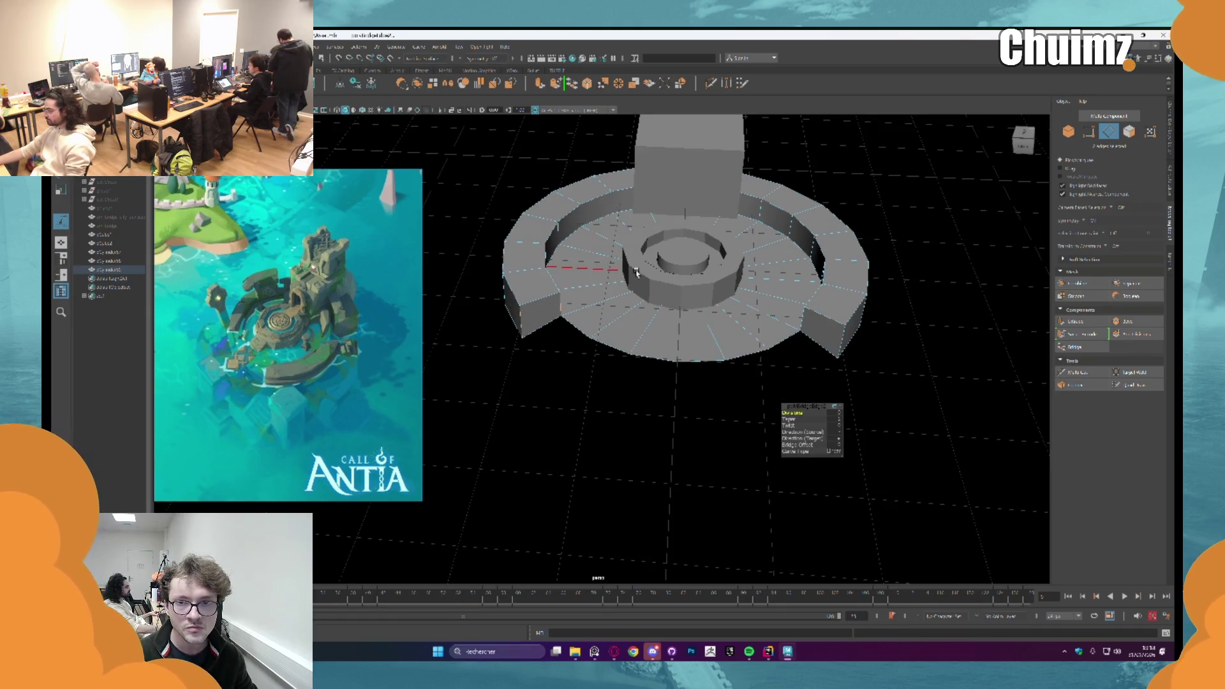
click(654, 310)
click(910, 334)
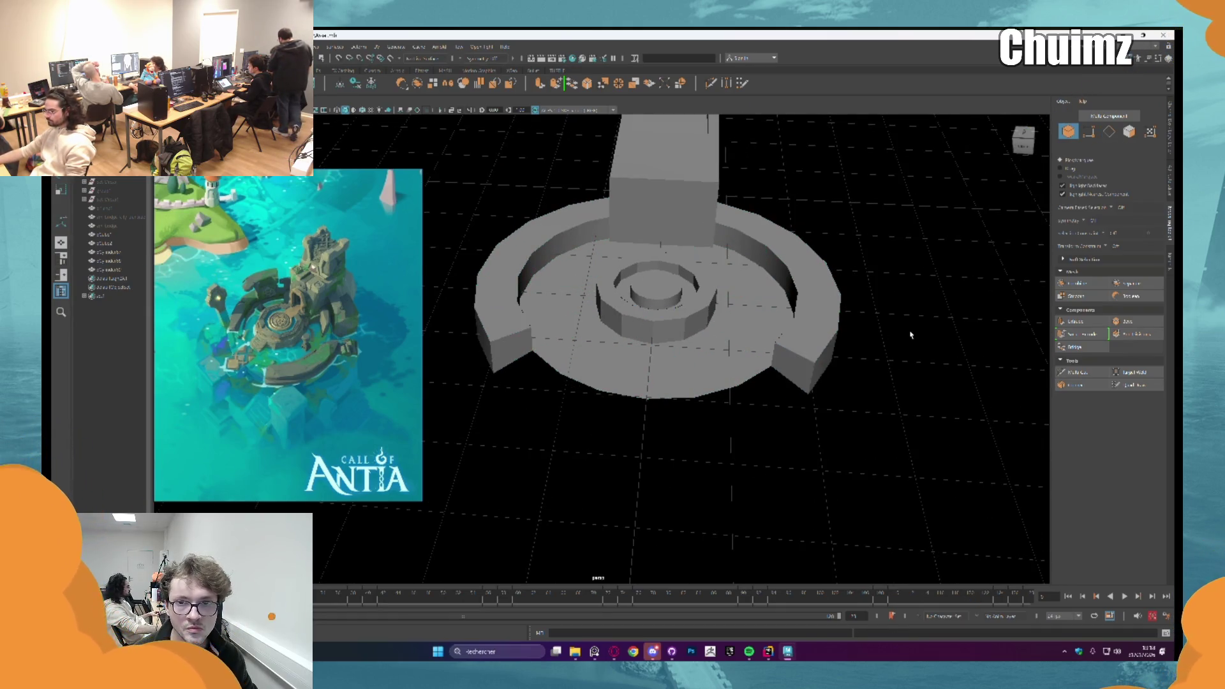
mouse_move(909, 334)
alt+mouse_down()
mouse_move(670, 354)
mouse_move(686, 378)
alt+mouse_up()
scroll(649, 358, up, 2)
scroll(648, 358, up, 2)
scroll(649, 358, down, 5)
scroll(648, 358, down, 2)
scroll(685, 378, up, 2)
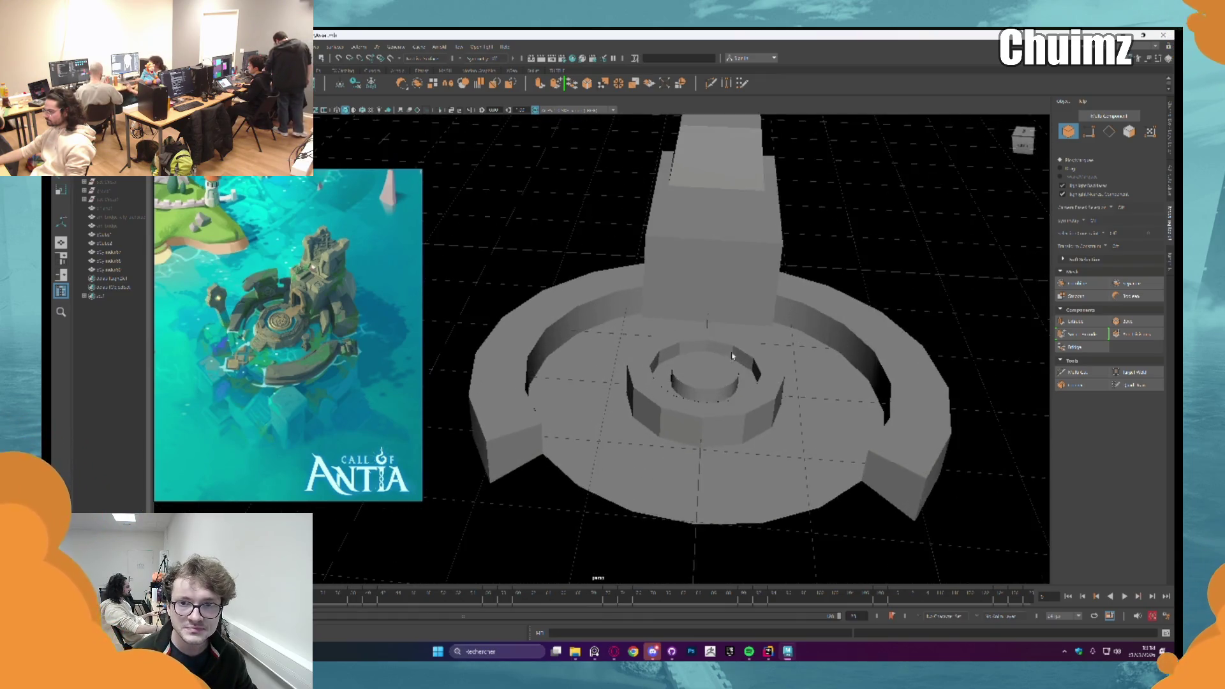
scroll(707, 409, up, 1)
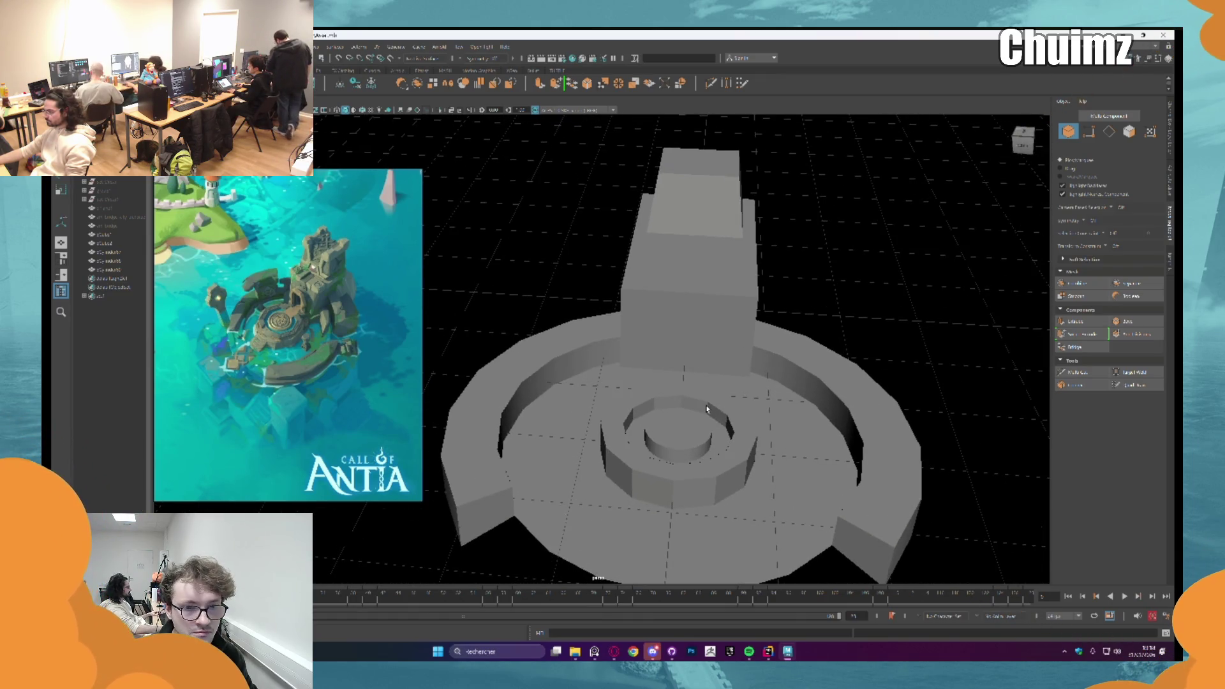
scroll(708, 410, up, 2)
mouse_move(707, 409)
alt+mouse_down()
mouse_move(623, 350)
mouse_move(607, 391)
alt+mouse_up()
scroll(606, 391, up, 2)
scroll(607, 356, up, 1)
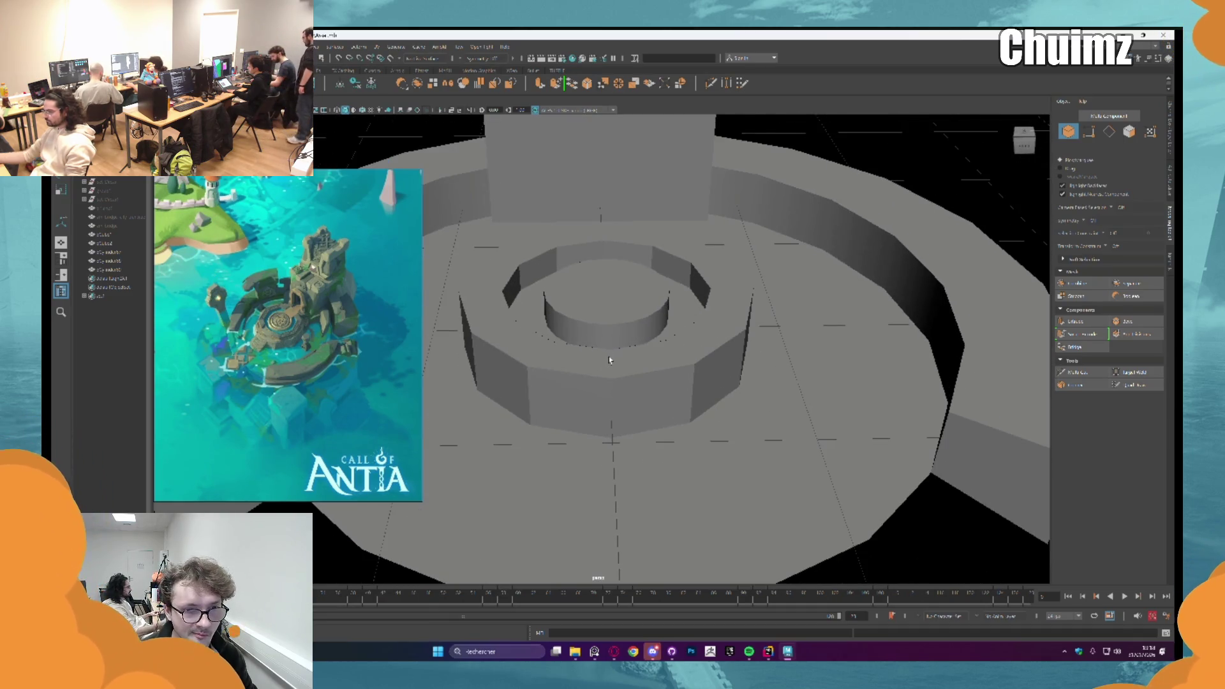
click(599, 322)
Step: Scale the inner cylinder much wider, duplicate it and position the copy
key(r)
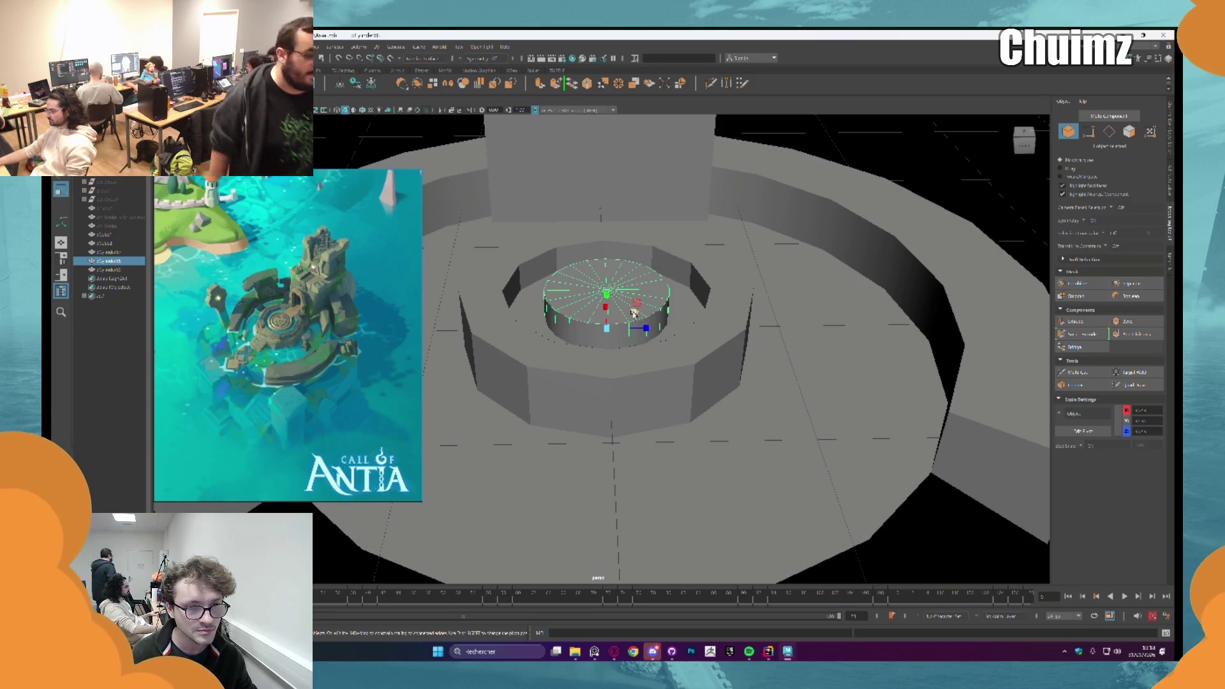
mouse_move(655, 302)
mouse_down()
mouse_move(643, 313)
mouse_move(667, 315)
mouse_up()
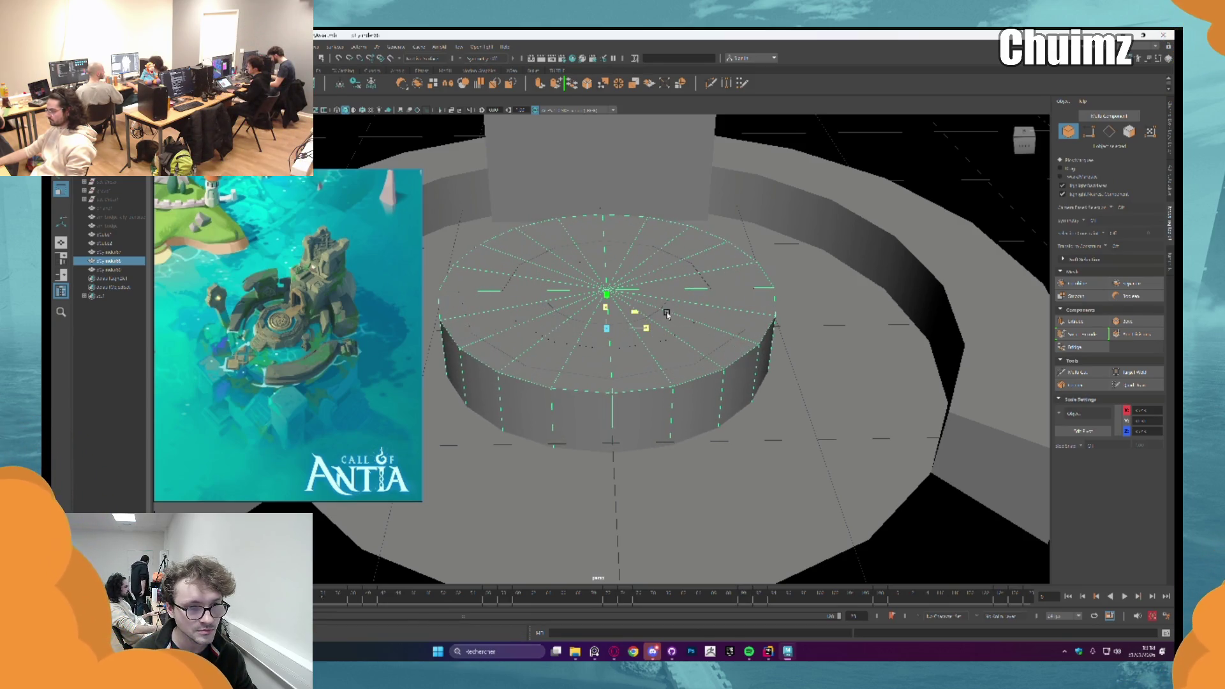
key(ctrl+d)
key(w)
drag(606, 306, 631, 382)
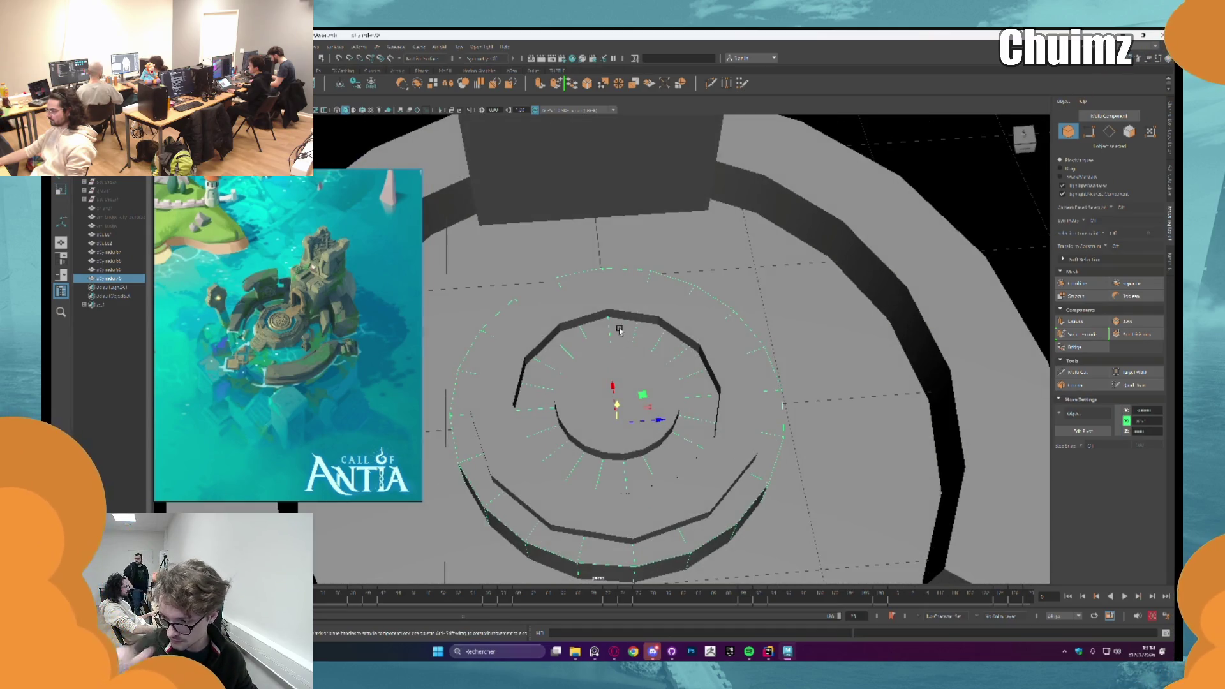
Step: Extrude both rings' top faces with an inset to form the inner step
right_drag(631, 383, 632, 422)
drag(631, 423, 803, 574)
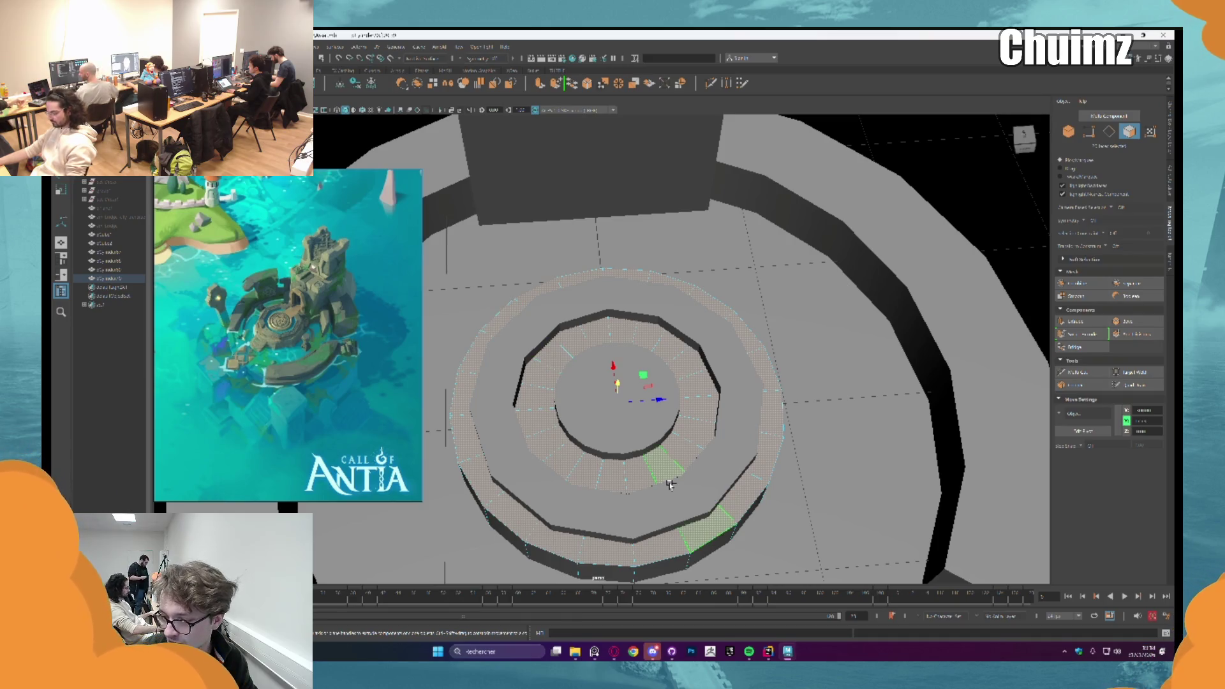
key(ctrl+e)
middle_drag(622, 384, 670, 383)
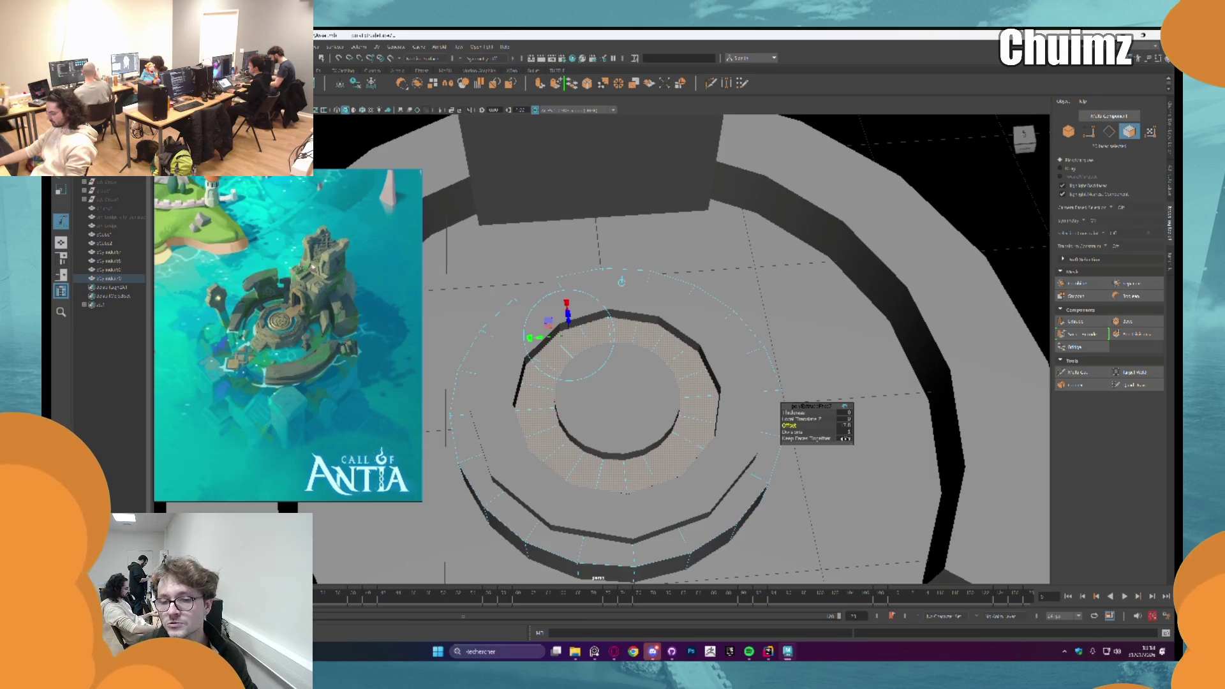
key(F8)
Step: Return to object mode, select the middle ring and pick faces on its wall
alt+drag(651, 412, 689, 450)
scroll(689, 450, down, 3)
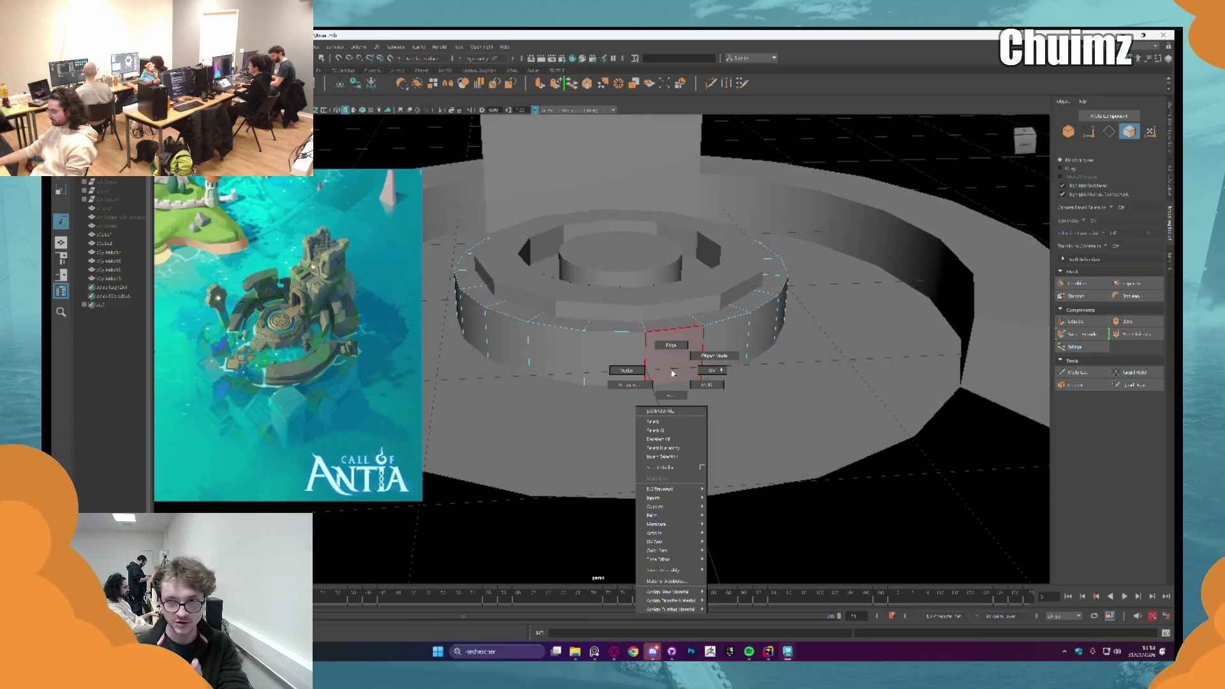
right_drag(679, 354, 848, 460)
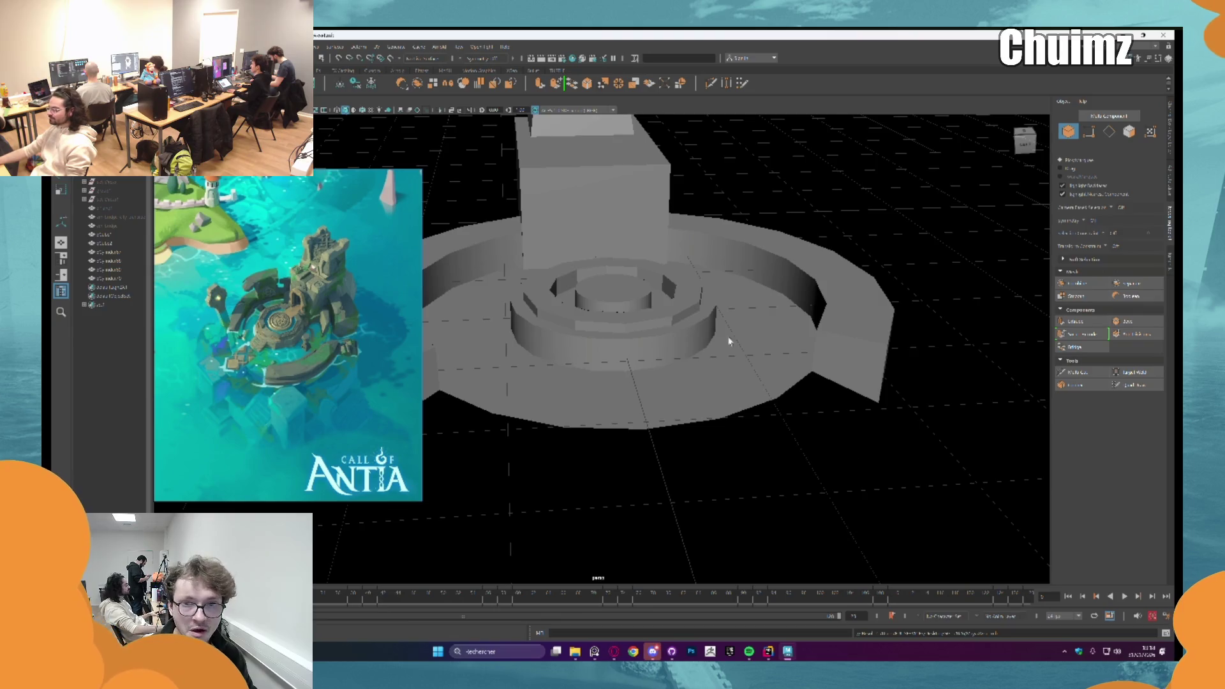
scroll(744, 350, up, 3)
click(651, 322)
alt+drag(652, 322, 578, 309)
scroll(578, 309, down, 2)
scroll(578, 310, down, 3)
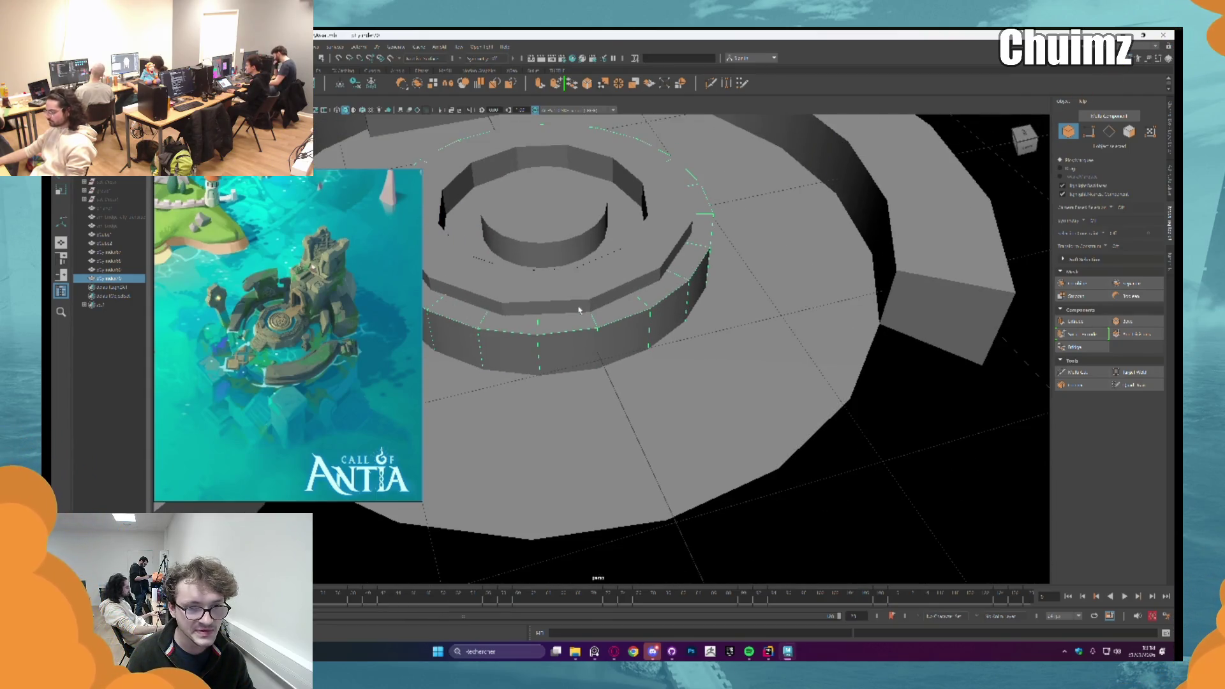
right_drag(565, 330, 565, 373)
click(564, 349)
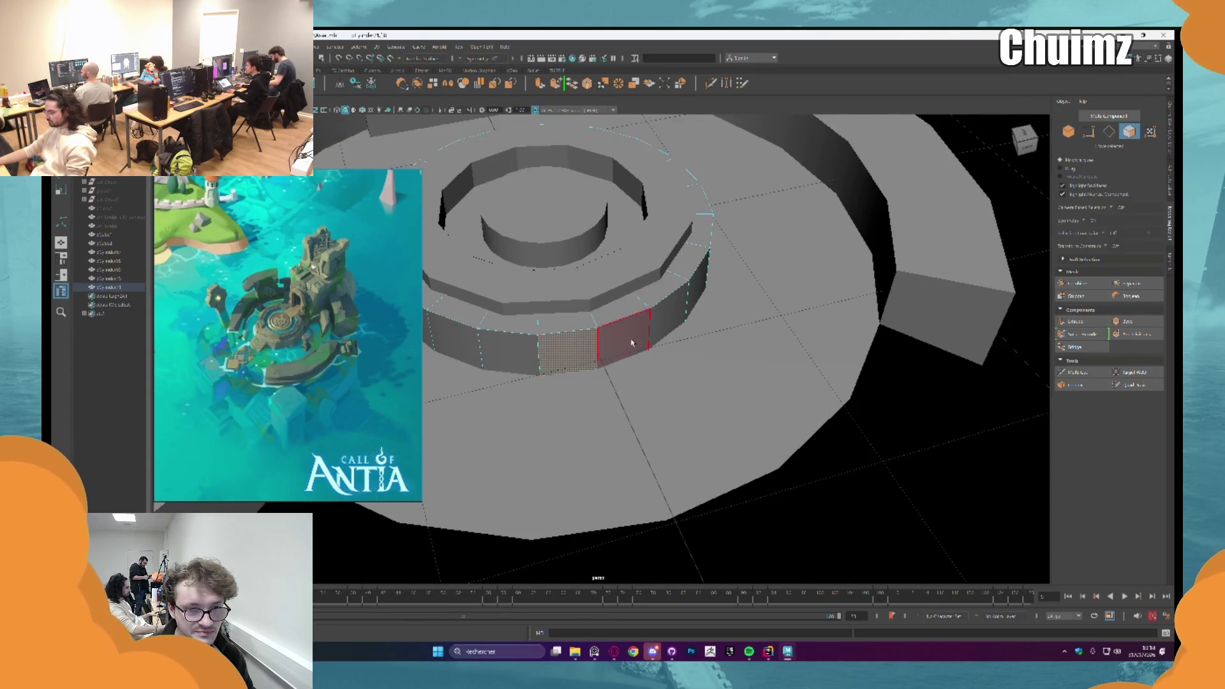
Step: Extrude a section of the ring wall outward to form the first step
shift+click(638, 342)
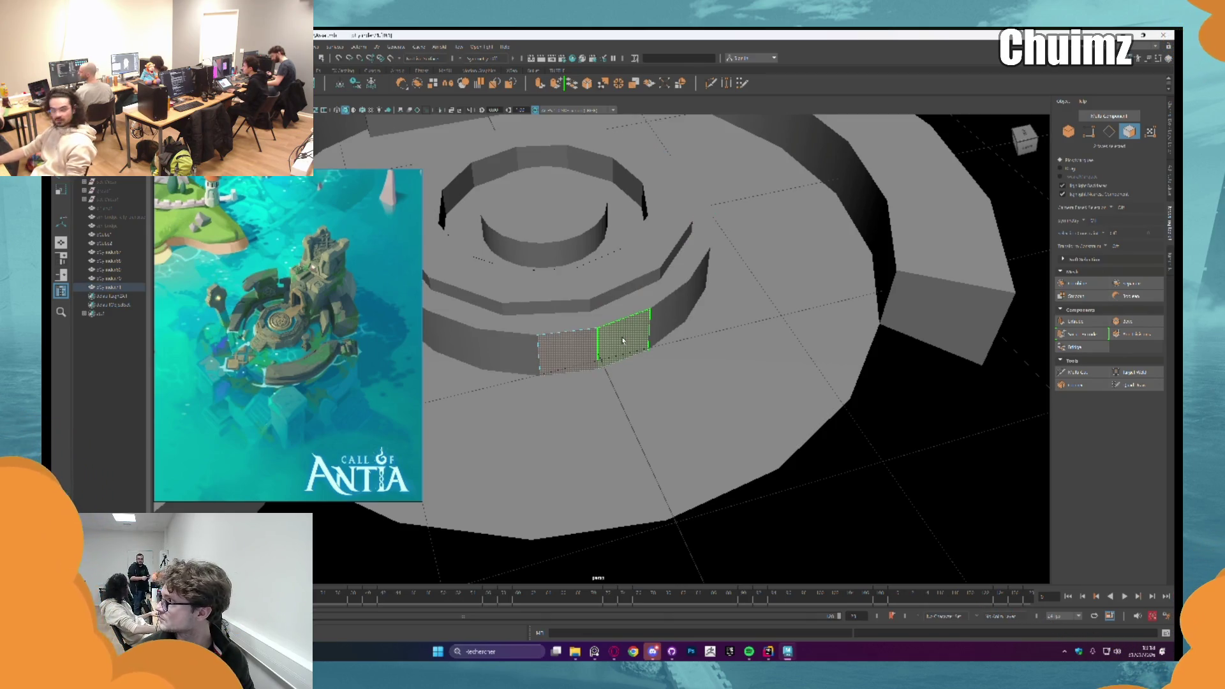
key(w)
key(f)
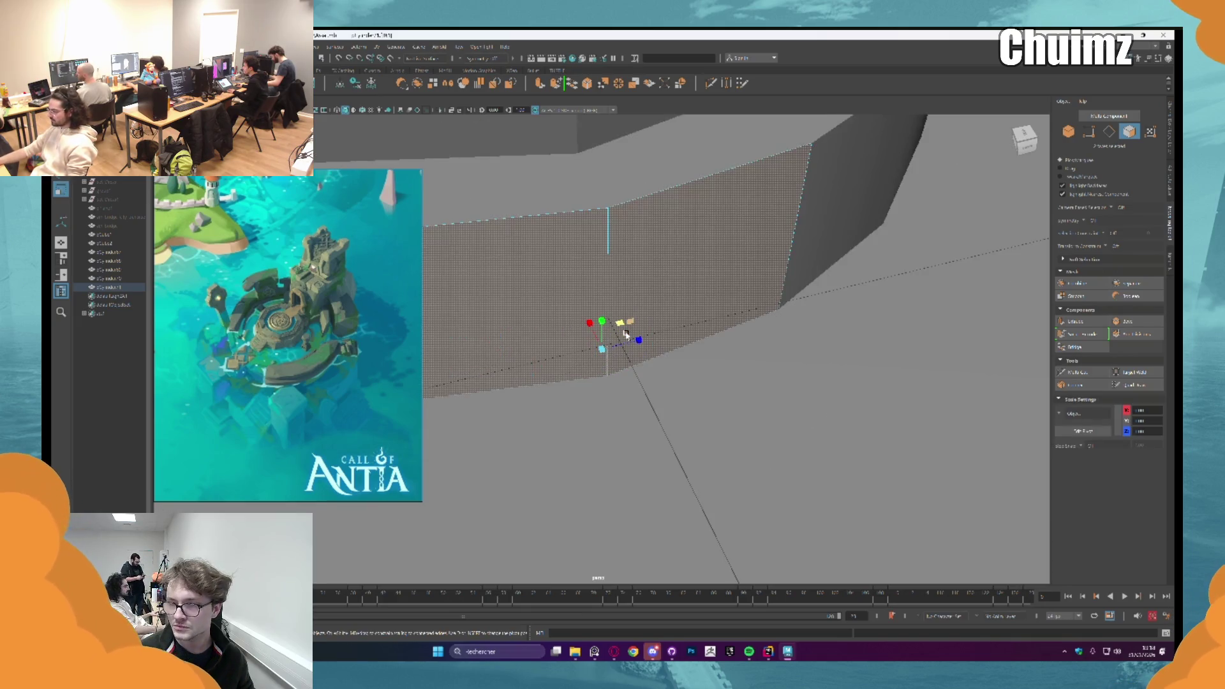
mouse_move(620, 340)
alt+mouse_down()
mouse_move(668, 298)
mouse_move(626, 282)
mouse_move(596, 289)
alt+mouse_up()
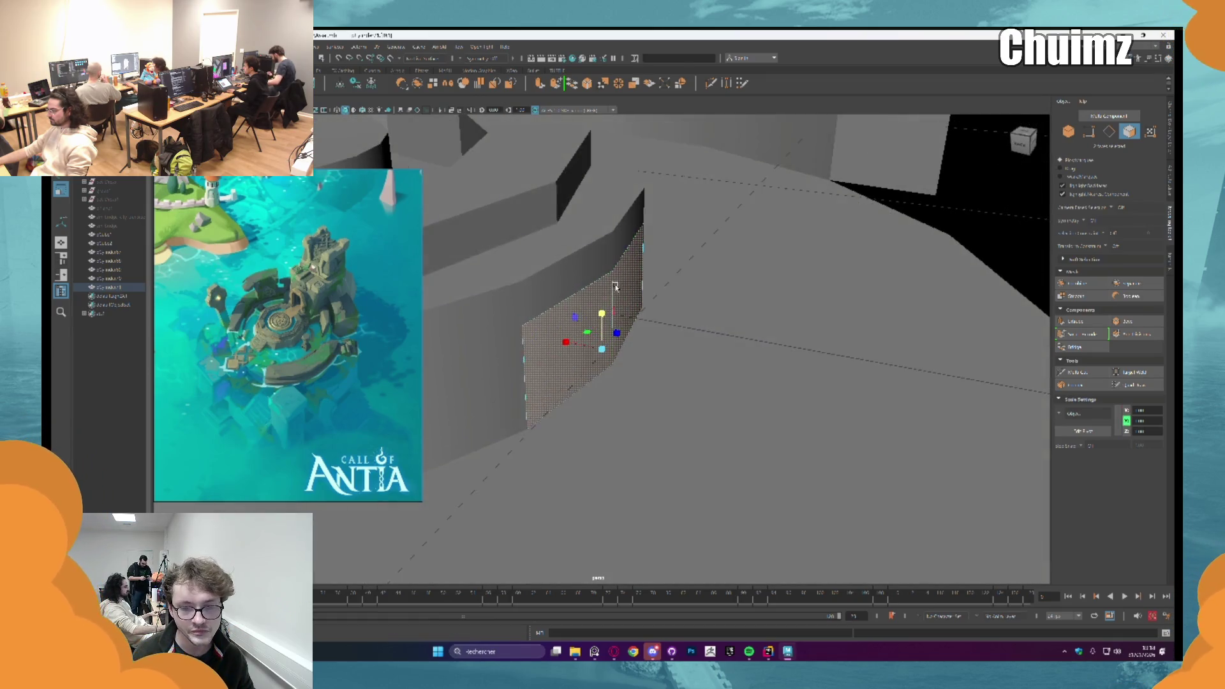
mouse_move(595, 288)
right_down()
mouse_move(597, 260)
mouse_move(603, 402)
right_up()
mouse_move(604, 401)
alt+mouse_down()
mouse_move(602, 332)
mouse_move(636, 289)
alt+mouse_up()
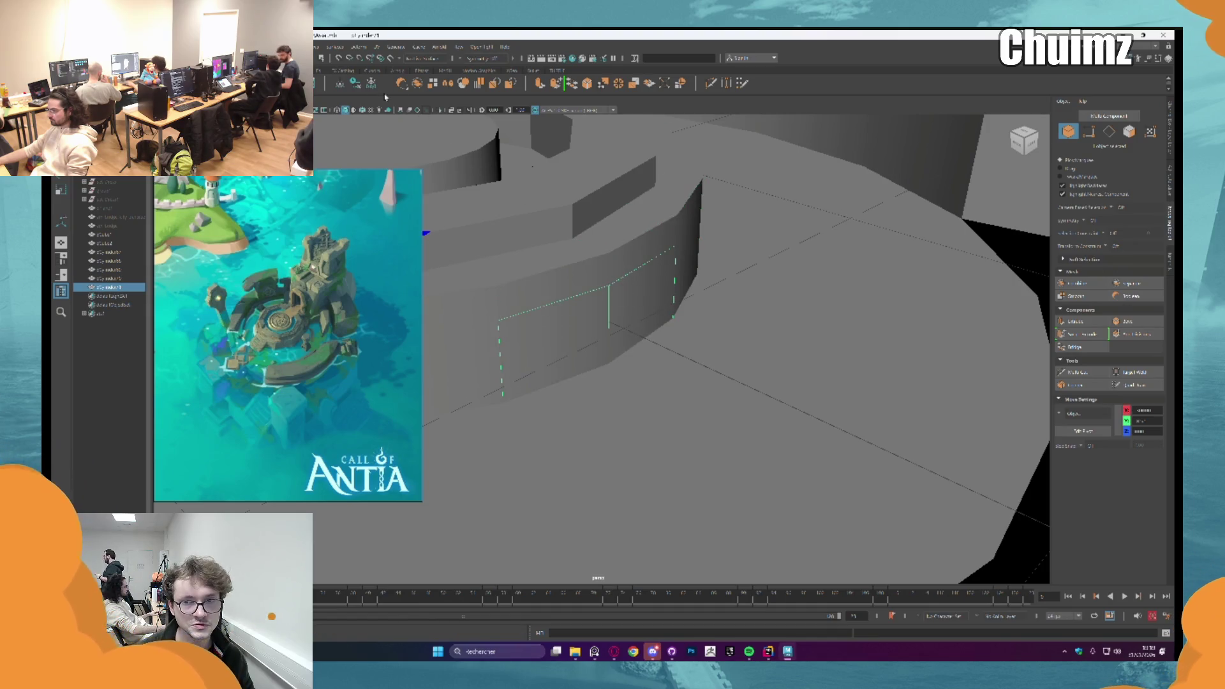
mouse_move(617, 350)
alt+mouse_down()
mouse_move(639, 287)
mouse_move(643, 303)
mouse_move(616, 322)
mouse_move(587, 309)
mouse_move(638, 321)
mouse_move(657, 354)
mouse_move(654, 342)
mouse_move(698, 371)
alt+mouse_up()
key(ctrl+e)
key(w)
key(ctrl+e)
key(w)
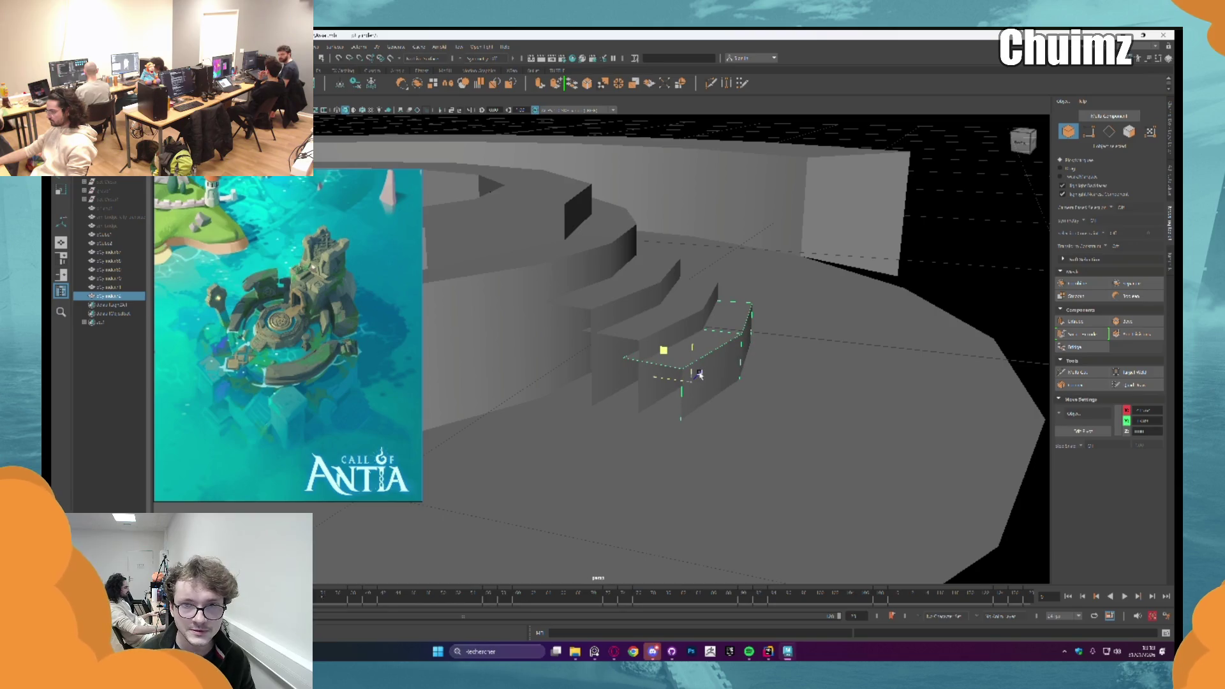
Step: Duplicate the step with Ctrl+D and place the copy further along the wall as the next stair
key(ctrl+d)
drag(700, 376, 743, 395)
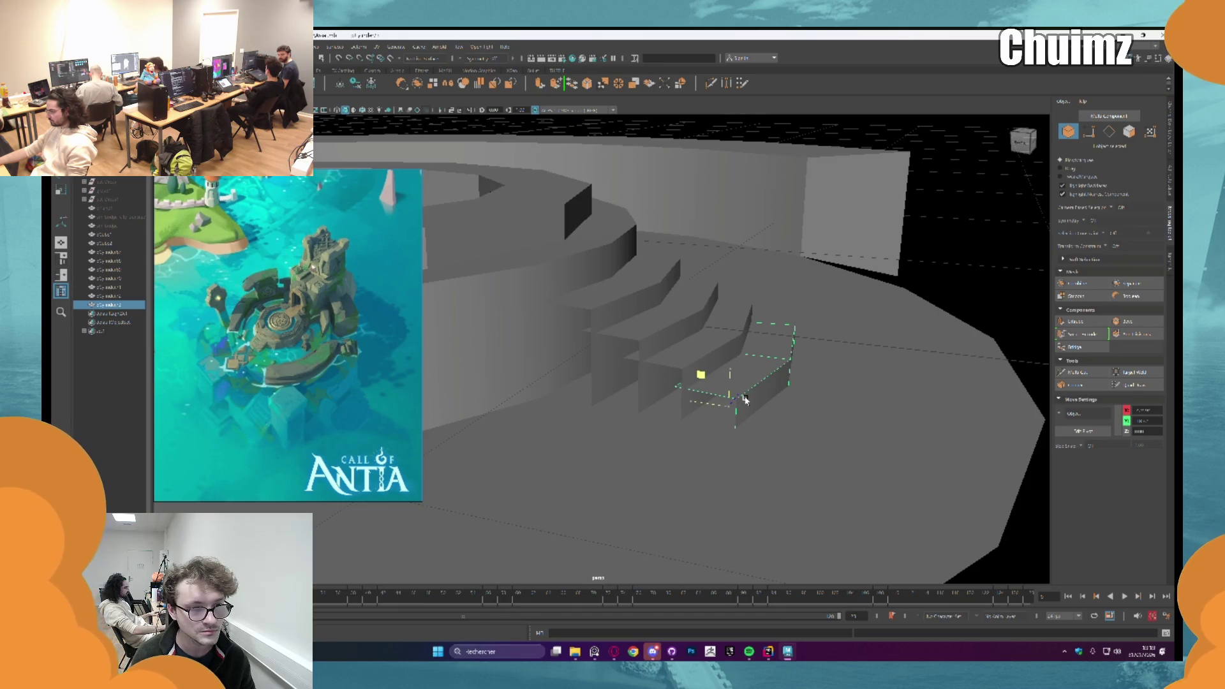
mouse_move(743, 396)
alt+mouse_down()
mouse_move(672, 350)
mouse_move(765, 355)
alt+mouse_up()
scroll(589, 367, up, 2)
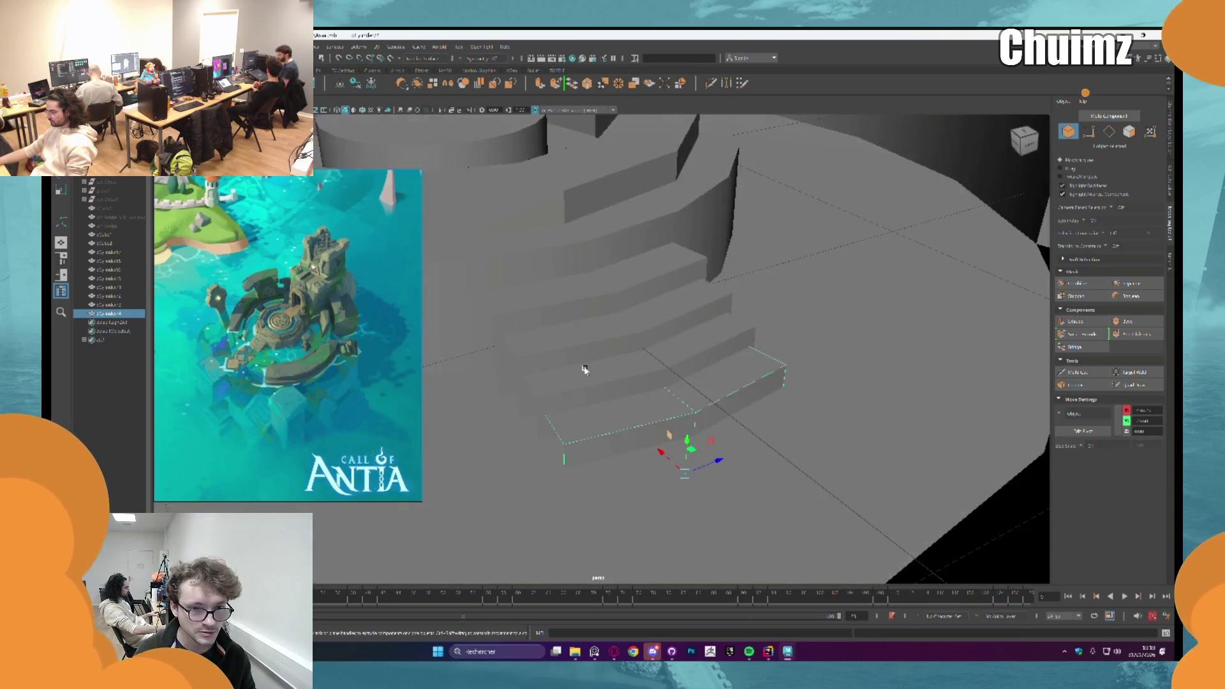
scroll(583, 364, down, 3)
alt+drag(826, 470, 701, 428)
right_click(656, 322)
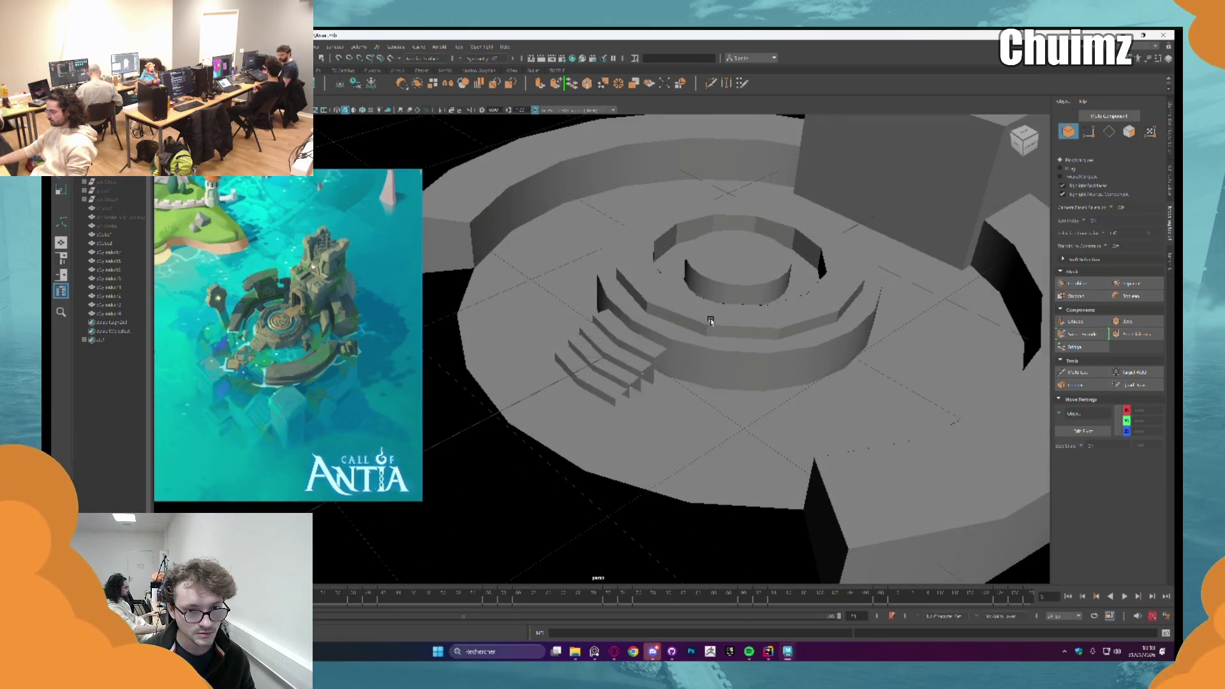
scroll(562, 451, down, 3)
Step: Select all four steps and bevel their edges, tightening the top step's bevel
alt+drag(561, 450, 583, 396)
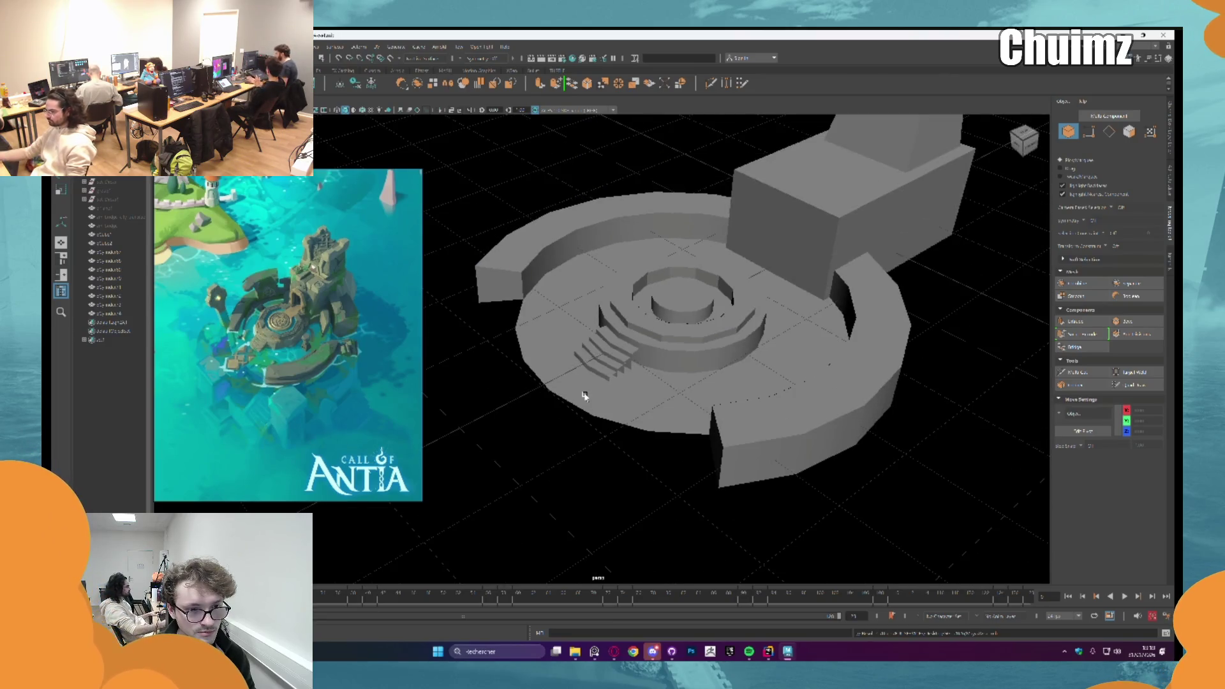
scroll(581, 361, up, 5)
mouse_move(588, 328)
alt+mouse_down()
mouse_move(637, 312)
mouse_move(657, 383)
alt+mouse_up()
click(634, 344)
shift+click(670, 393)
shift+click(680, 440)
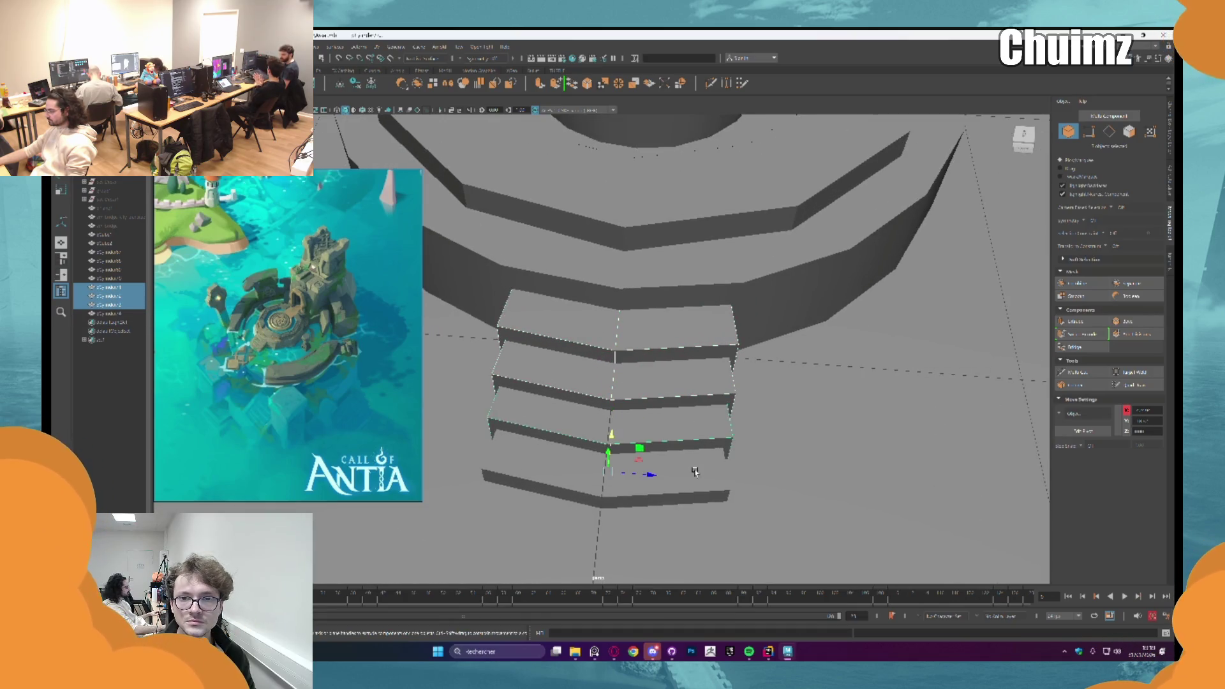
shift+click(689, 478)
key(F10)
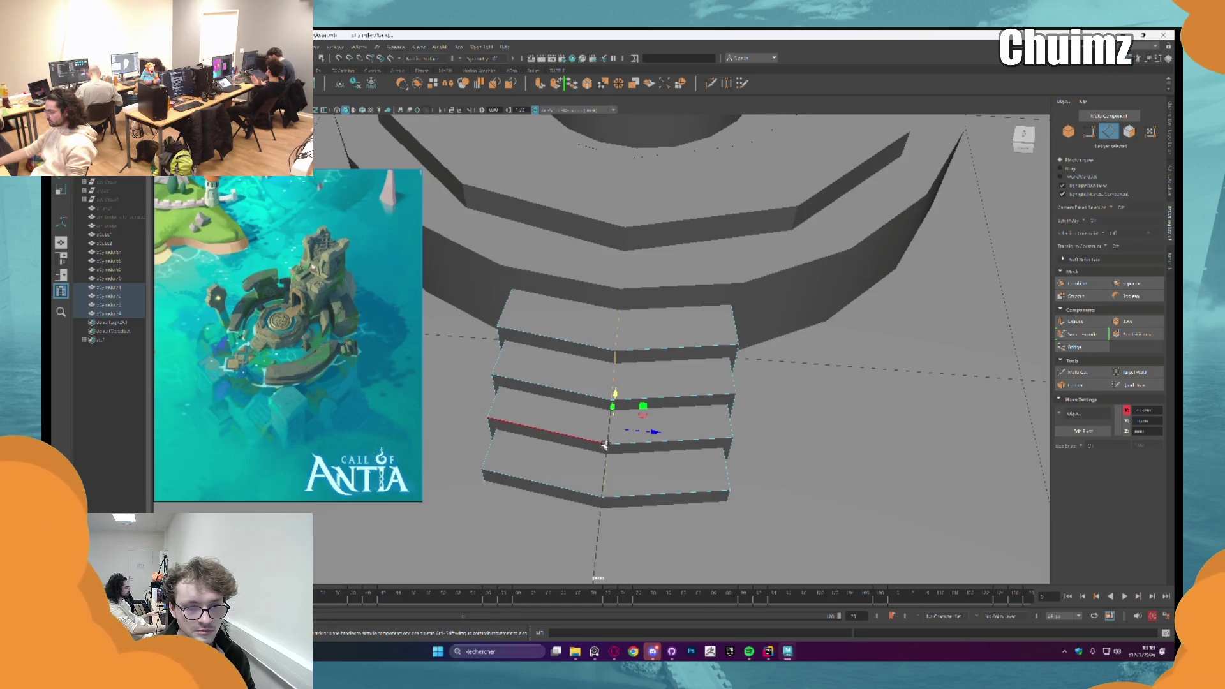
key(ctrl+b)
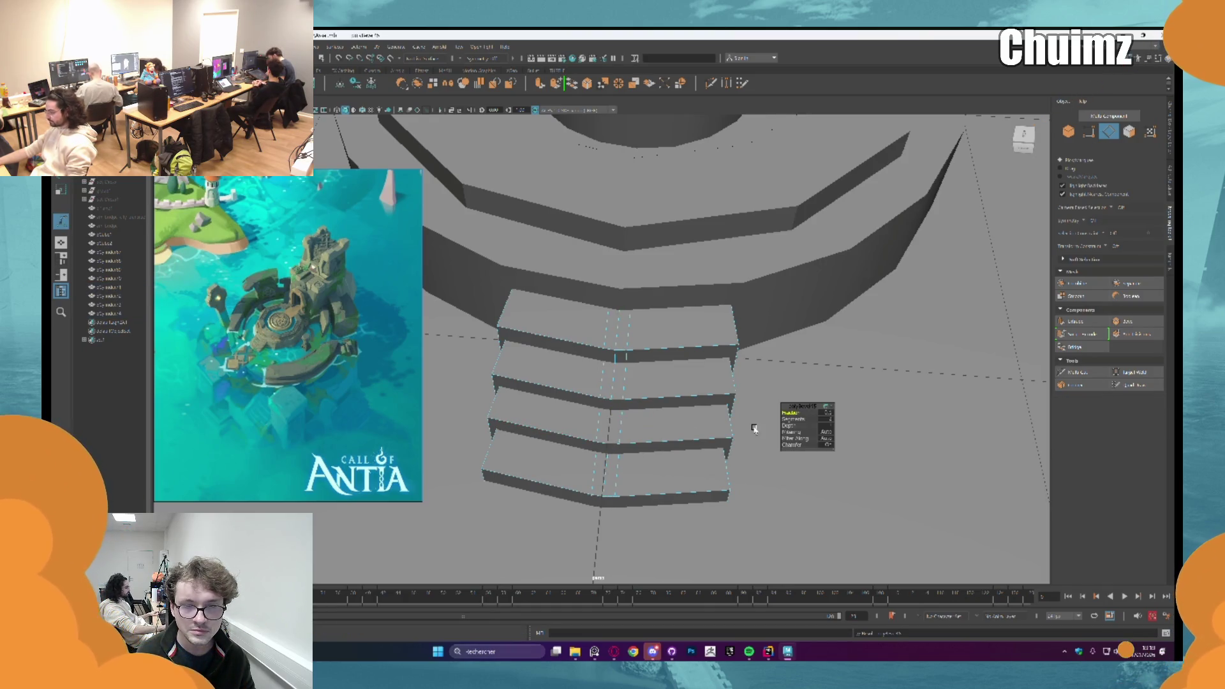
middle_drag(788, 412, 783, 413)
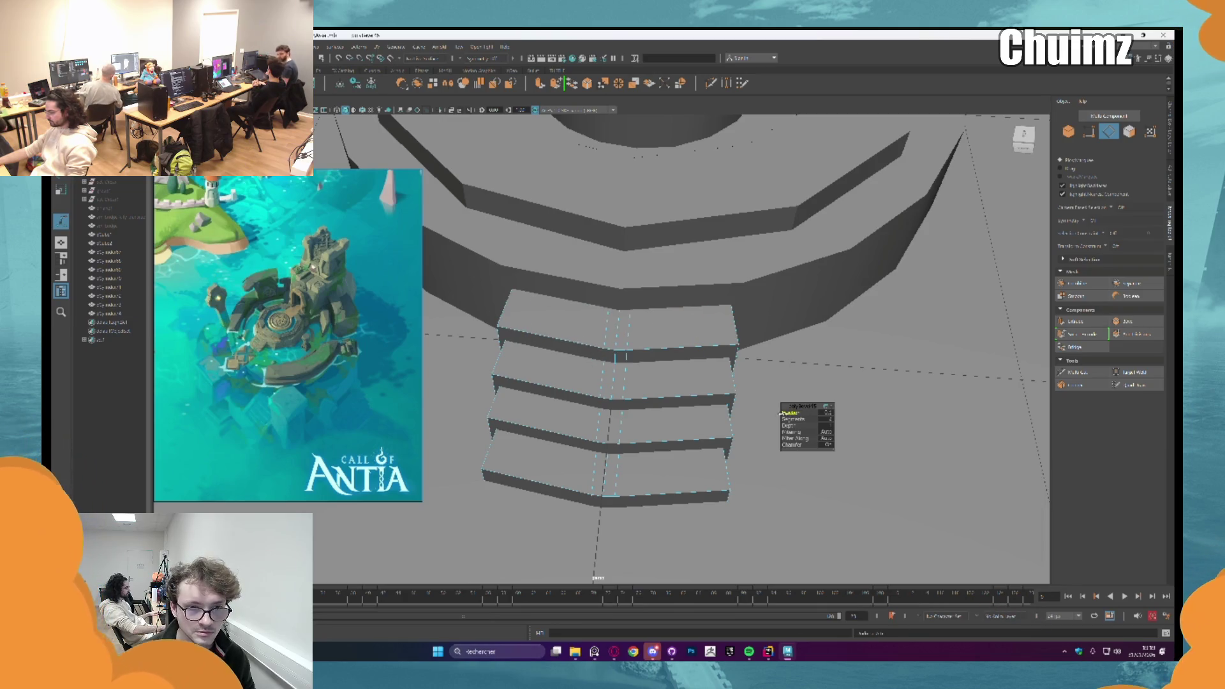
alt+drag(721, 360, 618, 351)
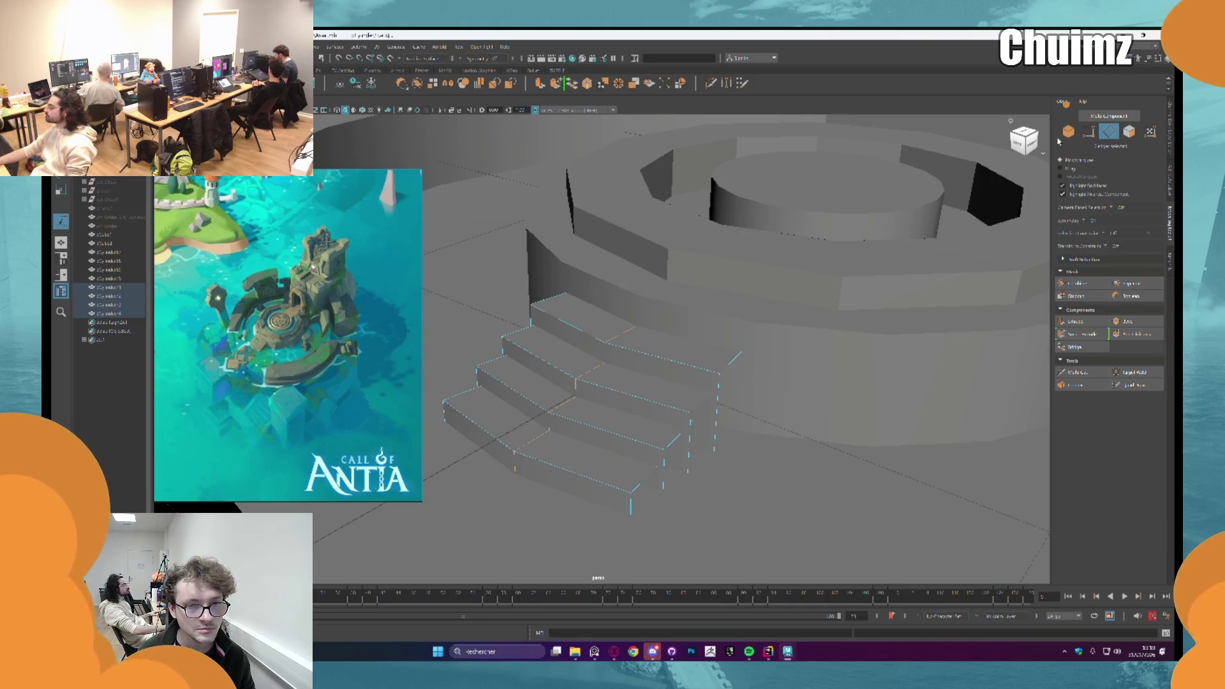
Step: Extrude the steps' bottom edges down to the floor so each tread becomes a solid block, then isolate the stairs
mouse_move(1057, 141)
alt+mouse_down()
mouse_move(488, 456)
mouse_move(697, 466)
alt+mouse_up()
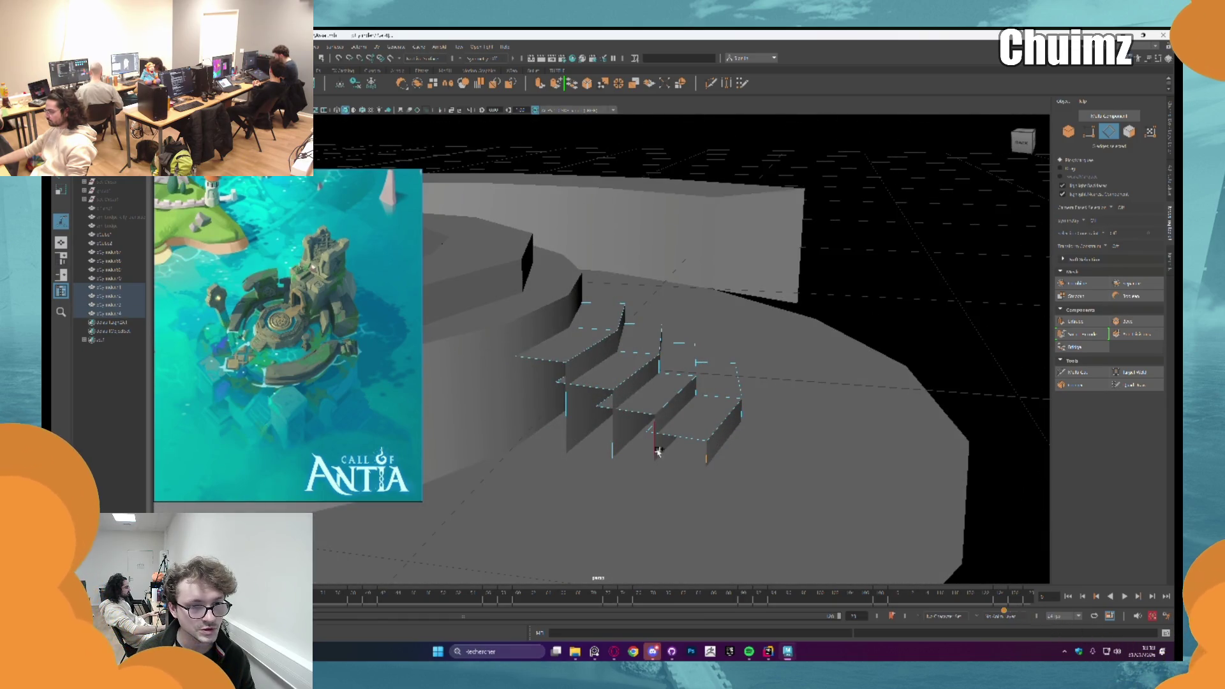
shift+click(618, 442)
shift+click(566, 410)
key(ctrl+e)
drag(740, 521, 684, 512)
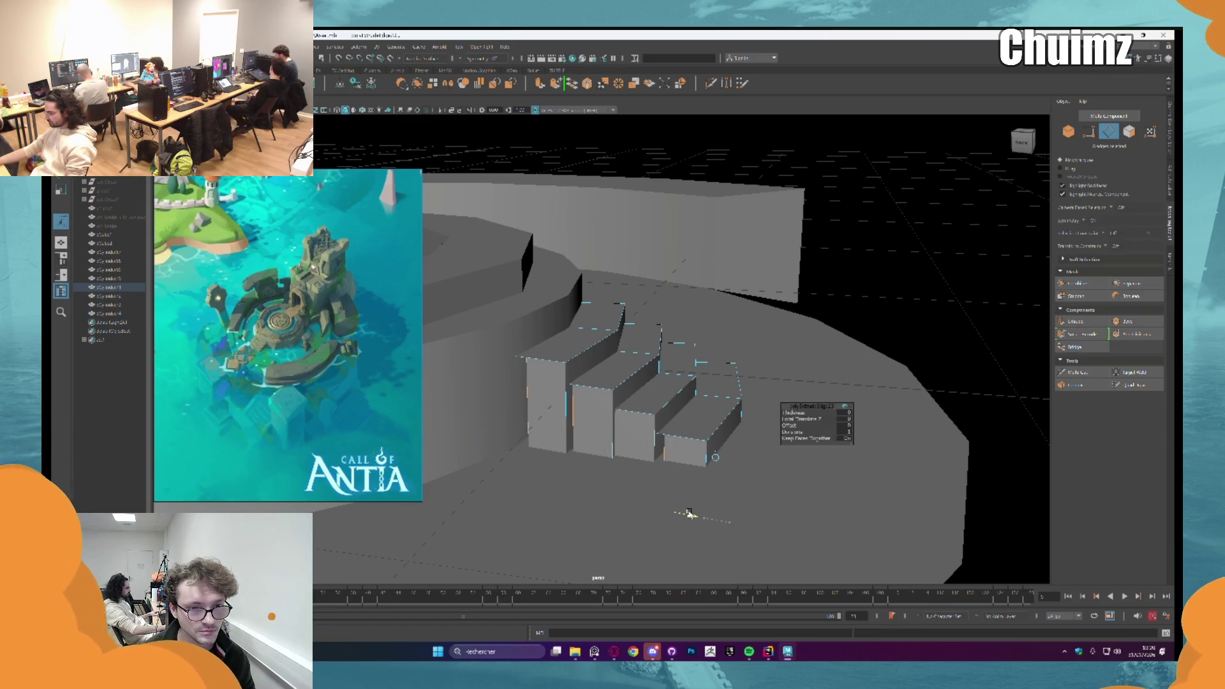
alt+drag(673, 509, 590, 410)
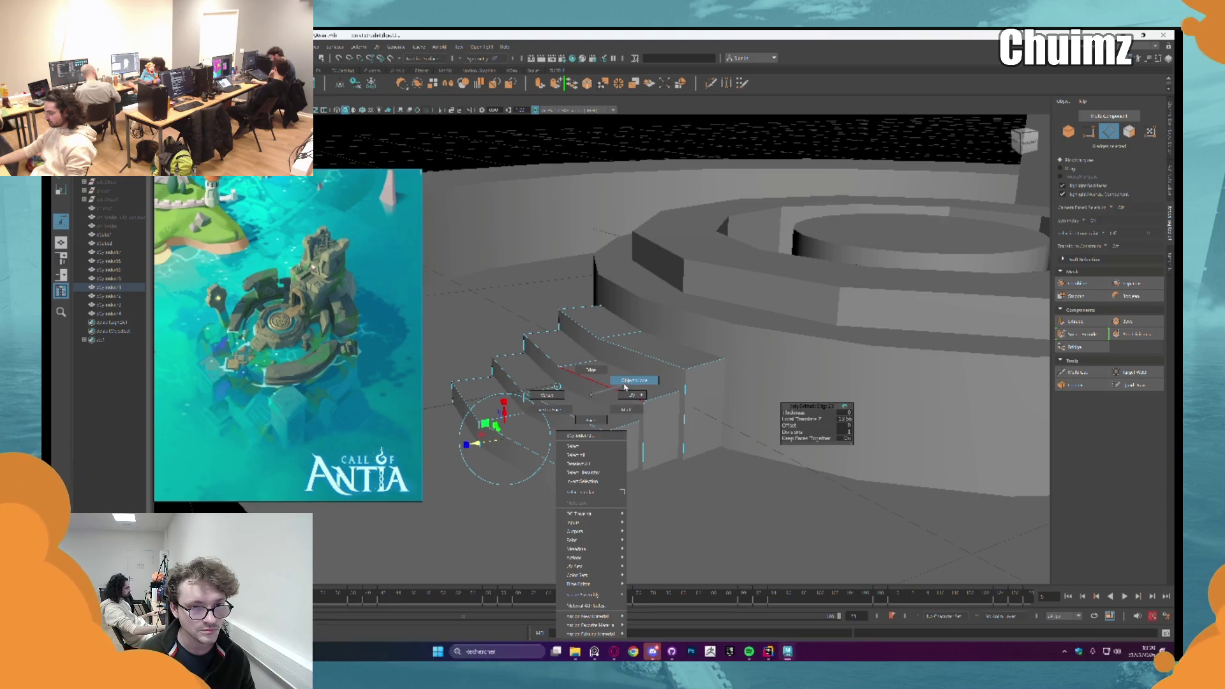
right_drag(591, 410, 586, 394)
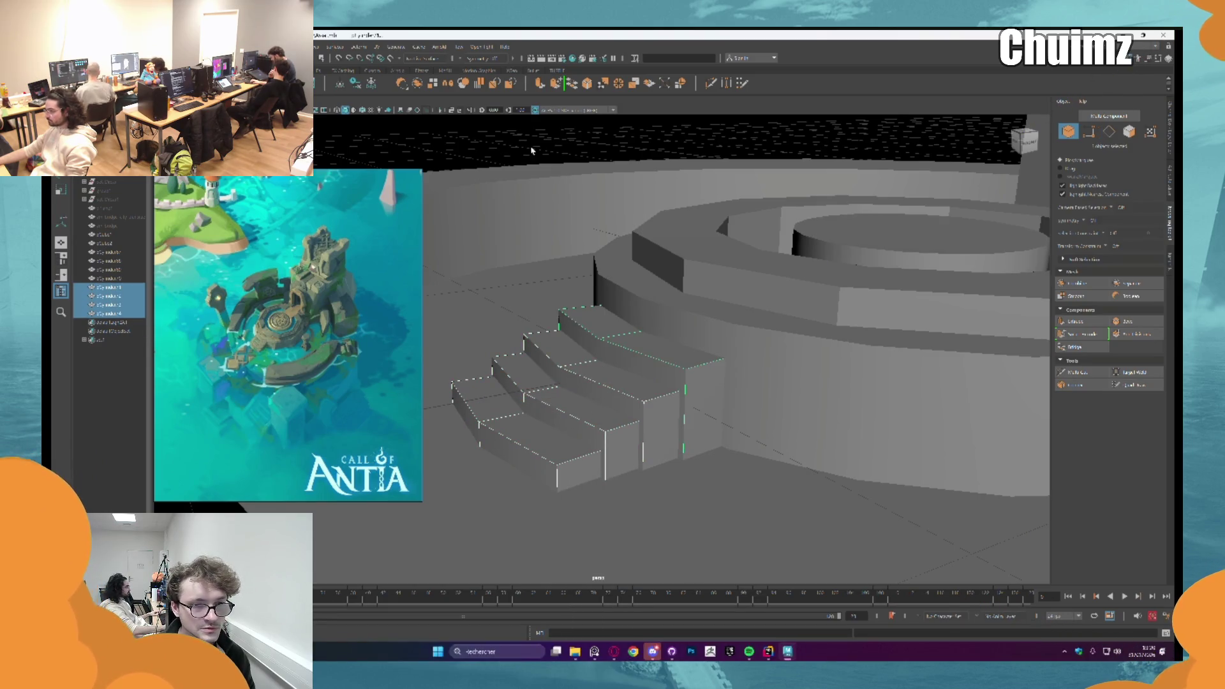
click(439, 109)
Step: Start Target Weld on the isolated stairs' vertices and inspect the thin slab edge-on
alt+drag(708, 260, 933, 290)
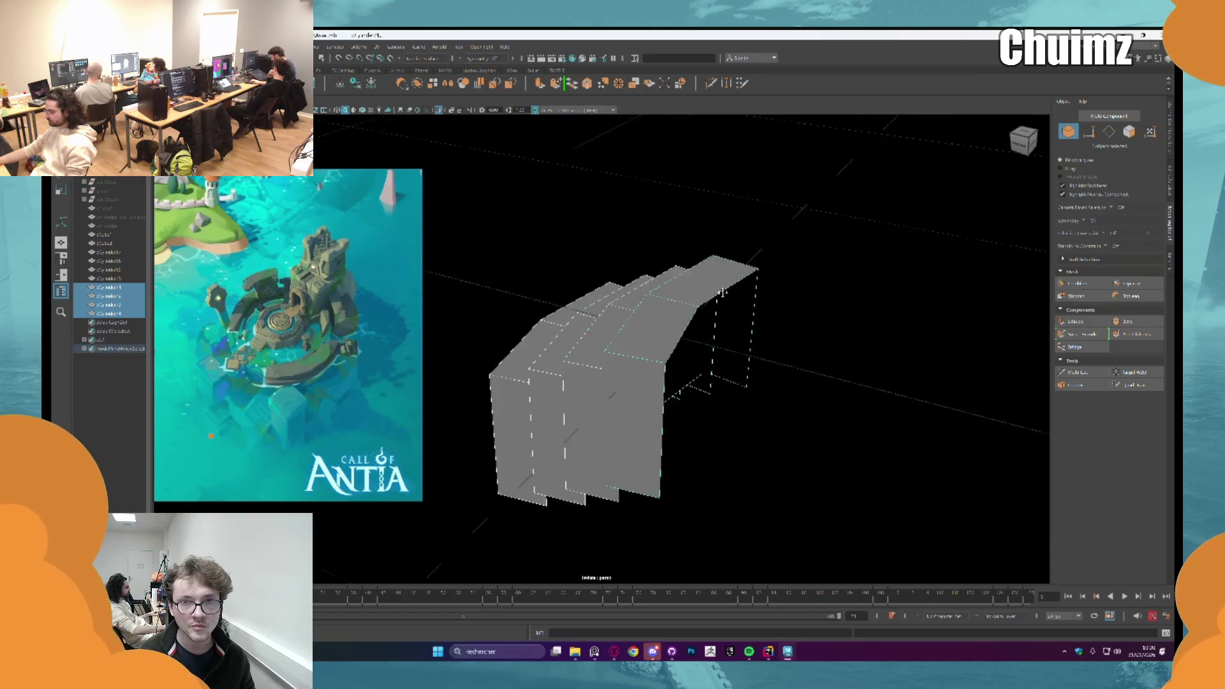
key(F9)
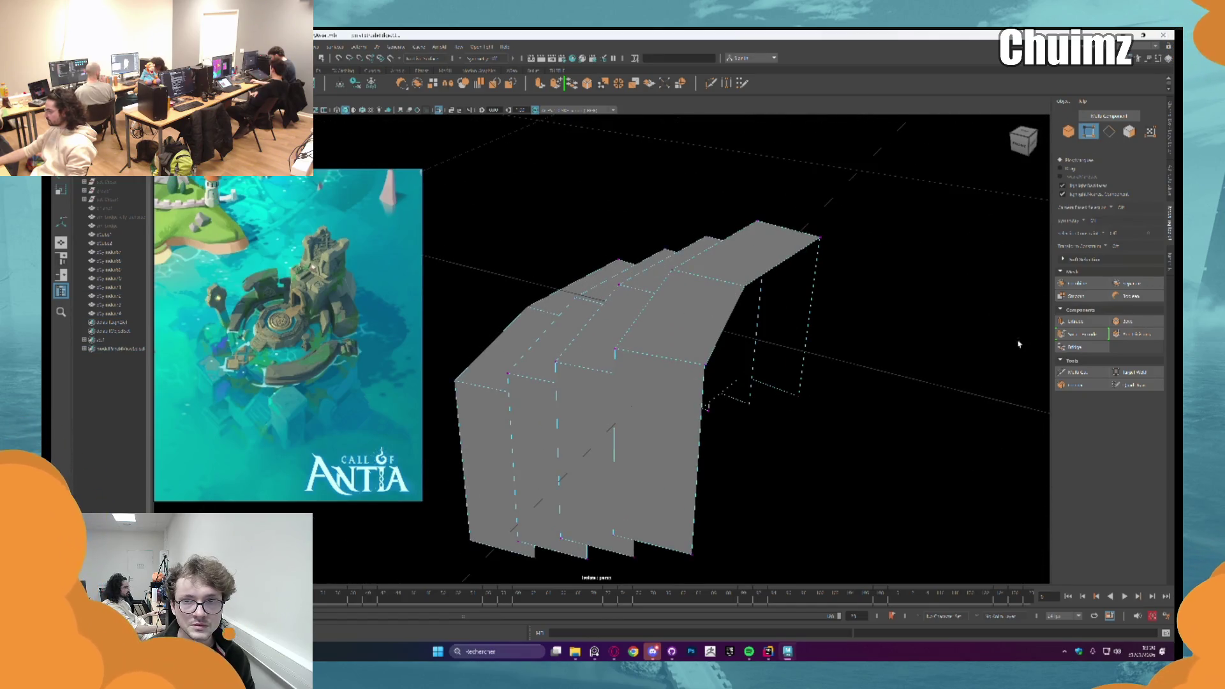
click(1134, 372)
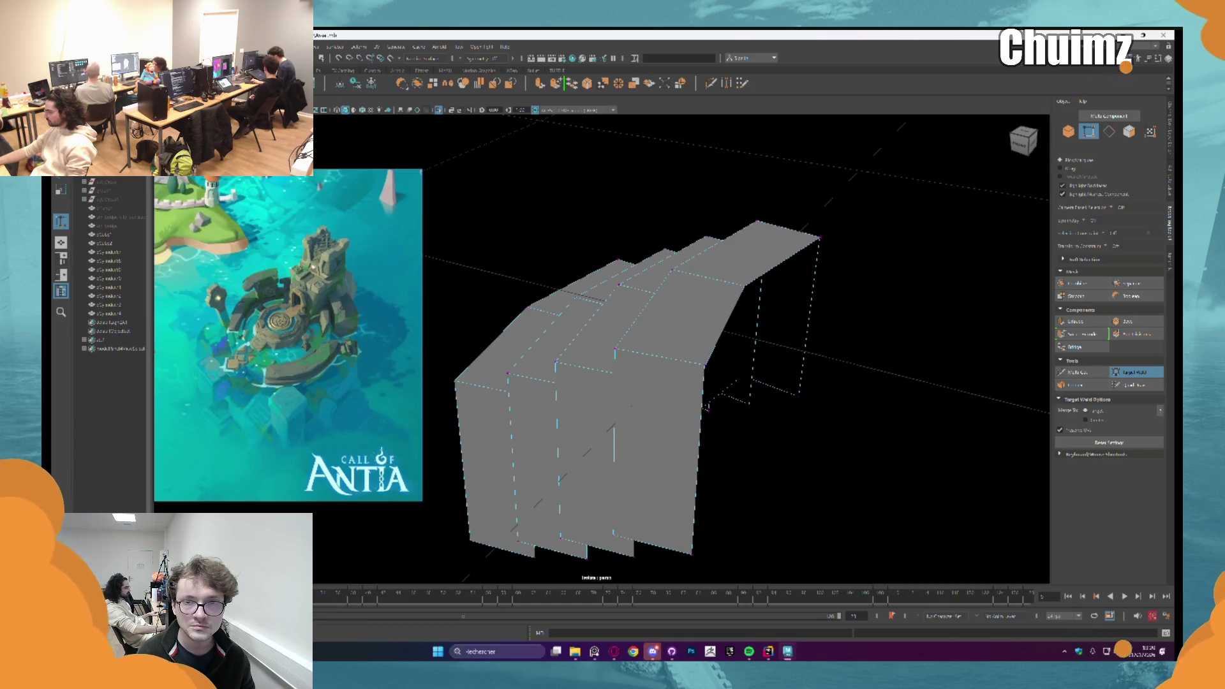
alt+drag(612, 288, 842, 287)
alt+drag(606, 342, 689, 287)
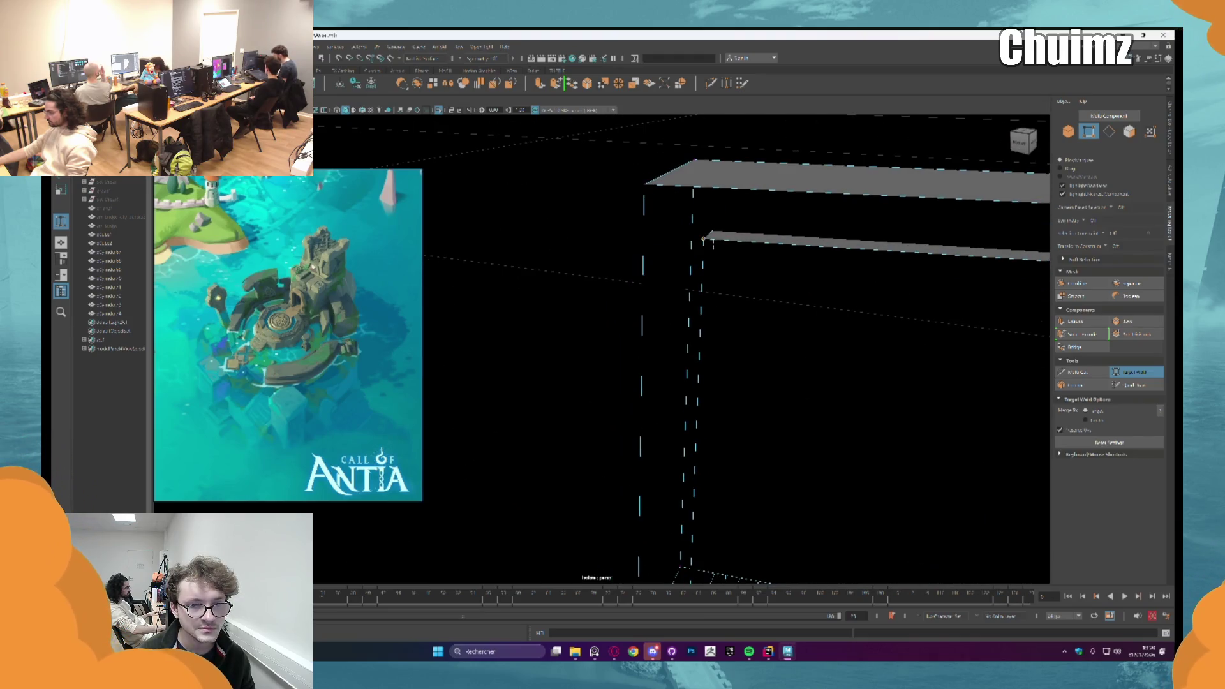
alt+drag(807, 276, 863, 262)
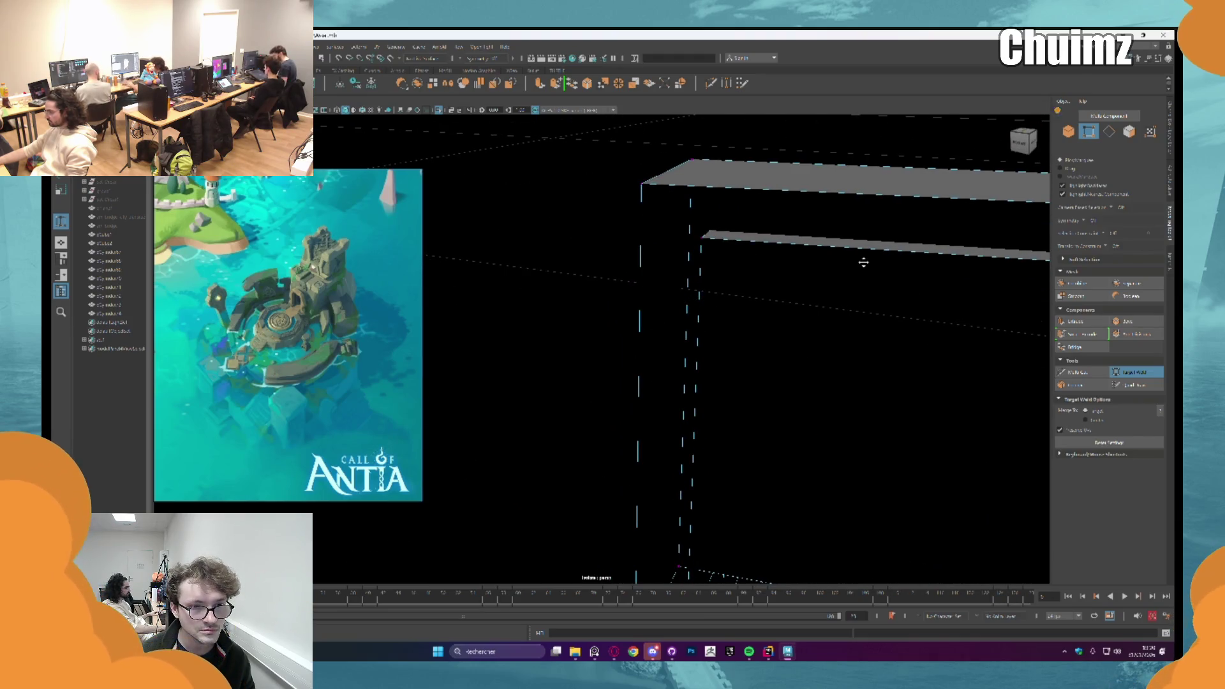
mouse_move(863, 260)
alt+mouse_down()
mouse_move(823, 288)
mouse_move(763, 364)
mouse_move(744, 300)
mouse_move(876, 329)
mouse_move(832, 268)
alt+mouse_up()
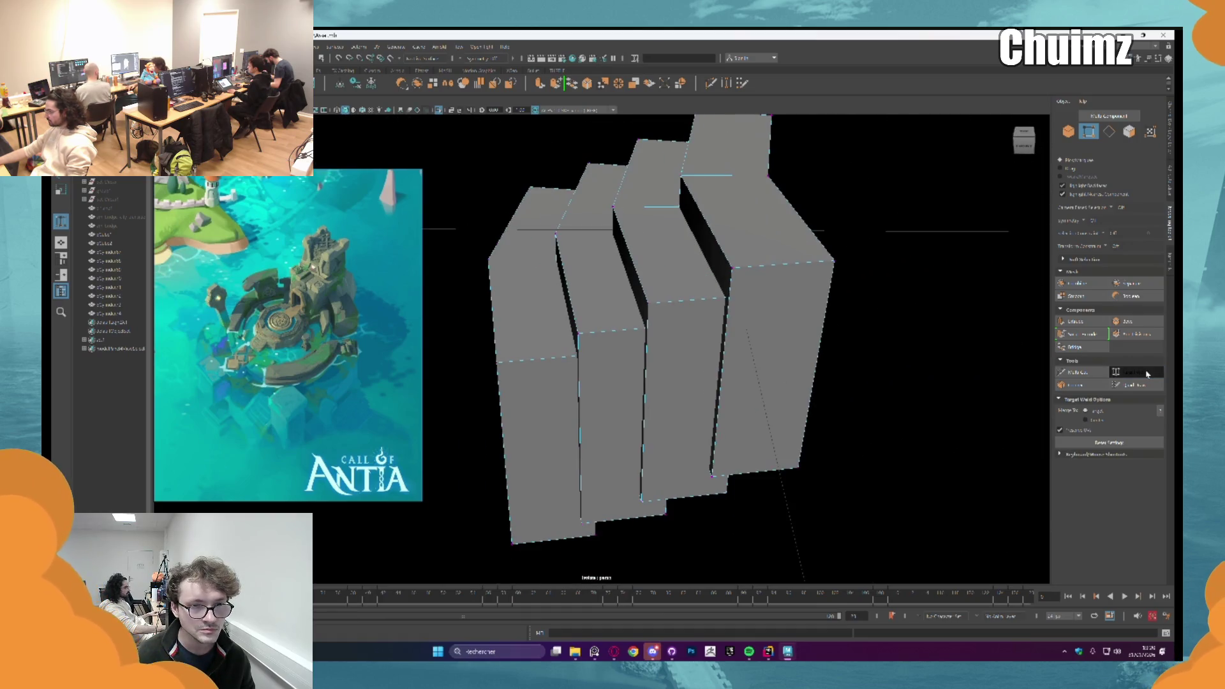
Step: Isolate two neighbouring slab blocks and weld their corner vertices together
click(1068, 131)
click(615, 333)
shift+click(535, 316)
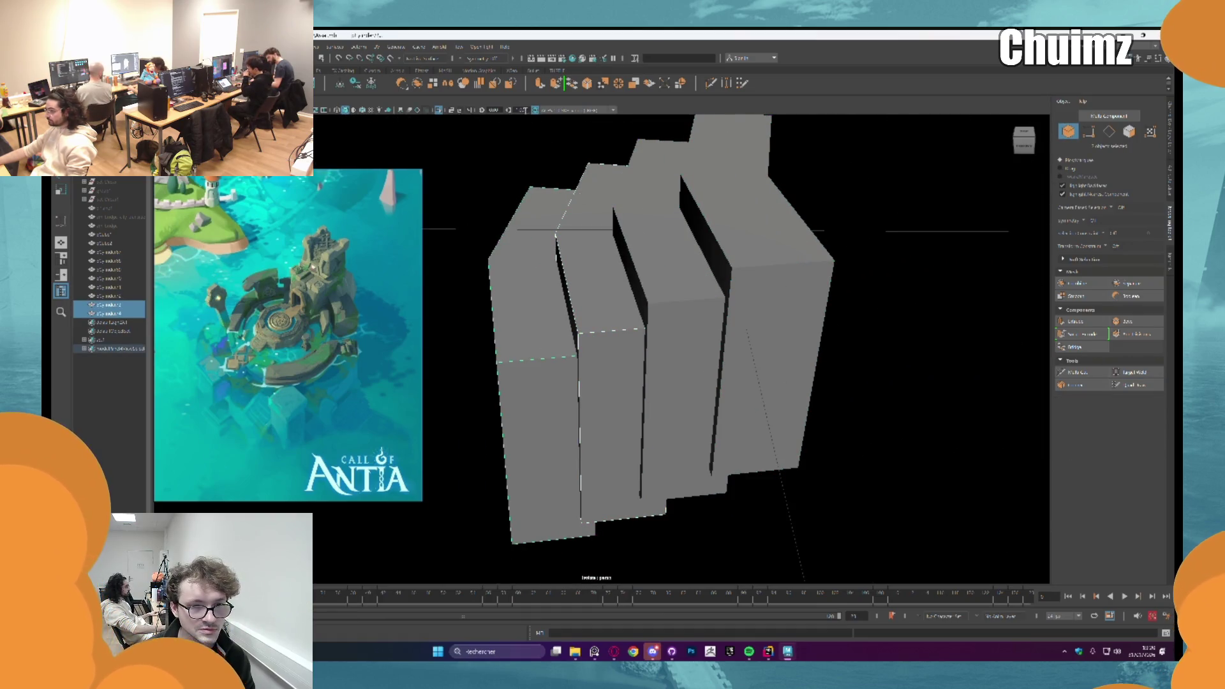
click(440, 110)
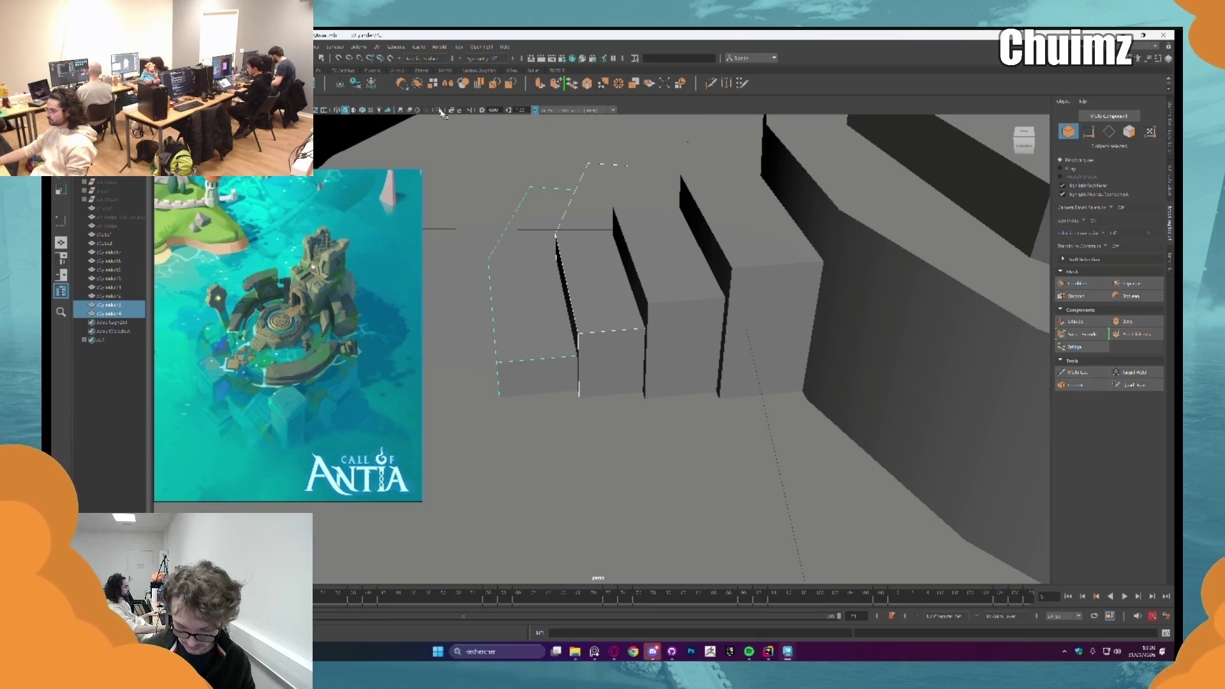
click(439, 111)
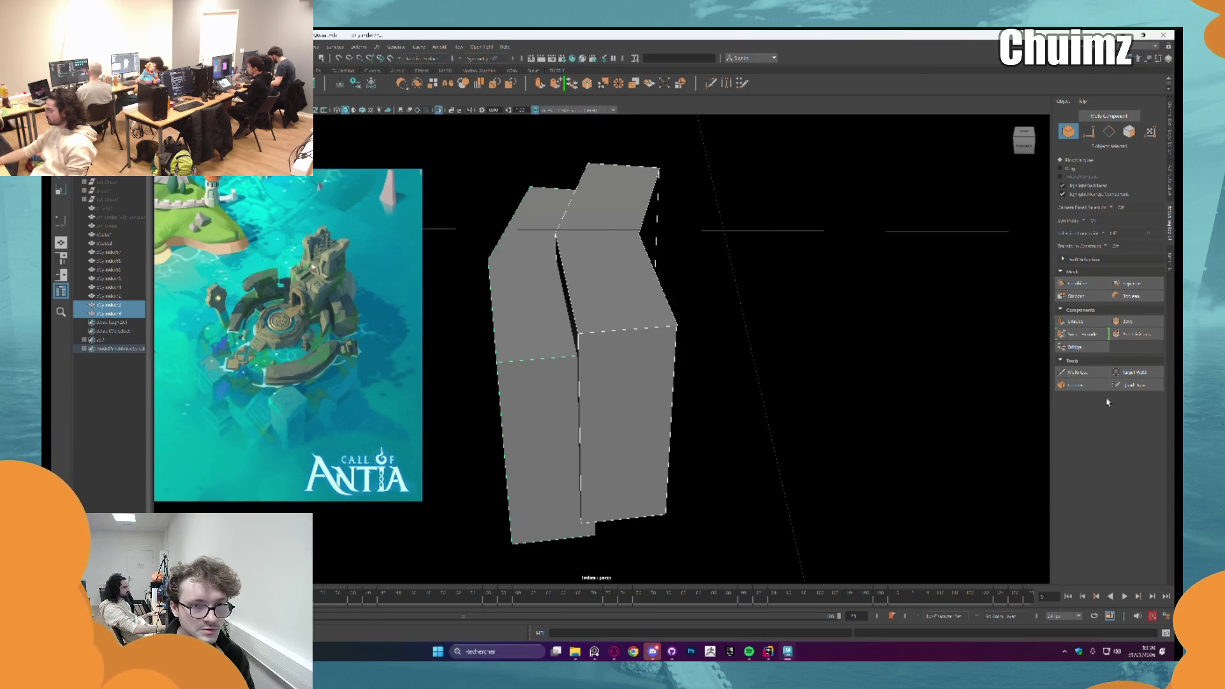
click(1121, 373)
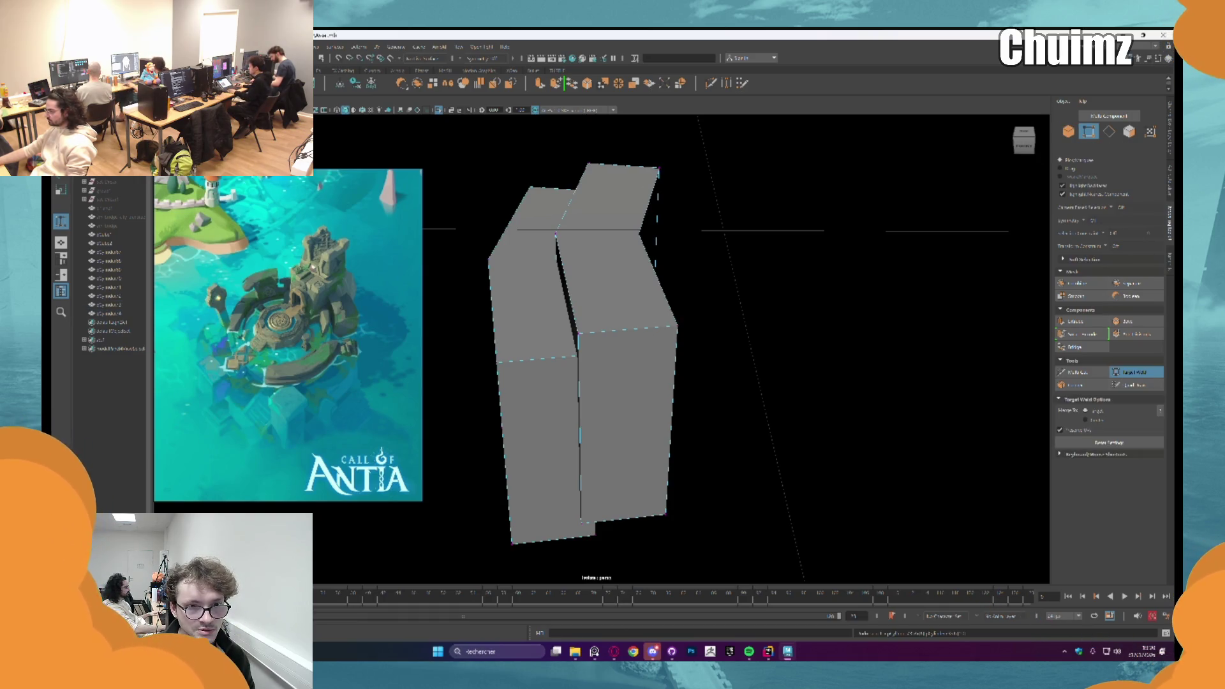
alt+drag(572, 371, 588, 359)
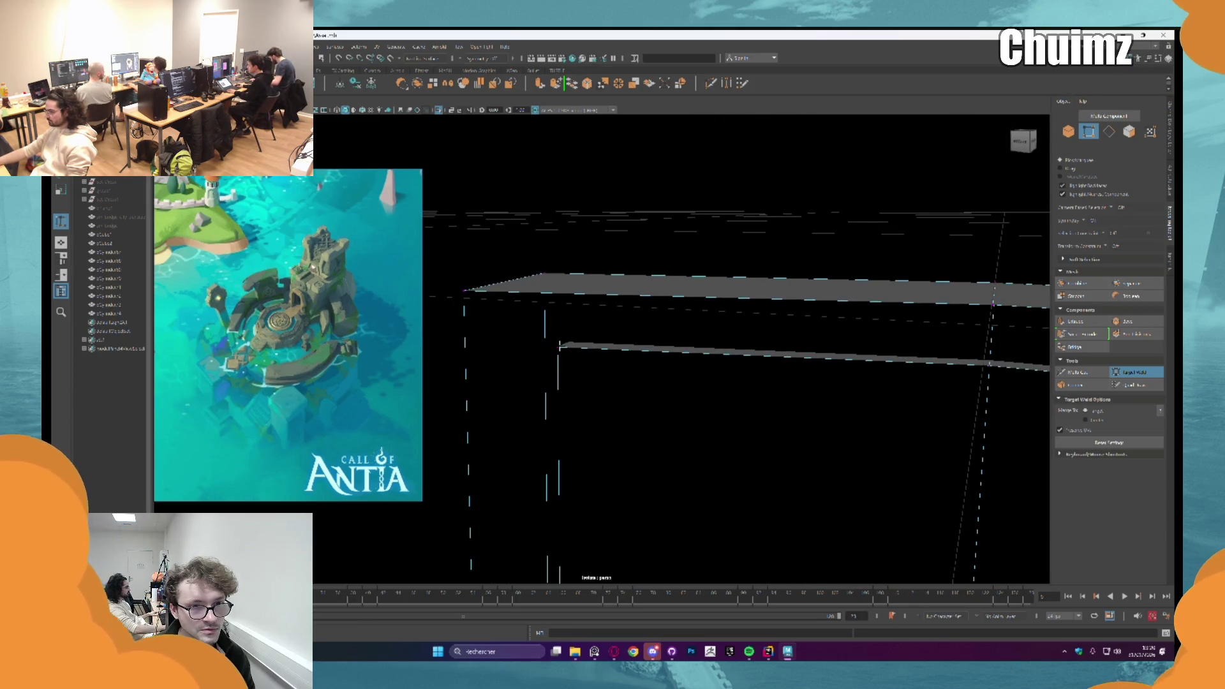
alt+drag(733, 356, 634, 360)
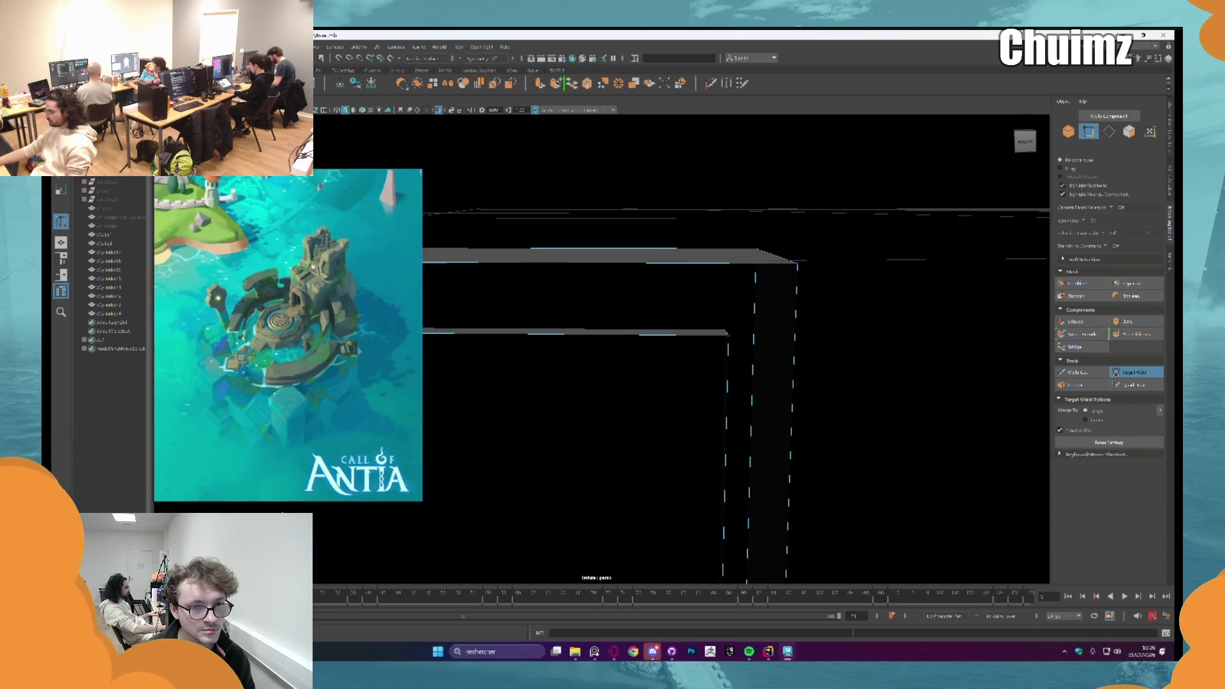
alt+drag(669, 364, 632, 354)
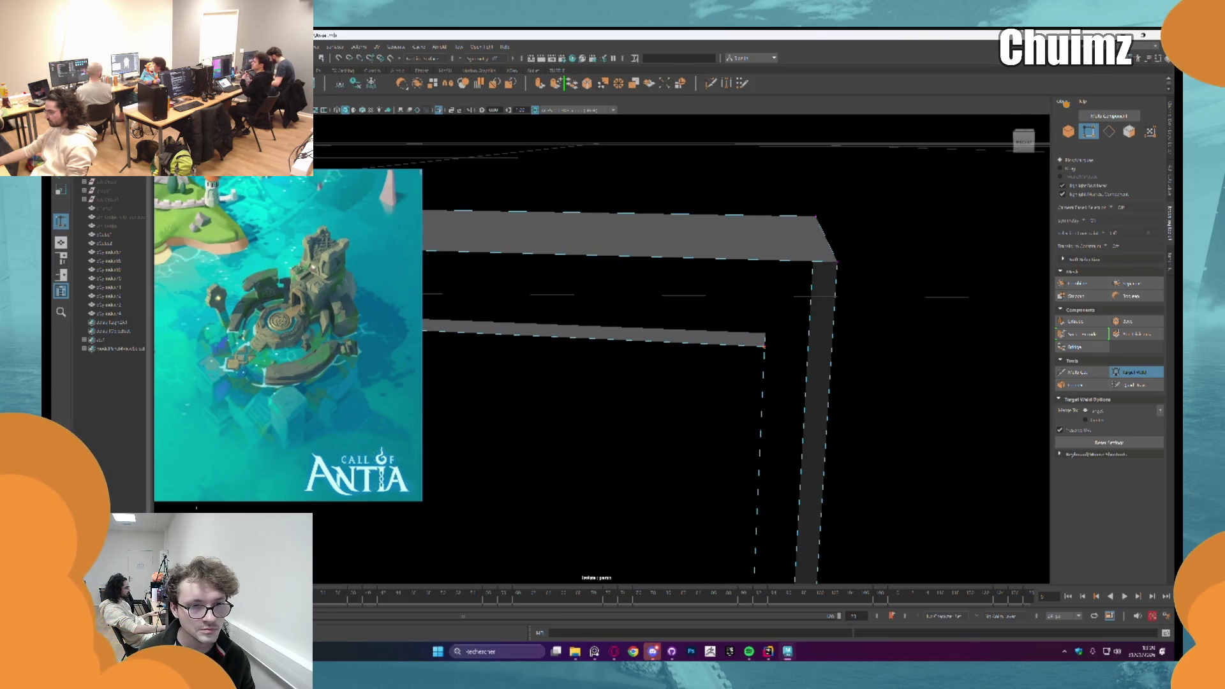
Step: Leave Target Weld and return to object selection with the platform and stairs in view
key(q)
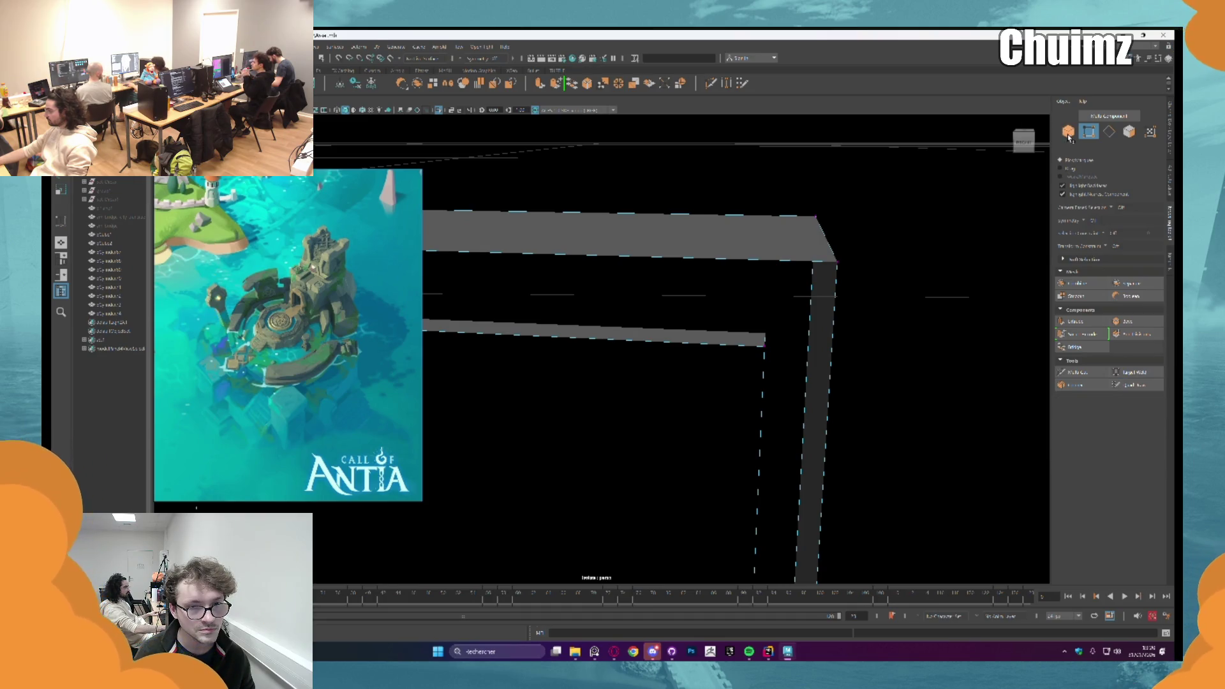
click(1069, 133)
scroll(500, 205, down, 5)
alt+drag(500, 204, 696, 376)
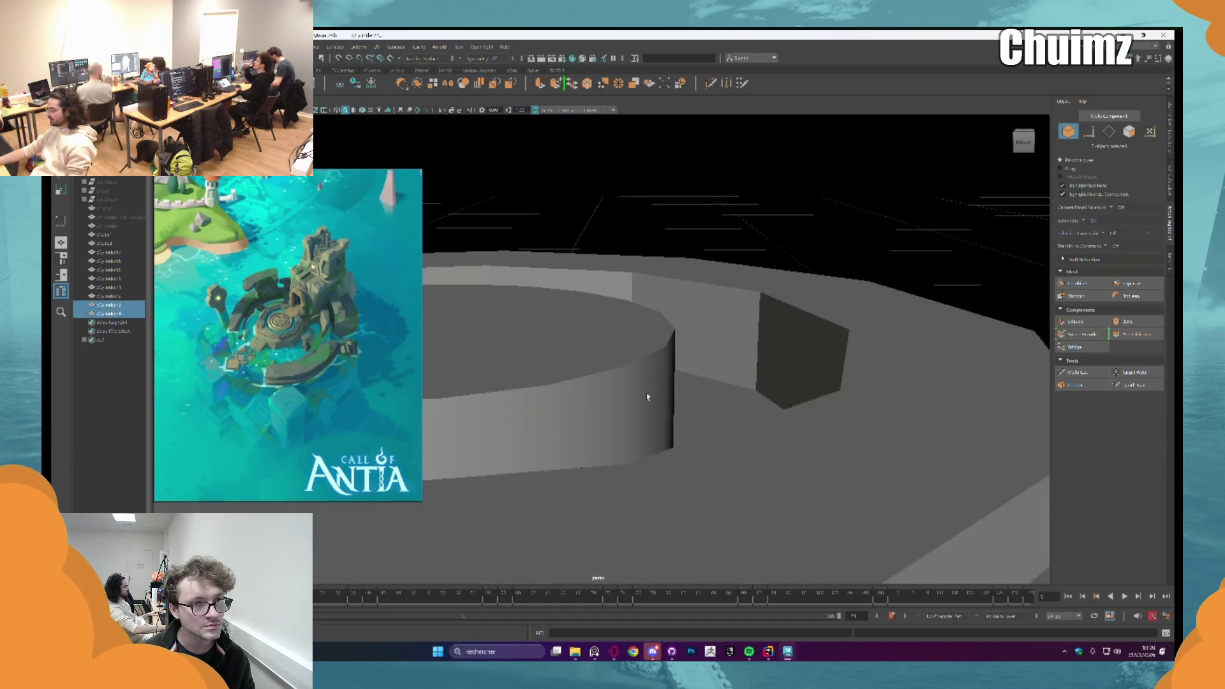
shift+click(702, 341)
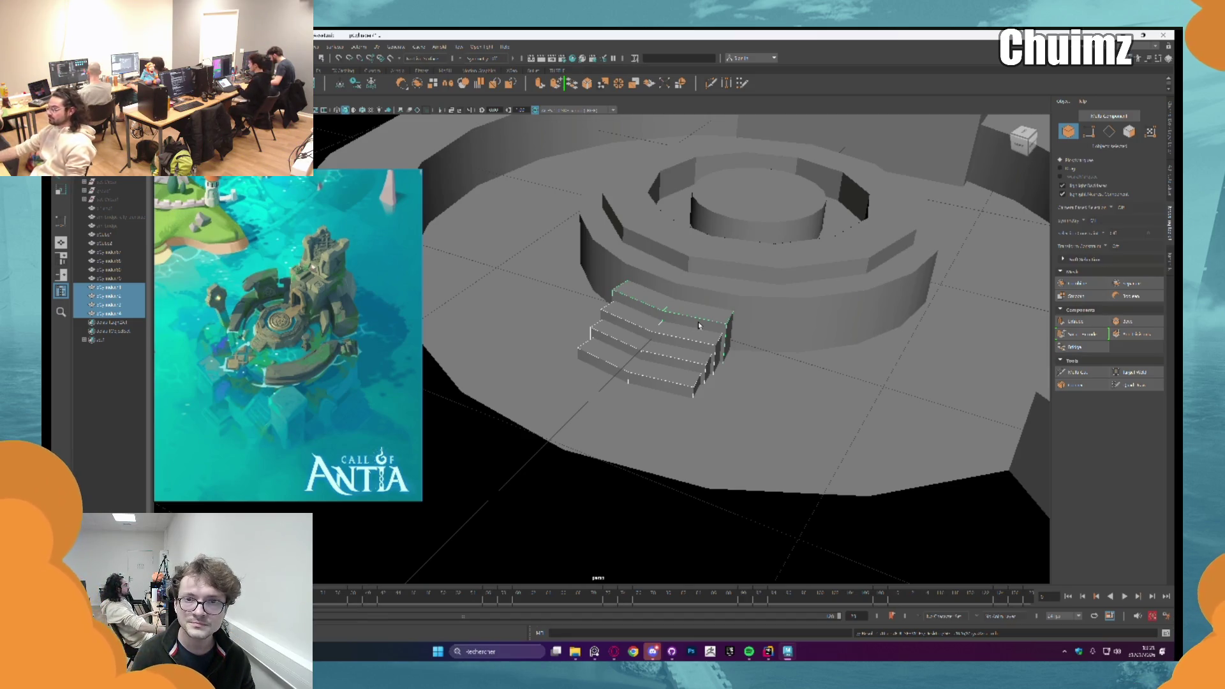
alt+middle_drag(699, 326, 593, 329)
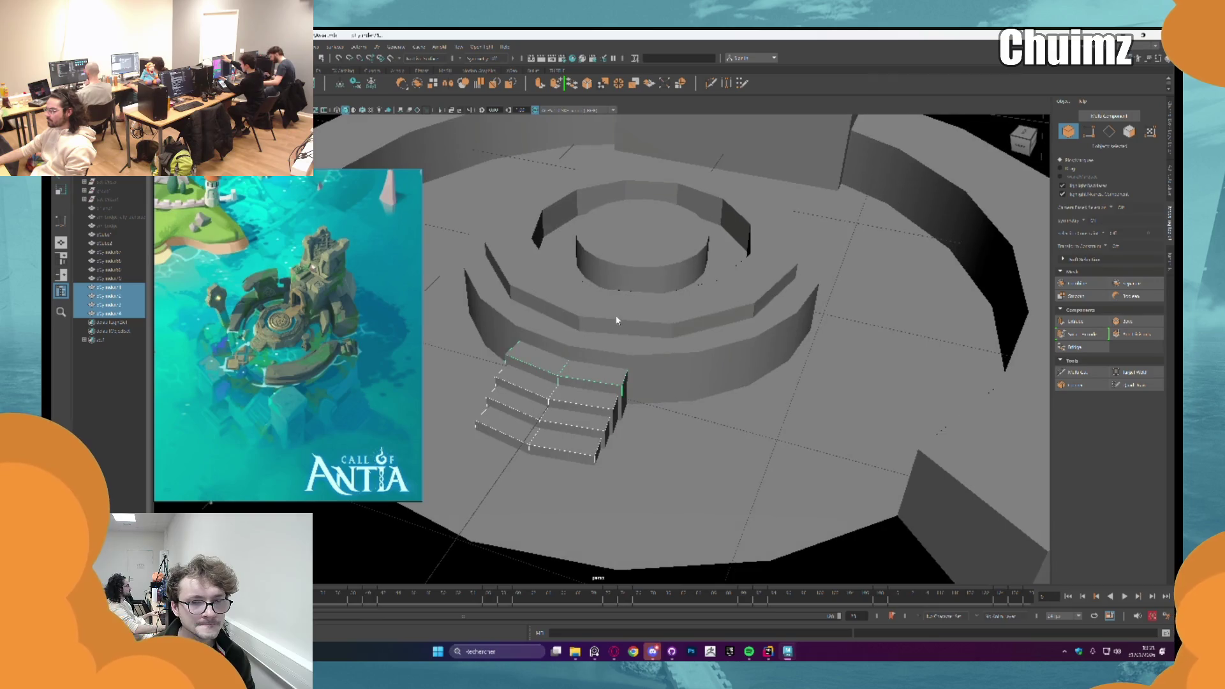
click(616, 319)
scroll(634, 258, up, 3)
click(635, 258)
scroll(634, 258, up, 2)
scroll(593, 357, up, 2)
scroll(590, 365, down, 5)
mouse_move(591, 364)
alt+mouse_down()
mouse_move(632, 344)
mouse_move(628, 371)
alt+mouse_up()
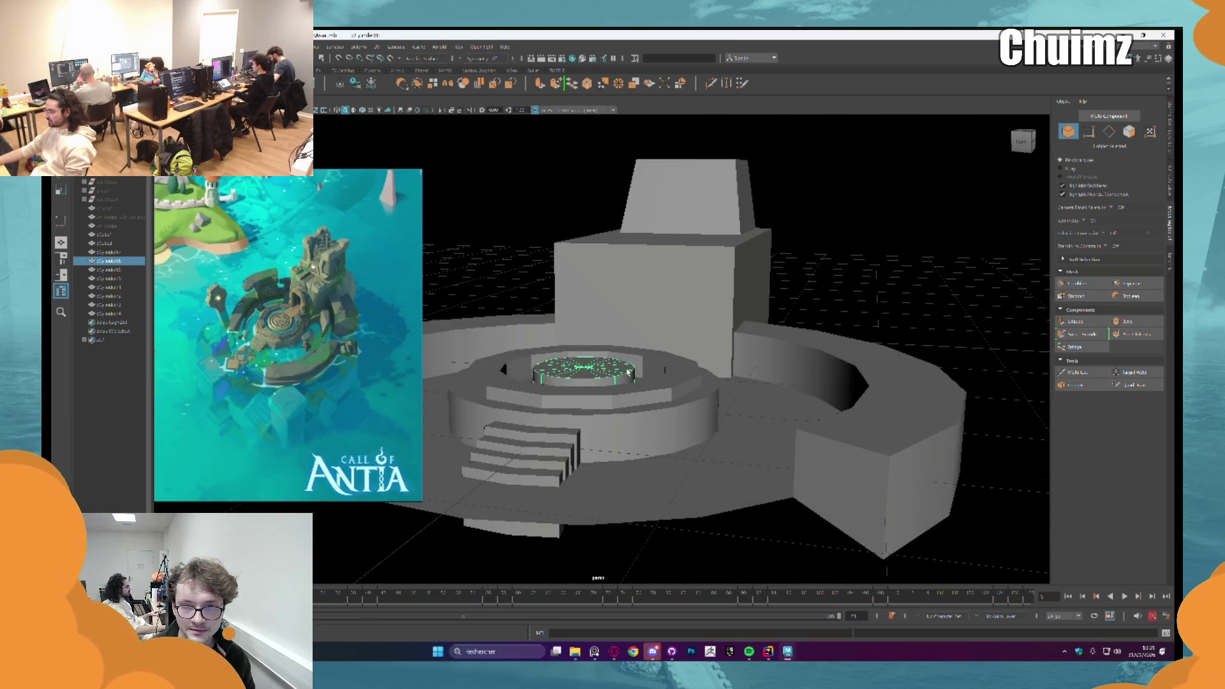
Step: Bevel the central cylinder's top edge, adjusting the fraction to round the rim
key(f)
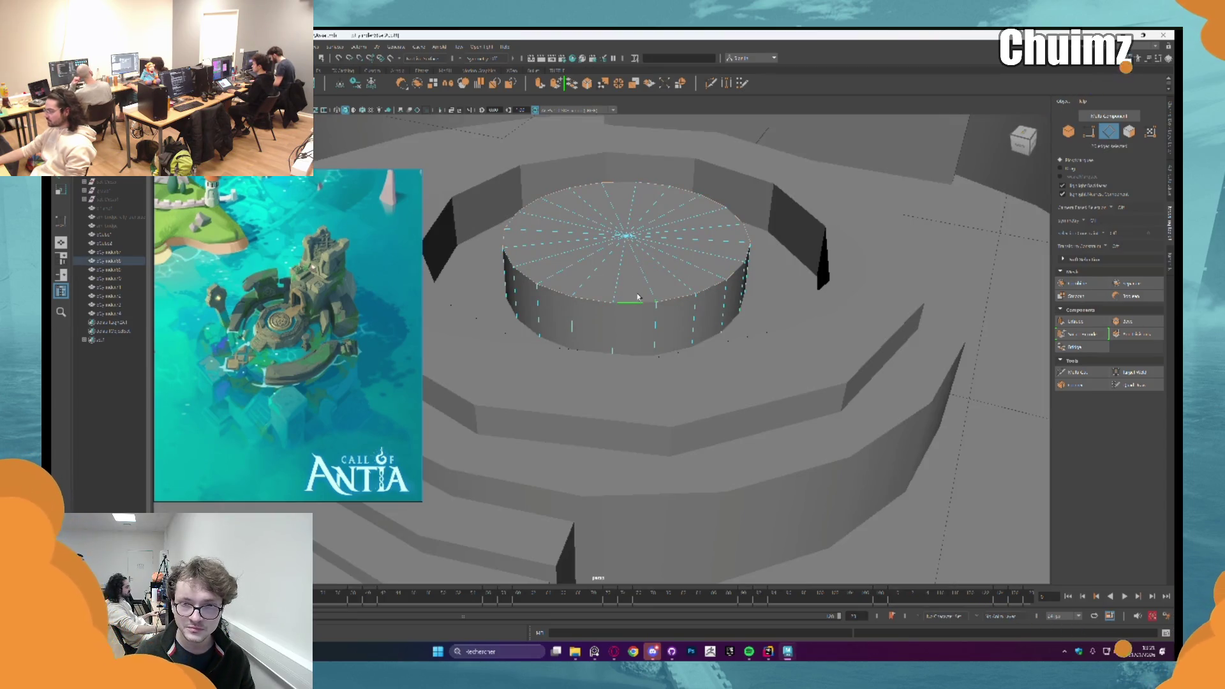
key(ctrl+b)
middle_drag(787, 411, 794, 412)
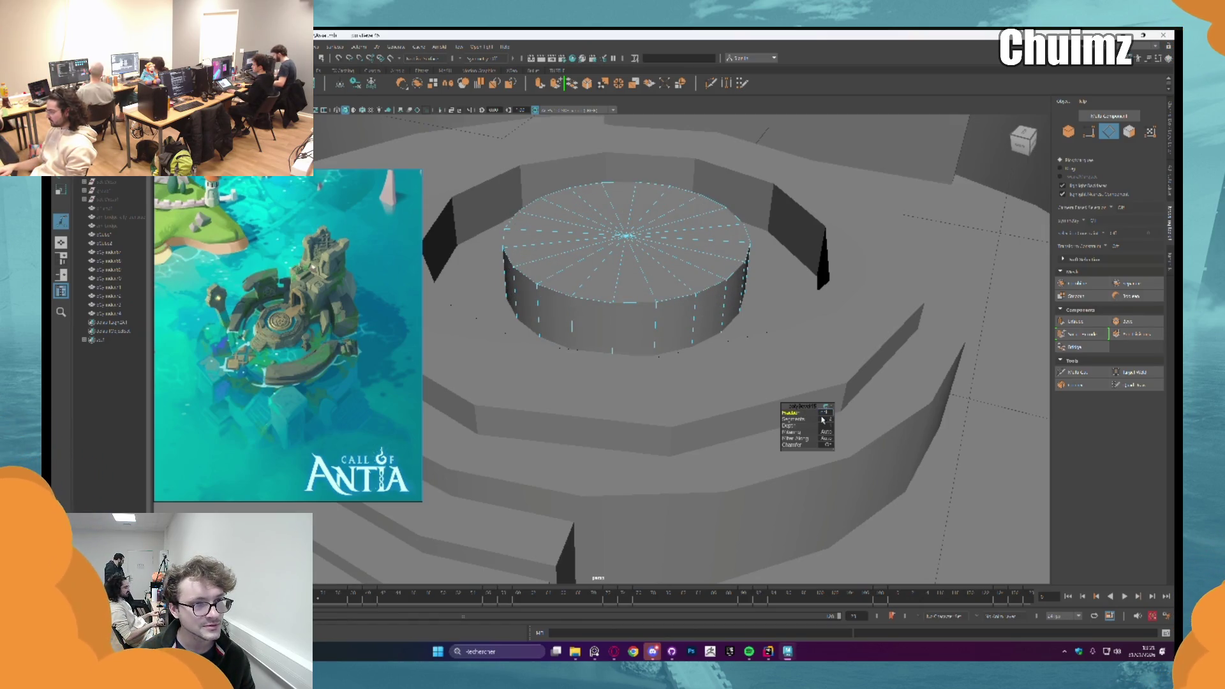
middle_drag(824, 420, 825, 419)
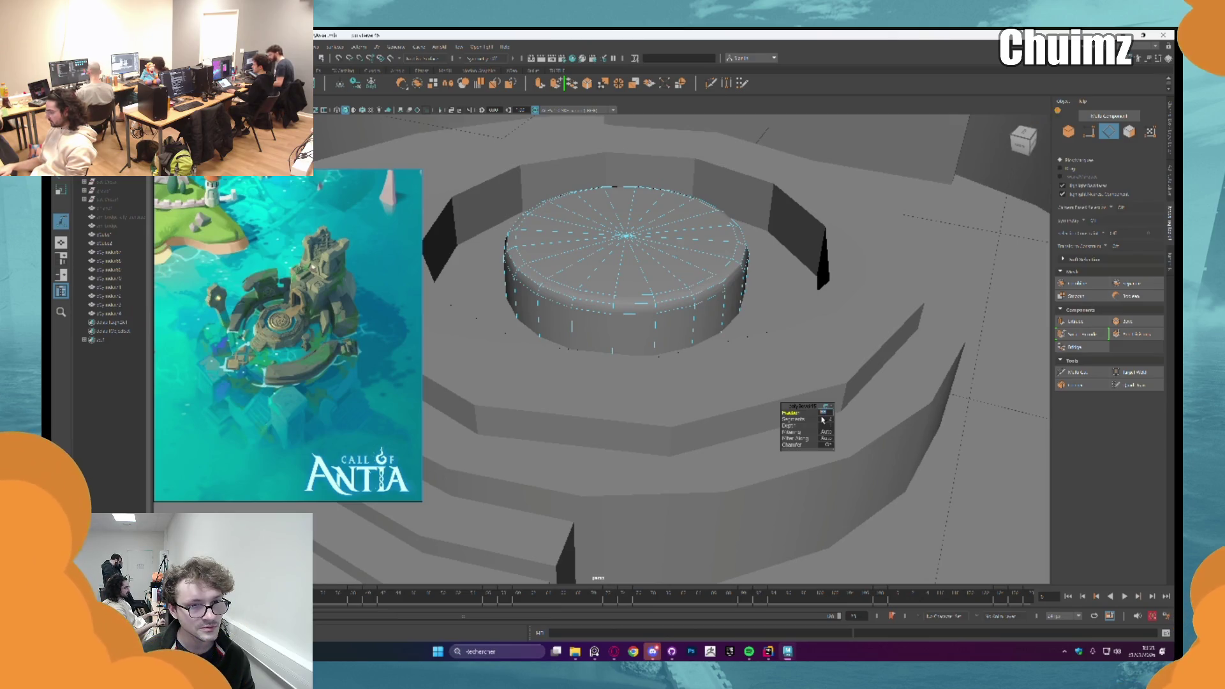
middle_drag(823, 420, 823, 419)
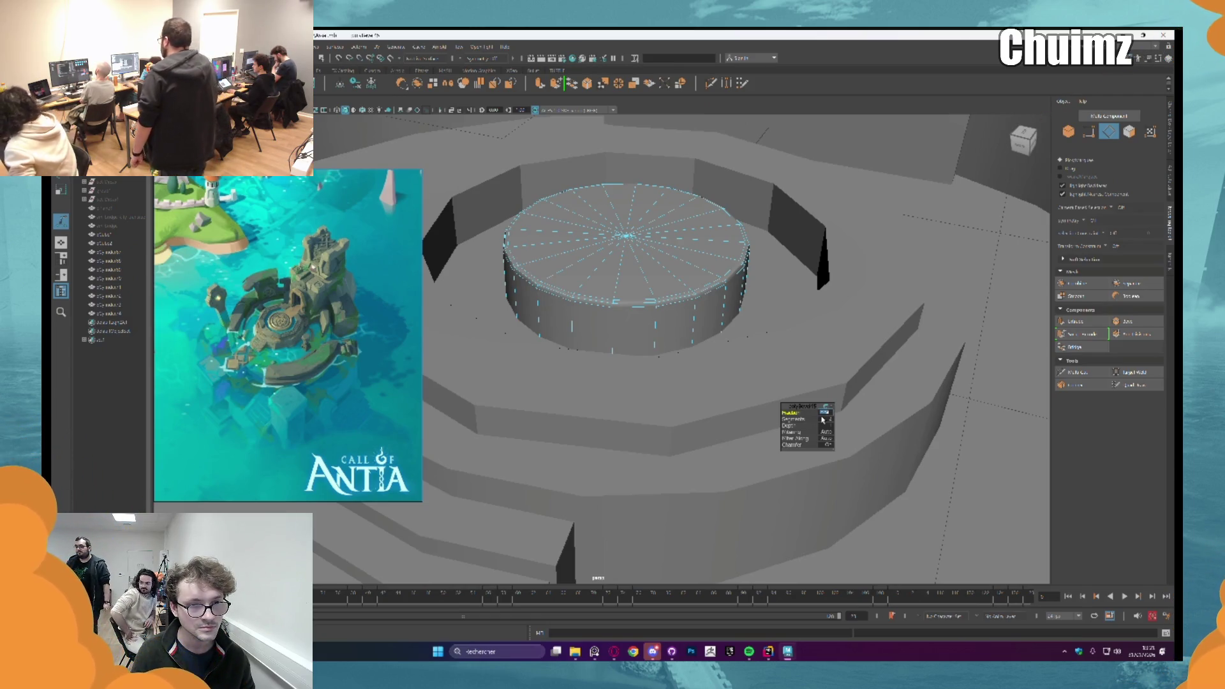
mouse_move(780, 363)
alt+mouse_down()
mouse_move(684, 361)
mouse_move(637, 327)
alt+mouse_up()
Step: Select the cylinder's top cap faces and start extruding them
key(F11)
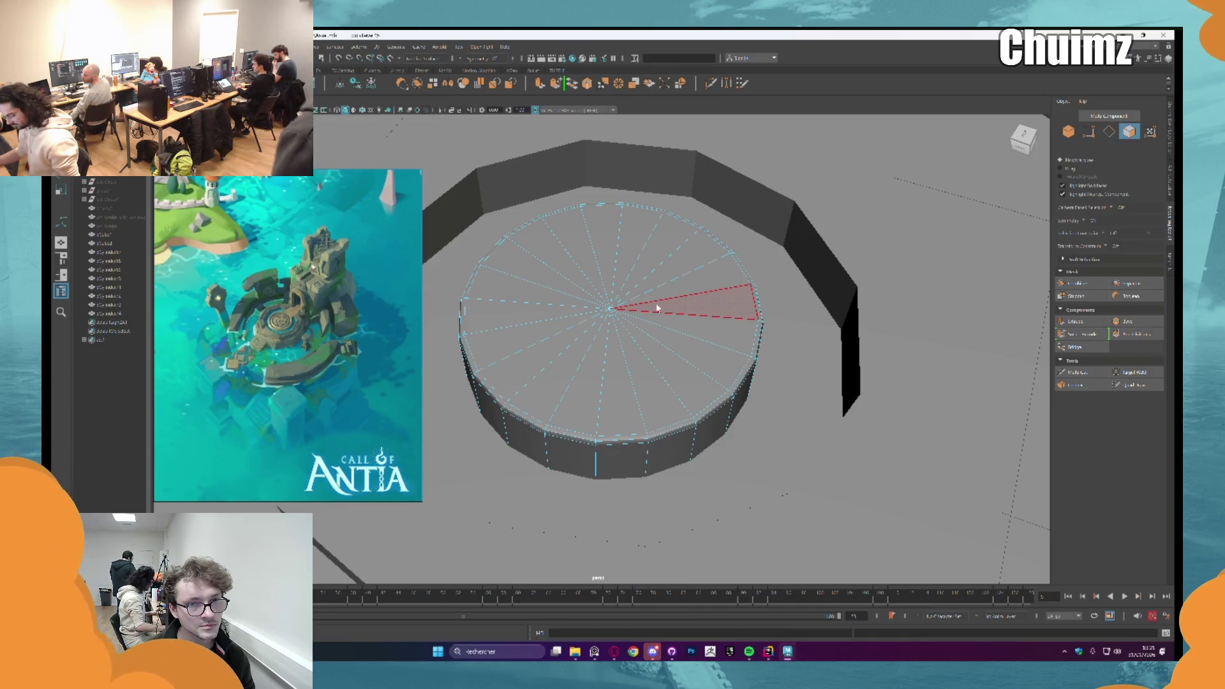
drag(616, 246, 647, 349)
key(ctrl+e)
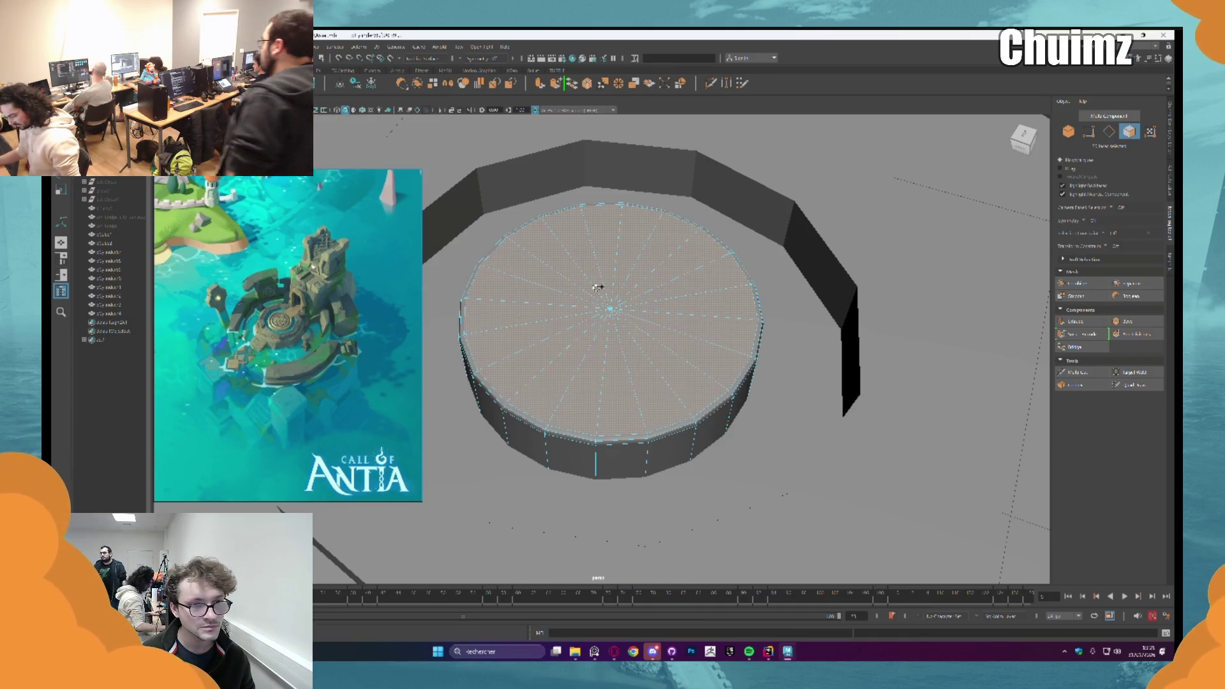
Step: Inset the top cap to leave a rim, then extrude the rim face loop into a raised lip
middle_drag(794, 431, 822, 432)
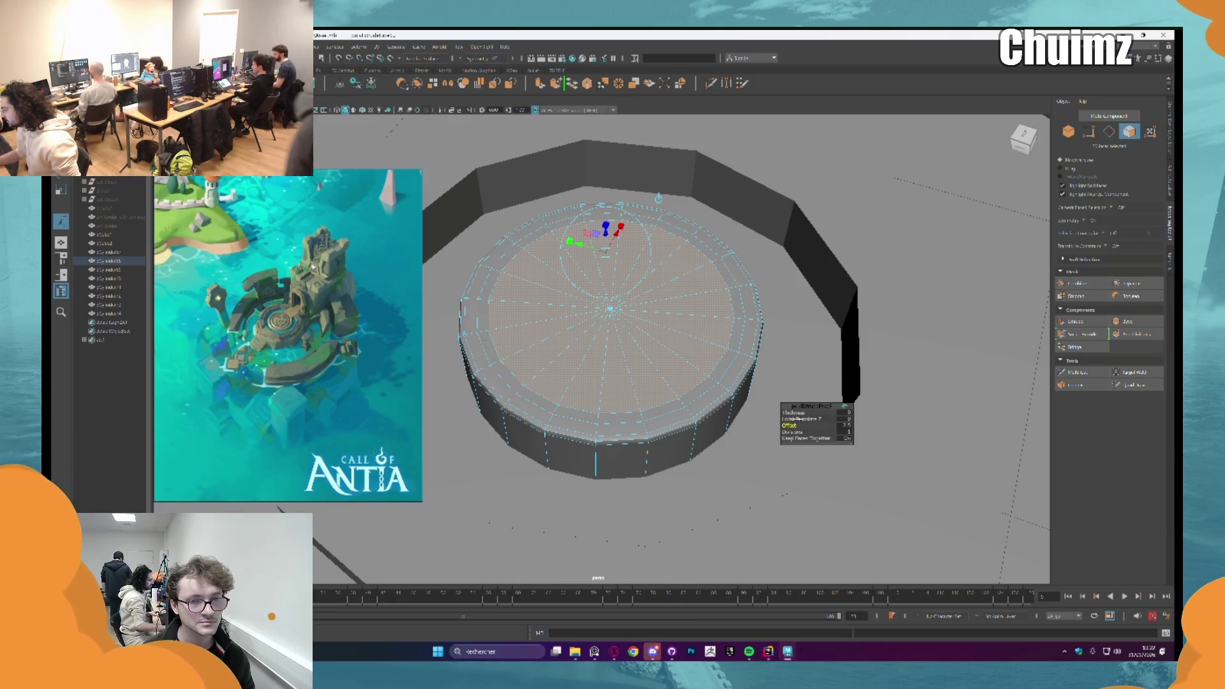
click(728, 366)
double_click(737, 337)
mouse_move(736, 338)
alt+mouse_down()
mouse_move(728, 349)
mouse_move(601, 261)
alt+mouse_up()
key(ctrl+e)
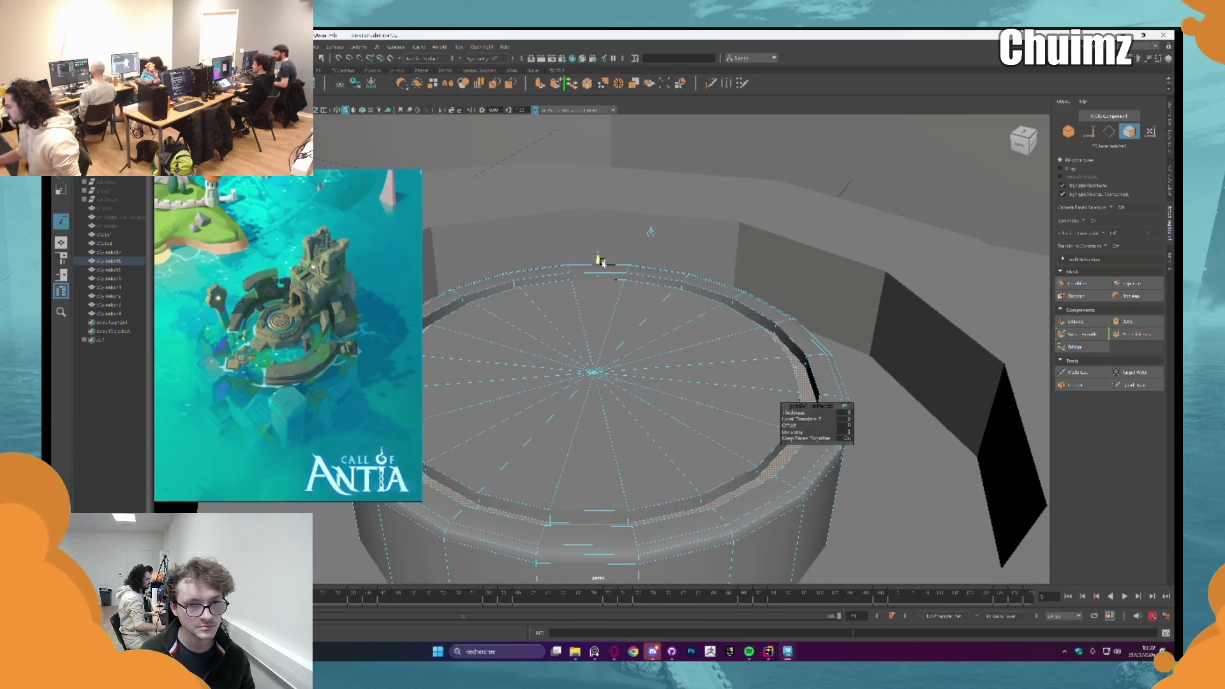
Step: Bevel the lip's edge into a rounded band and return to object mode
right_drag(713, 330, 771, 341)
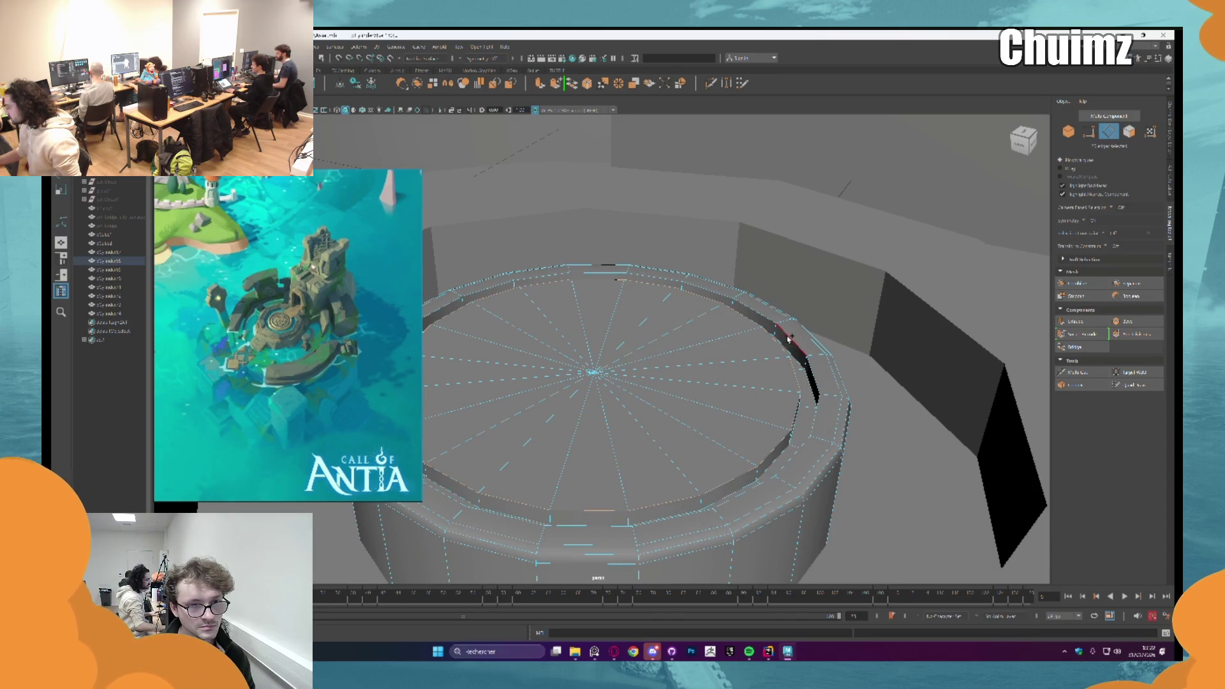
click(787, 336)
key(ctrl+b)
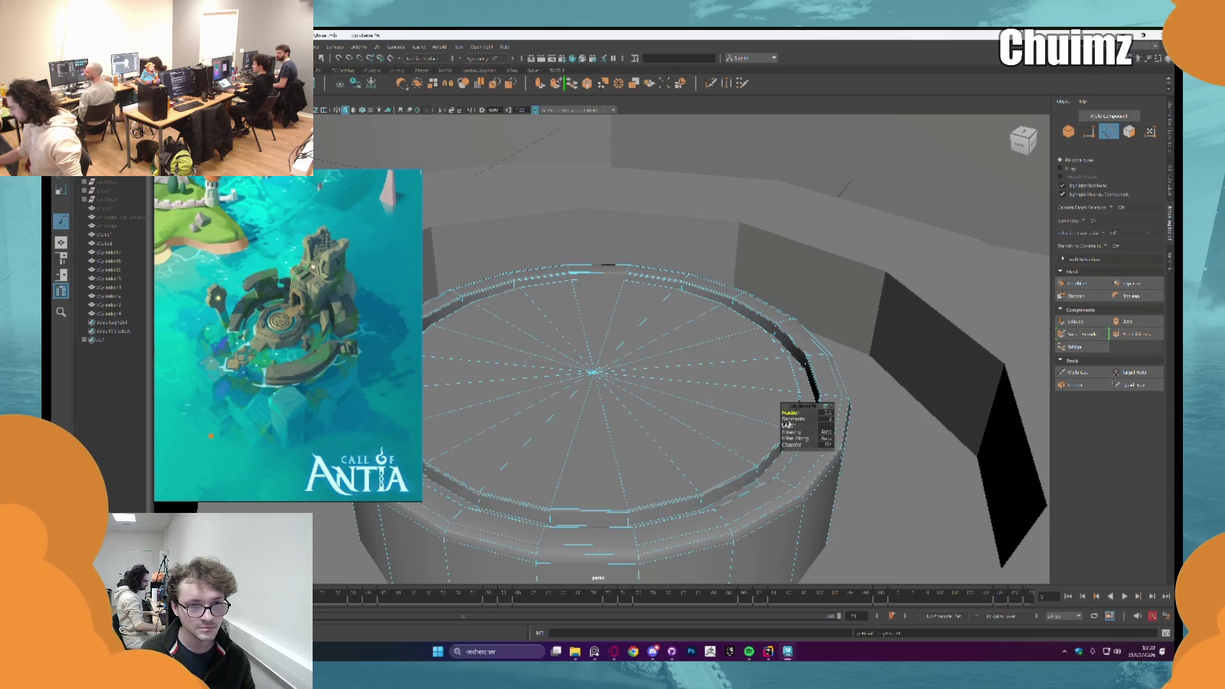
middle_drag(791, 412, 791, 413)
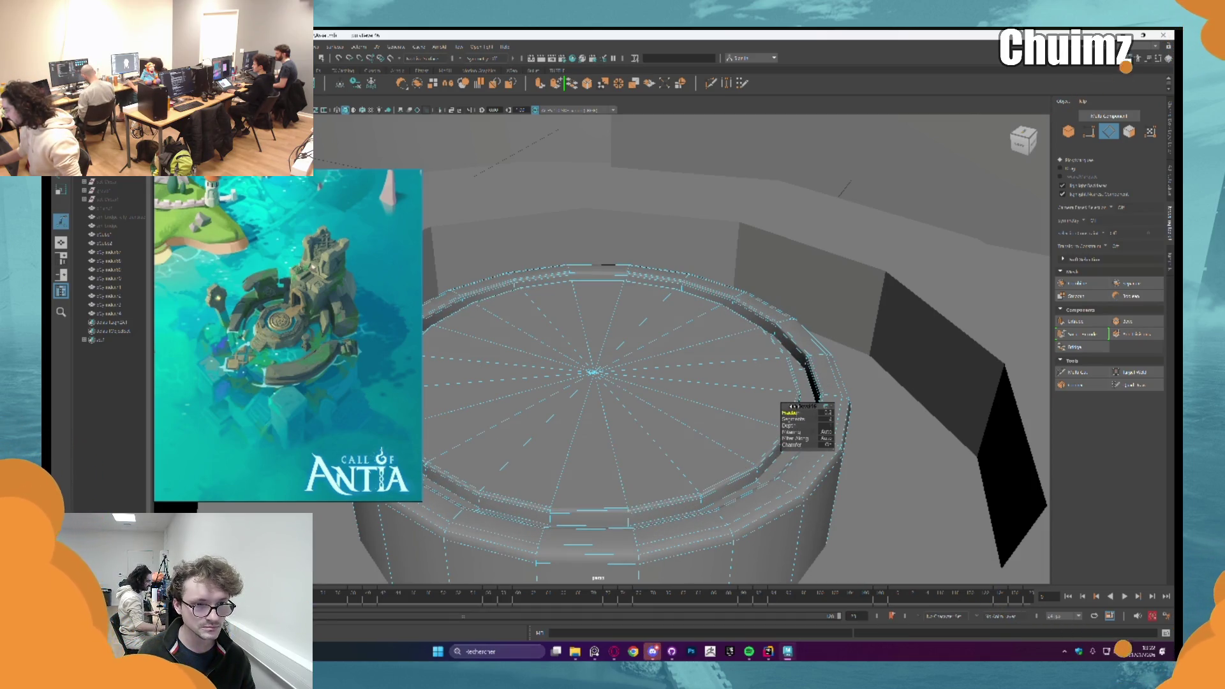
key(F8)
click(813, 277)
alt+drag(813, 278, 847, 179)
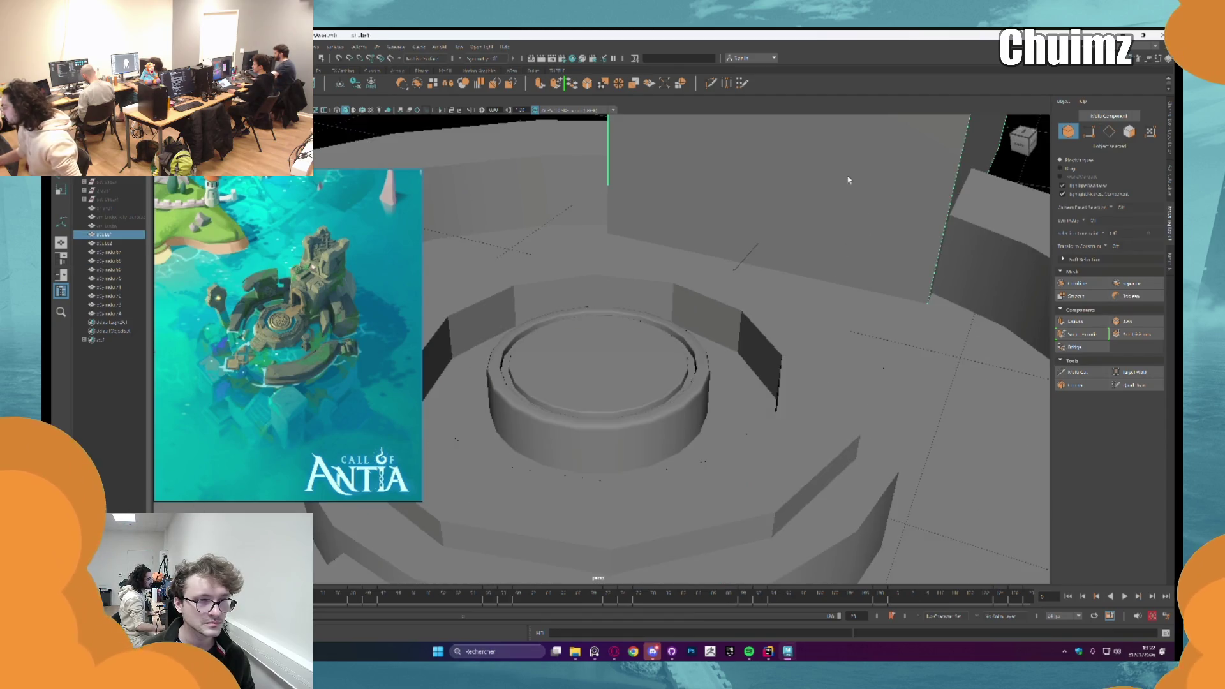
alt+drag(764, 232, 523, 159)
click(652, 651)
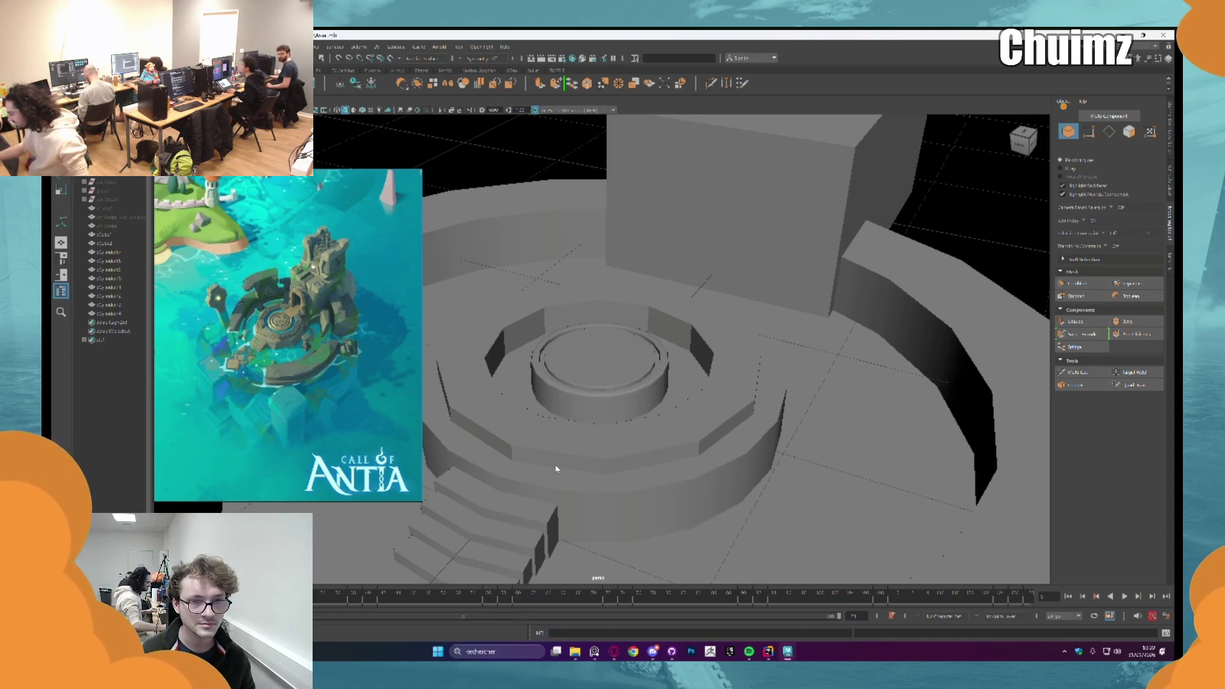
click(531, 439)
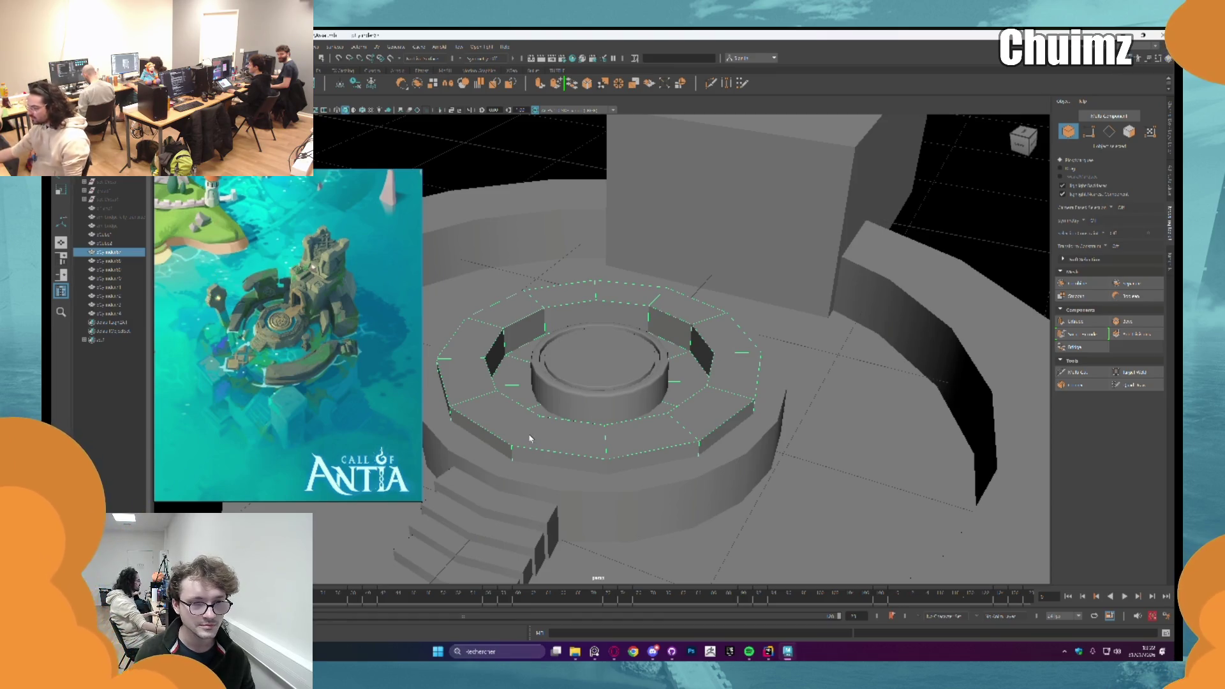
alt+drag(553, 430, 527, 203)
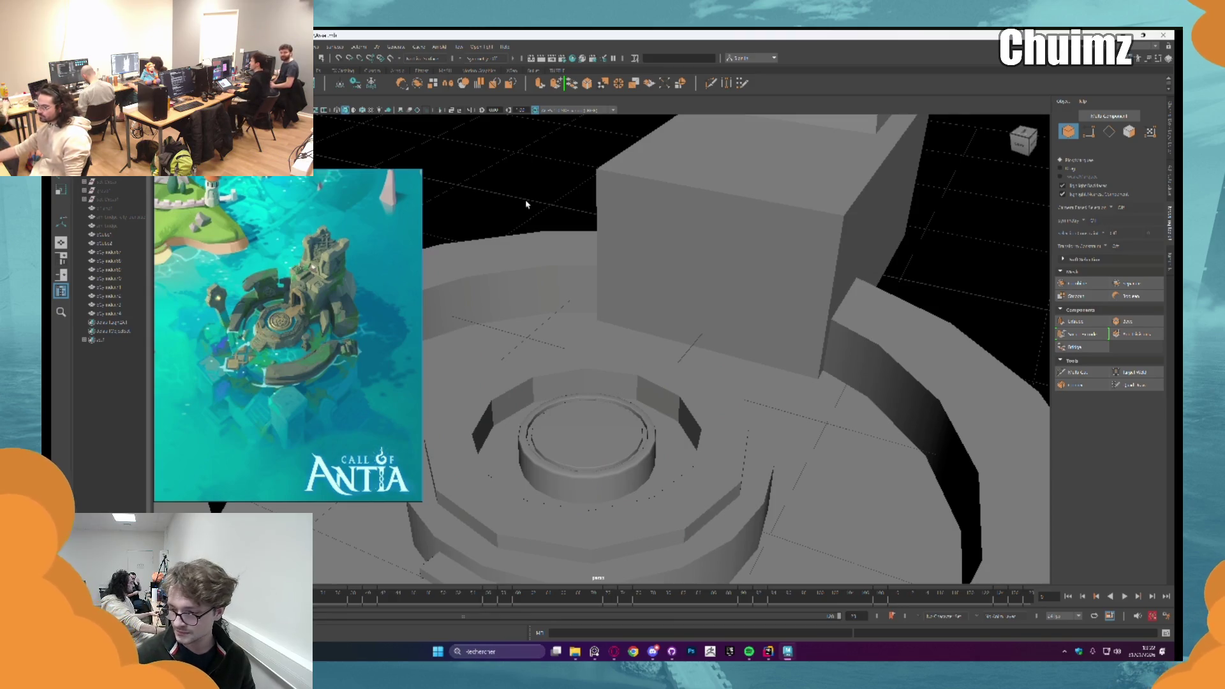
mouse_move(629, 186)
alt+mouse_down()
mouse_move(717, 197)
mouse_move(746, 338)
mouse_move(659, 326)
mouse_move(660, 309)
mouse_move(574, 314)
mouse_move(644, 384)
mouse_move(625, 350)
mouse_move(648, 329)
mouse_move(738, 376)
mouse_move(570, 322)
alt+mouse_up()
click(627, 350)
scroll(648, 328, up, 3)
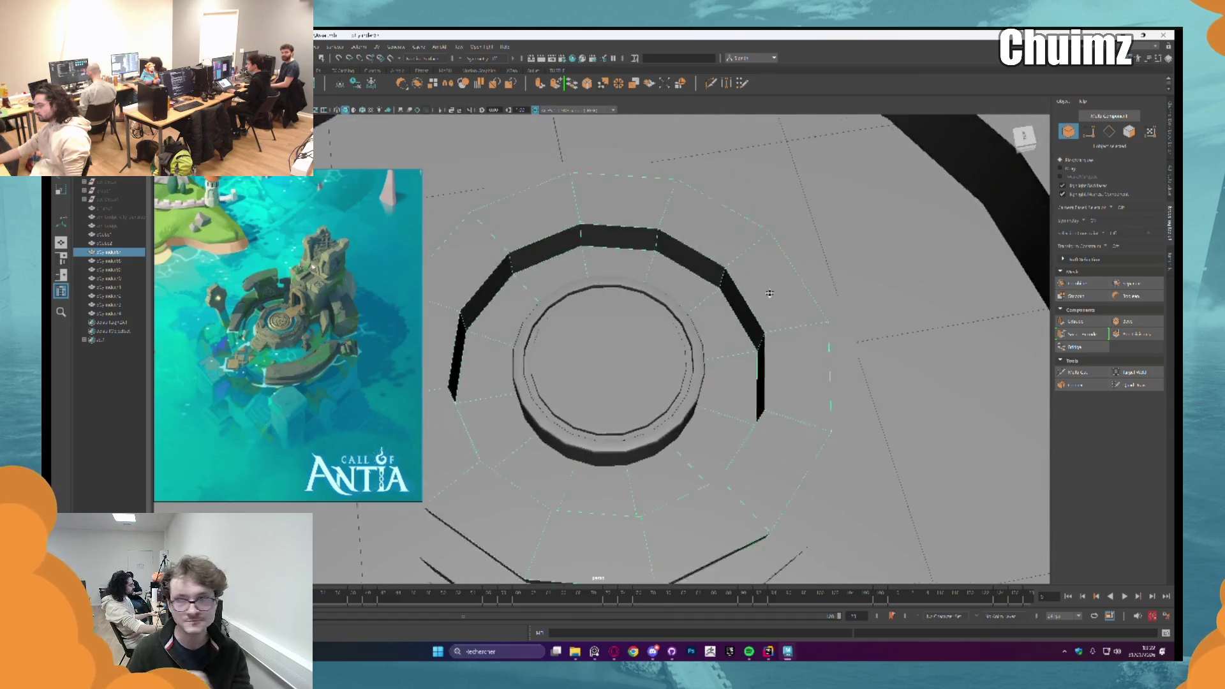
right_click(570, 323)
right_drag(571, 323, 574, 337)
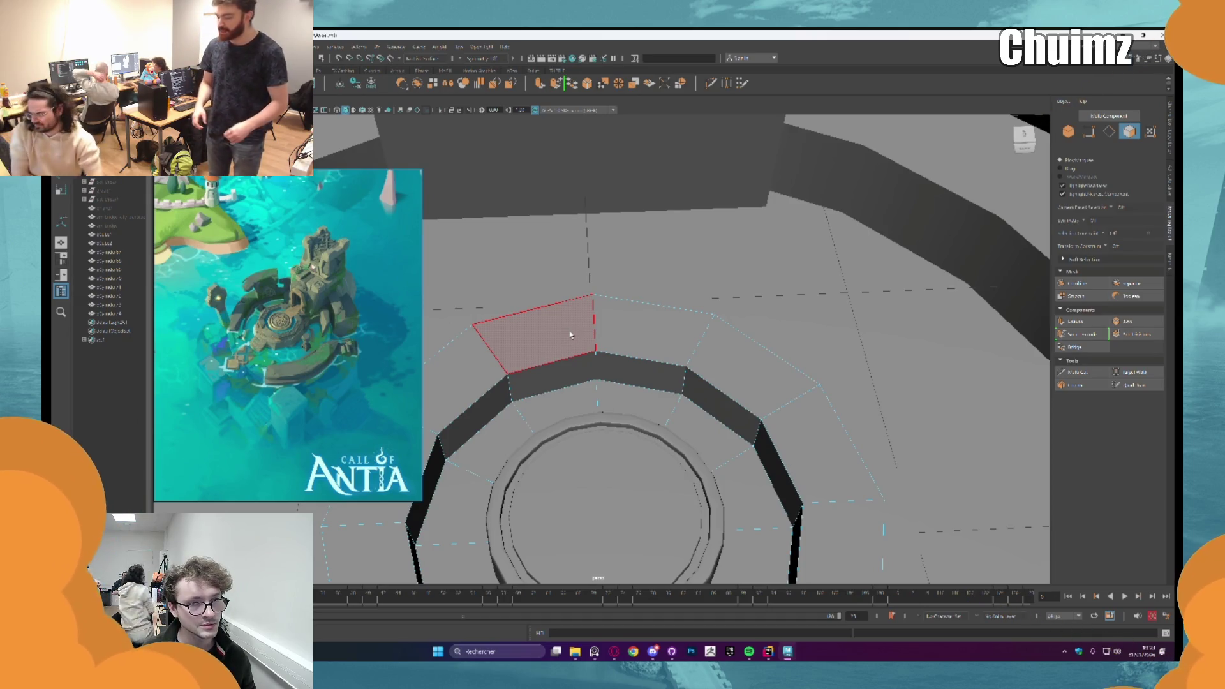
click(614, 344)
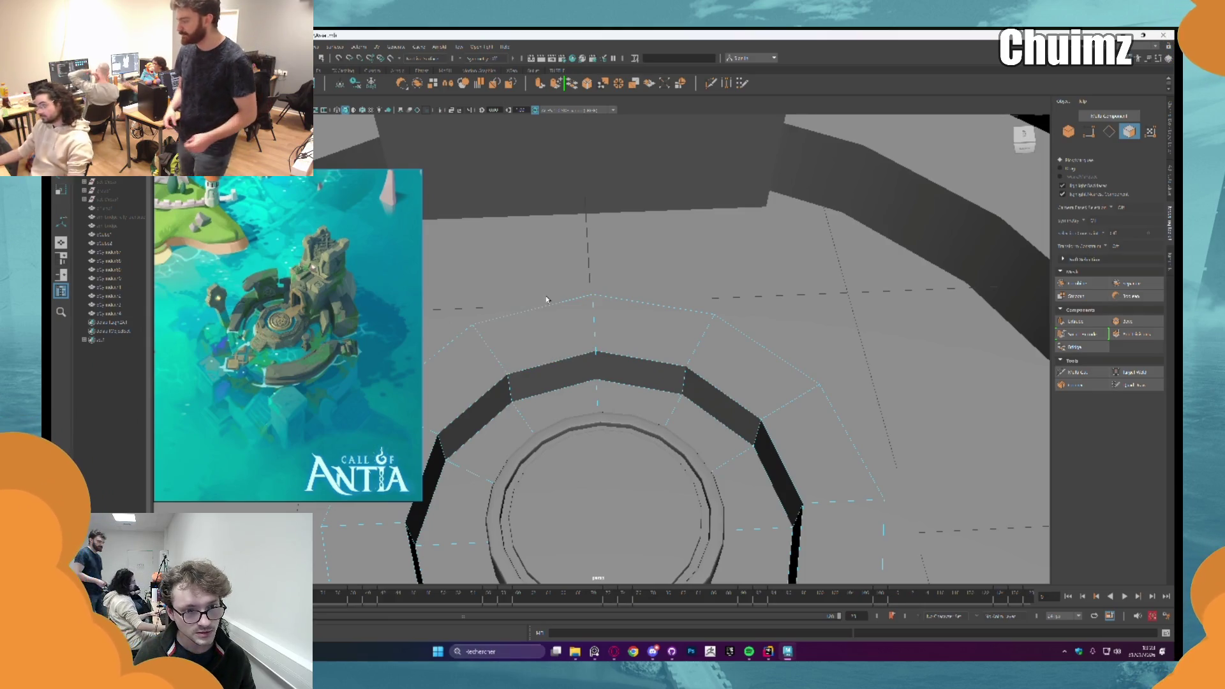
Step: Delete two ring faces to open a gap and bridge the ring's open edges
alt+drag(614, 345, 617, 351)
click(625, 346)
shift+click(617, 351)
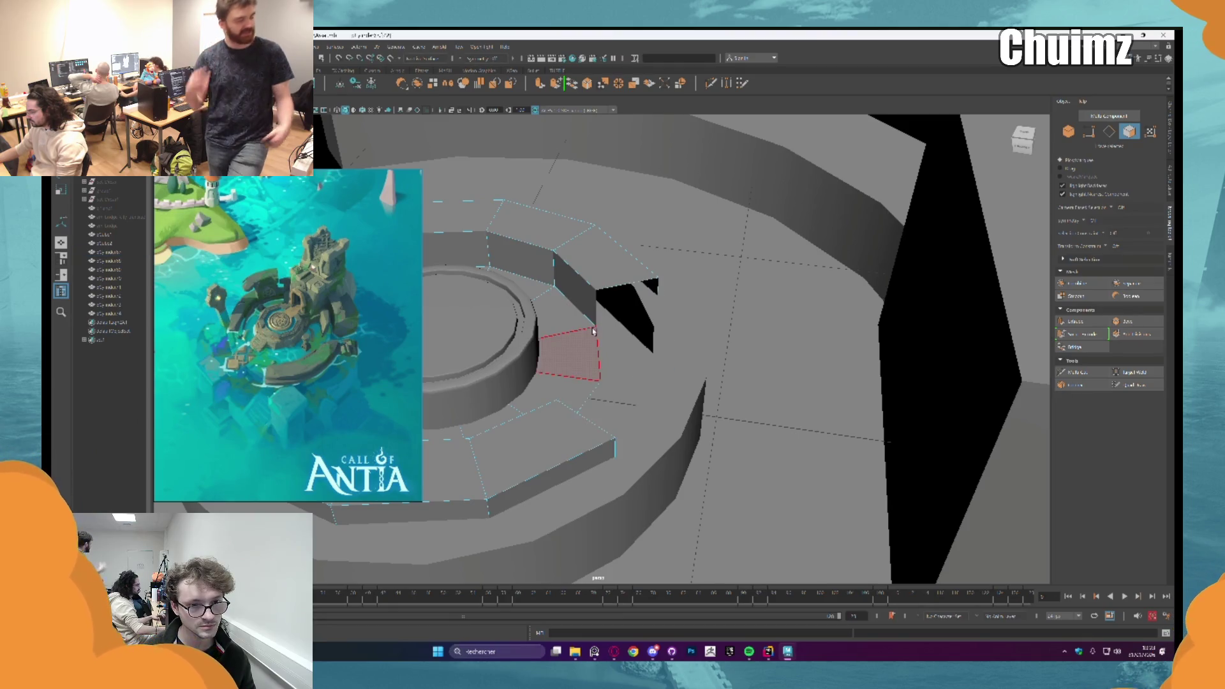
shift+right_drag(618, 351, 647, 296)
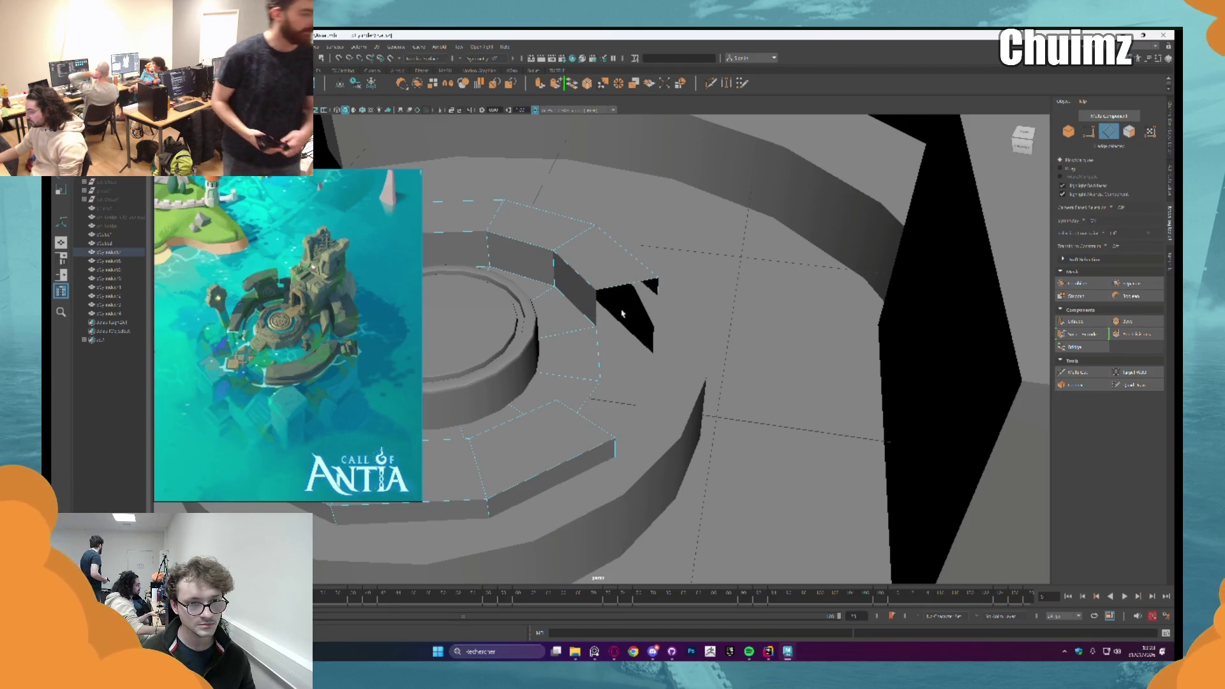
click(1060, 345)
alt+drag(593, 316, 477, 309)
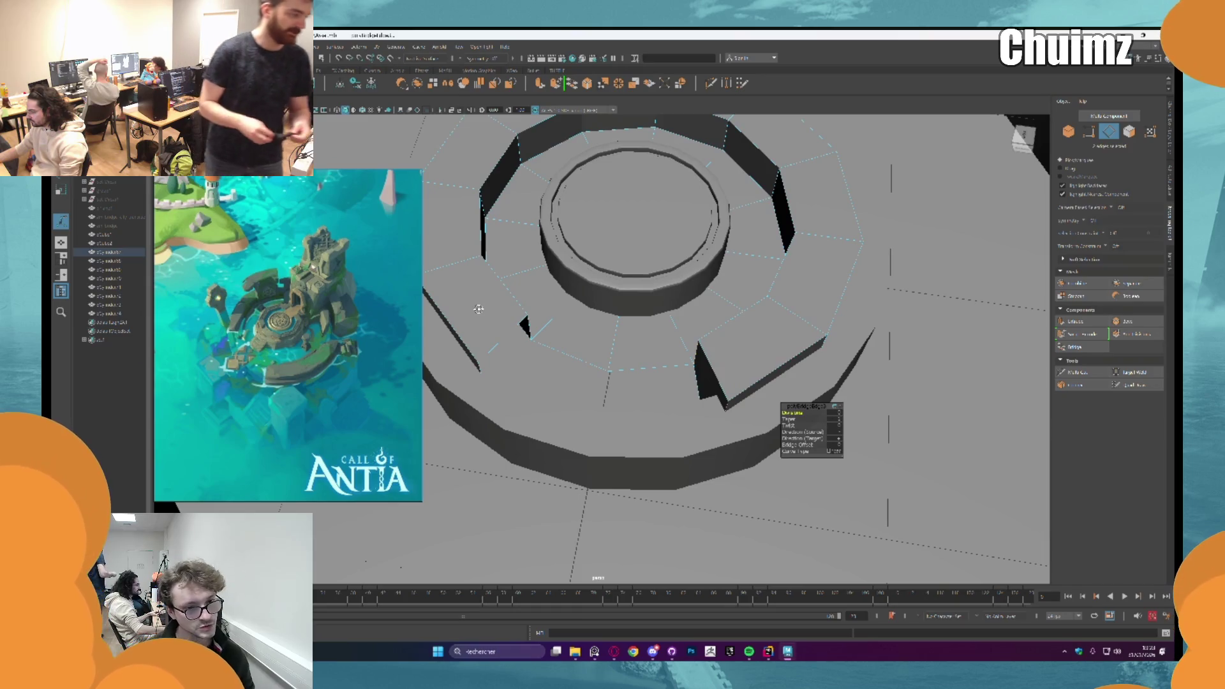
alt+drag(478, 308, 624, 334)
mouse_move(644, 327)
right_down()
mouse_move(630, 313)
mouse_move(661, 309)
right_up()
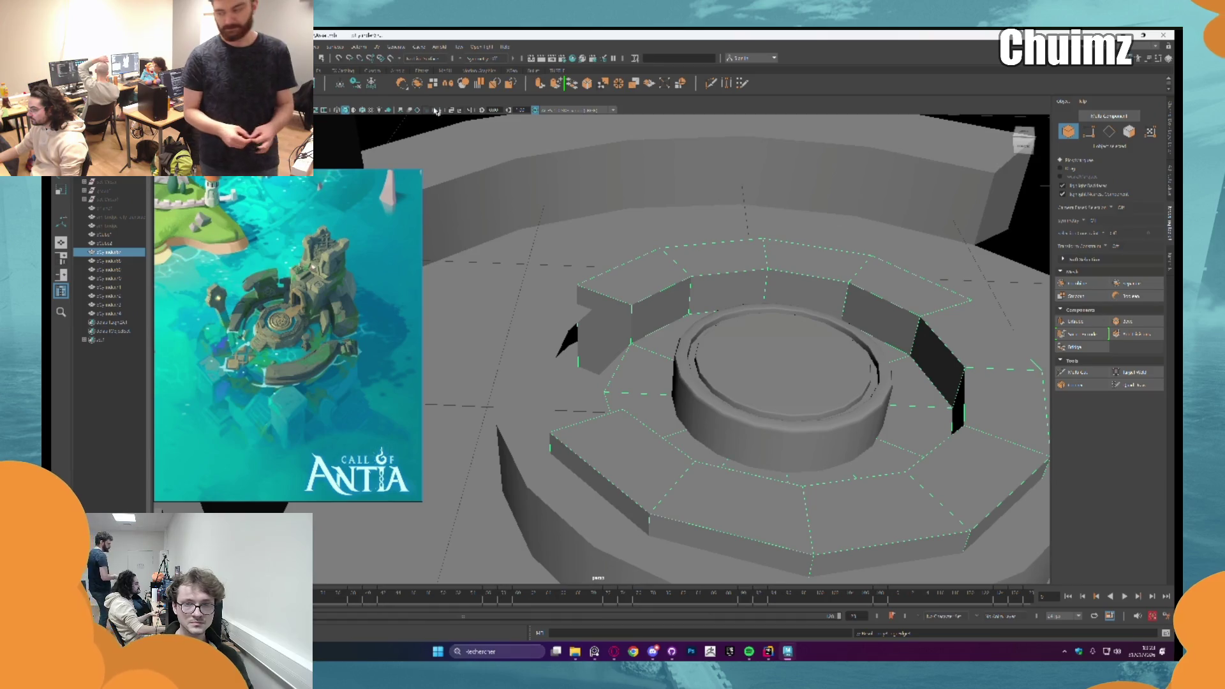
Step: Isolate the ring to inspect its openings from several angles, then bring the scene back
click(435, 111)
alt+drag(629, 282, 684, 284)
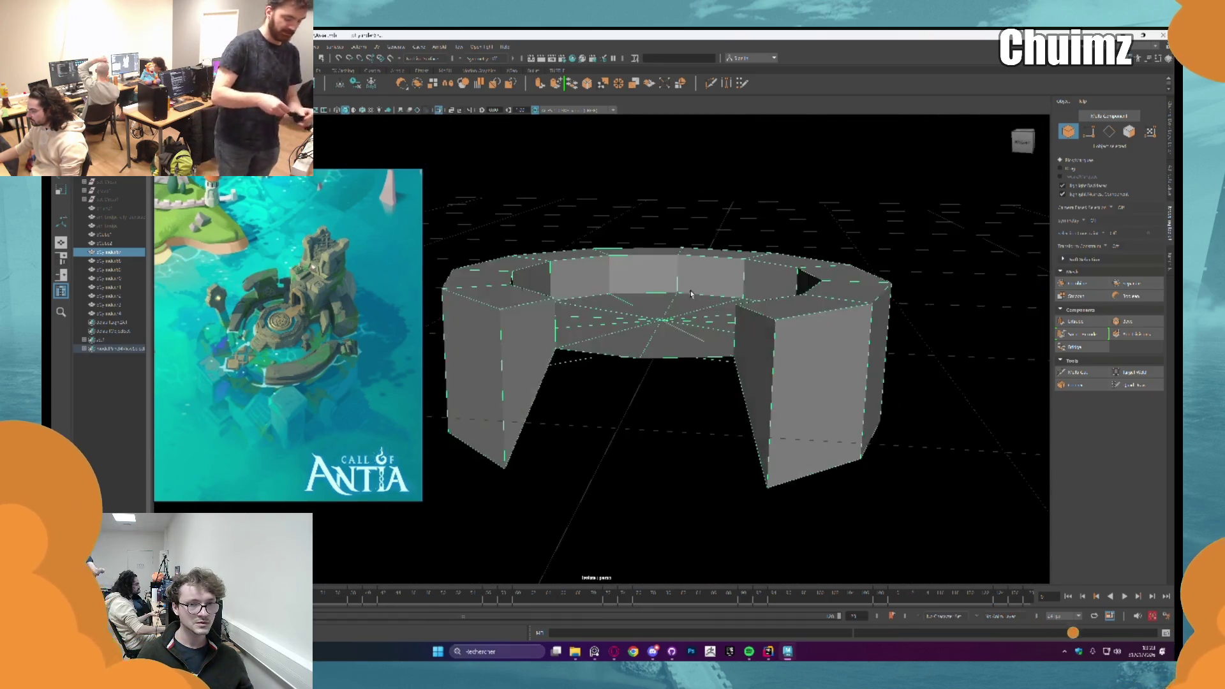
right_drag(813, 383, 813, 352)
mouse_move(818, 448)
alt+mouse_down()
mouse_move(757, 418)
mouse_move(732, 388)
alt+mouse_up()
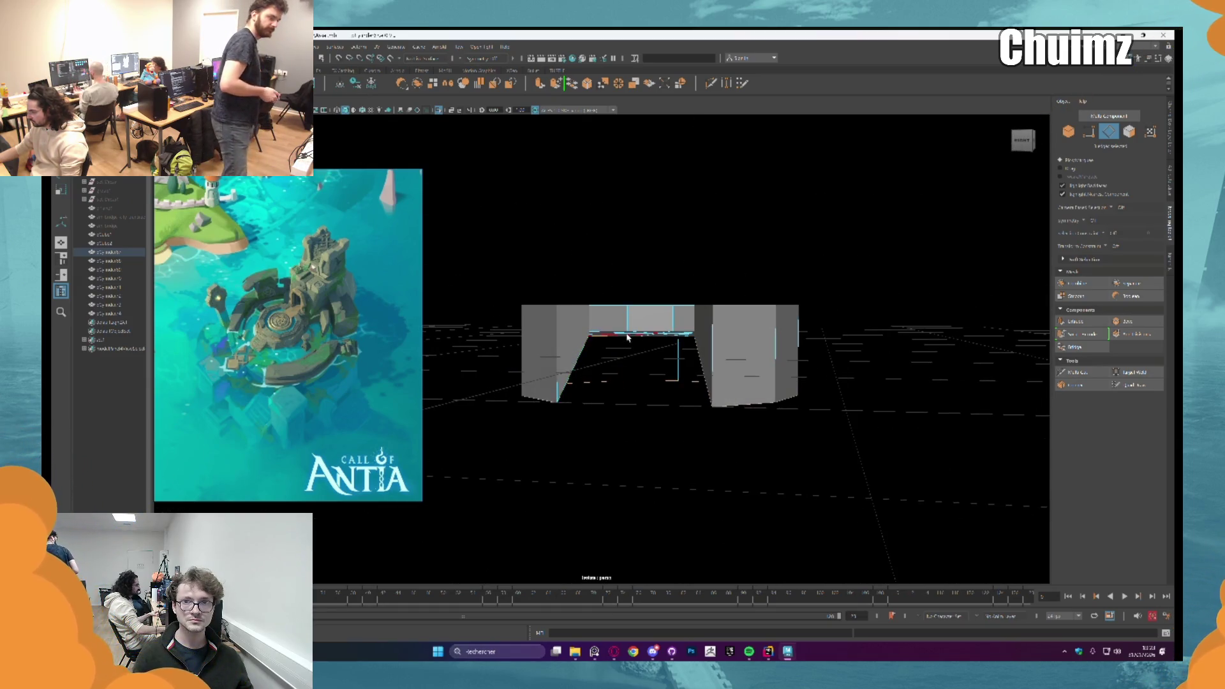
alt+drag(655, 337, 639, 393)
mouse_move(711, 425)
alt+mouse_down()
mouse_move(747, 416)
mouse_move(523, 153)
alt+mouse_up()
mouse_move(446, 114)
alt+mouse_down()
mouse_move(589, 324)
mouse_move(499, 341)
alt+mouse_up()
Step: Pick a wall face on the inner ring through the face marking menu
key(w)
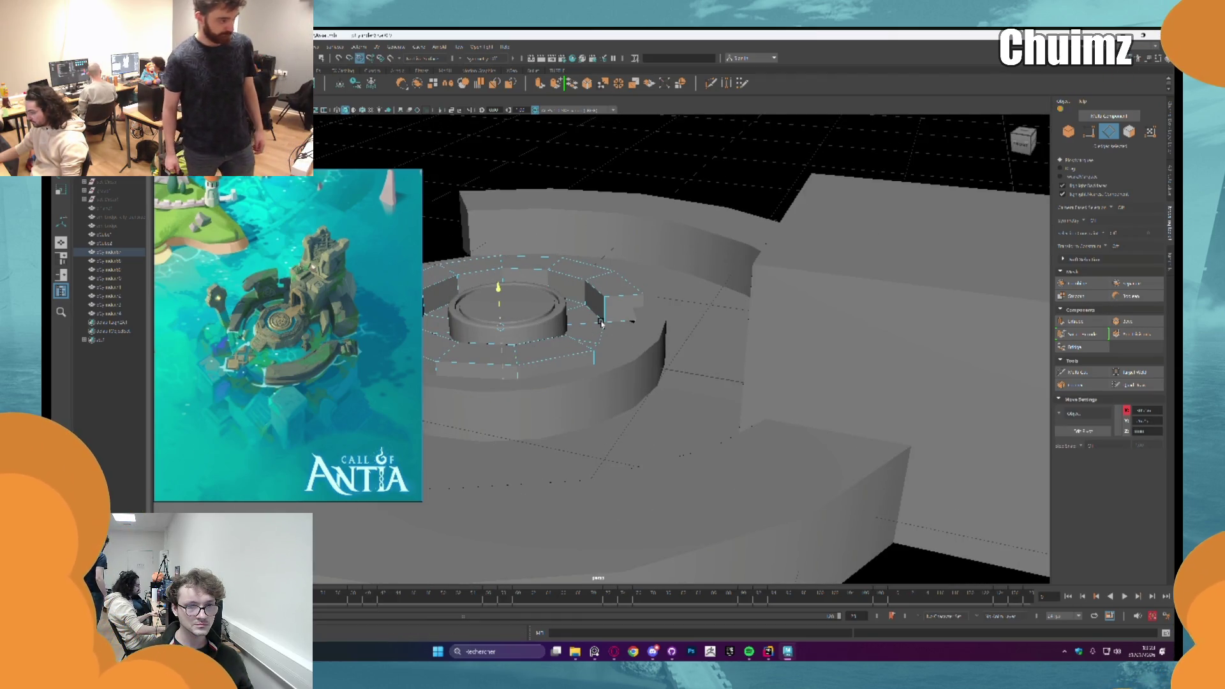
mouse_move(499, 341)
alt+mouse_down()
mouse_move(593, 324)
mouse_move(651, 335)
mouse_move(618, 362)
alt+mouse_up()
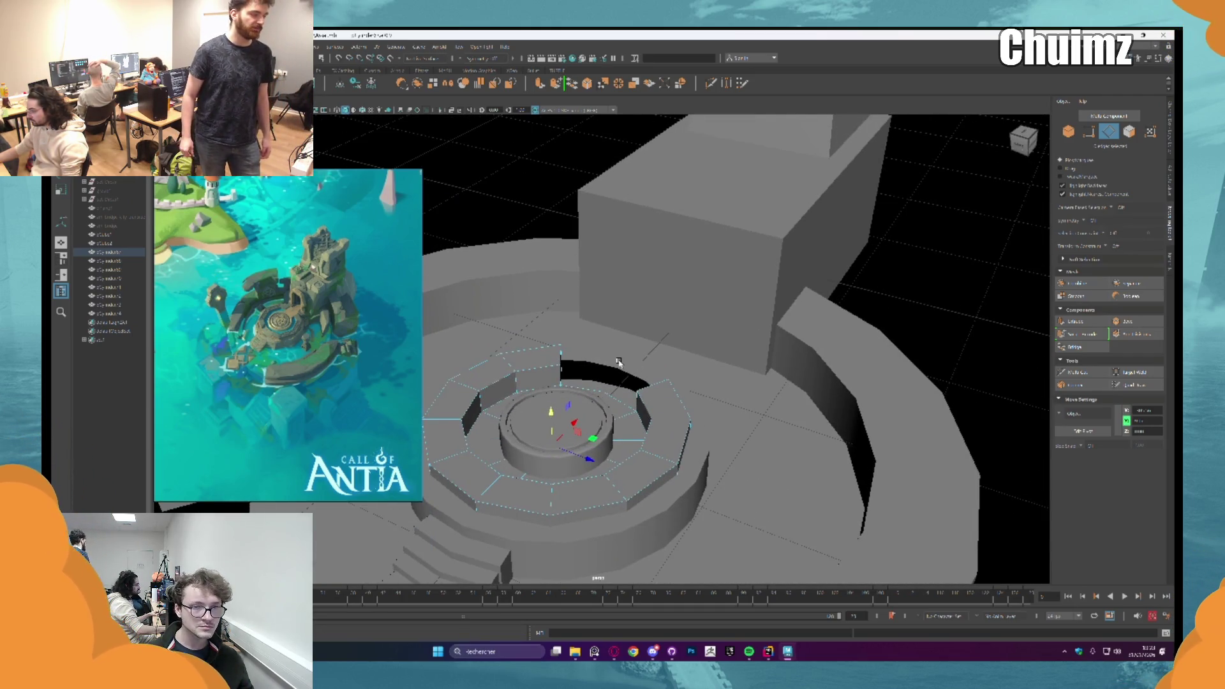
mouse_move(619, 362)
alt+mouse_down()
mouse_move(594, 350)
mouse_move(591, 305)
alt+mouse_up()
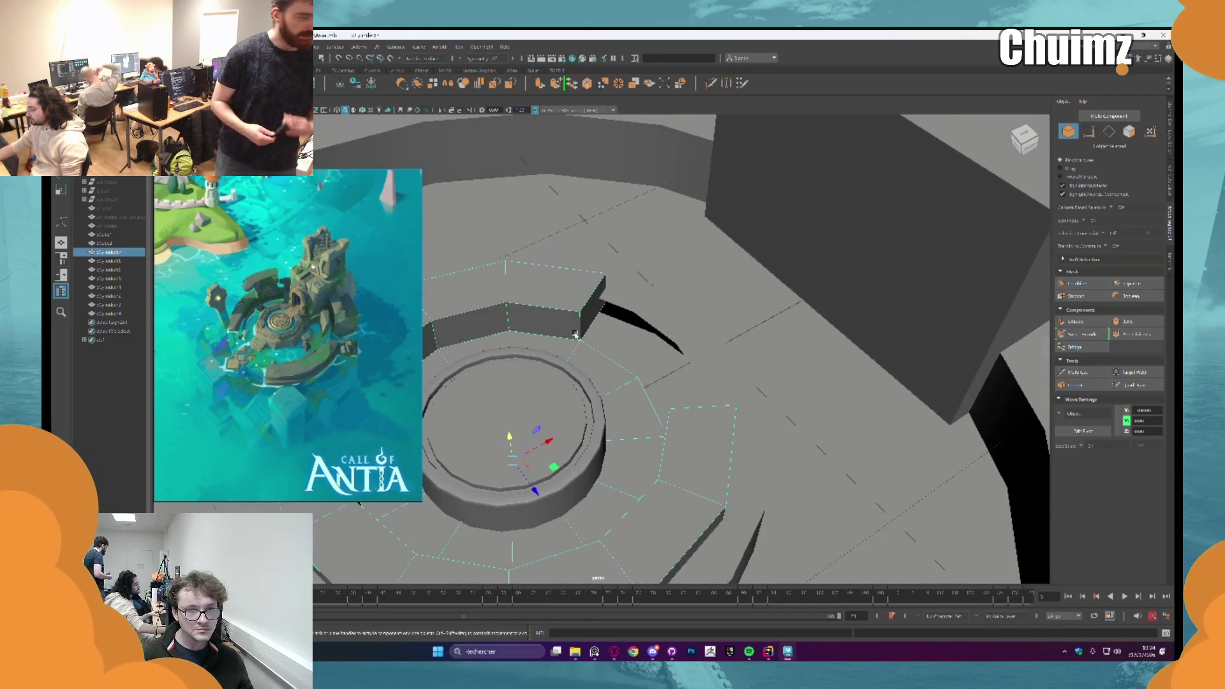
right_click(591, 304)
click(588, 274)
click(591, 304)
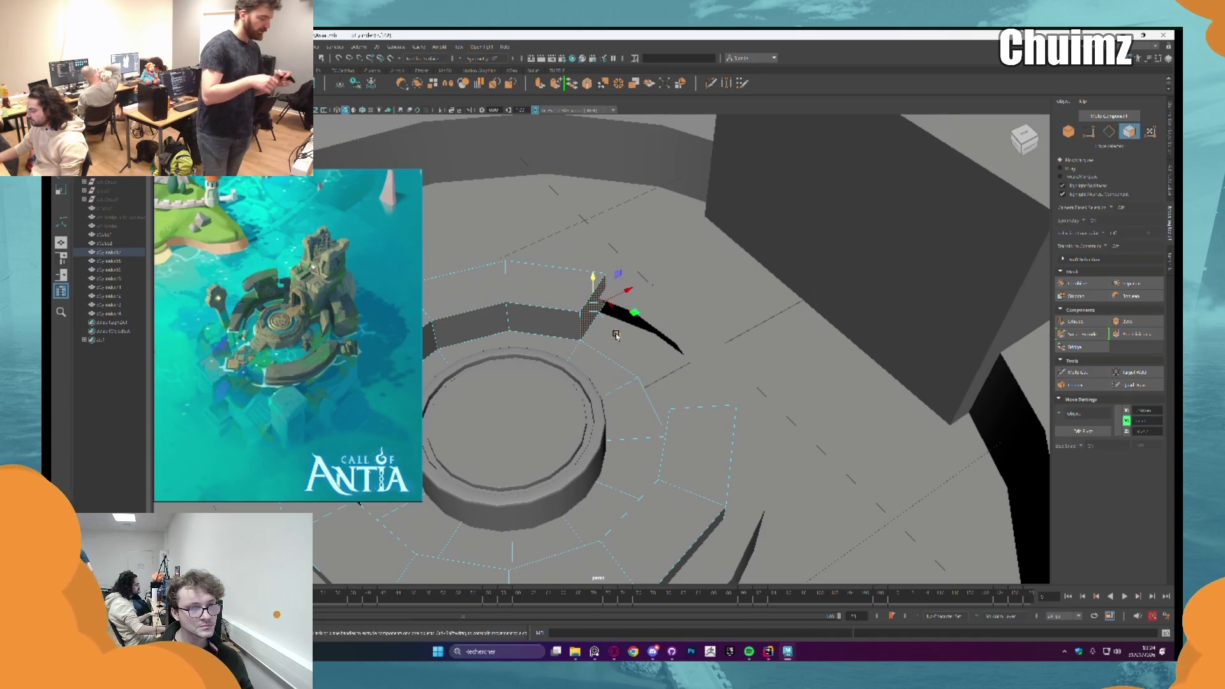
alt+drag(613, 330, 674, 365)
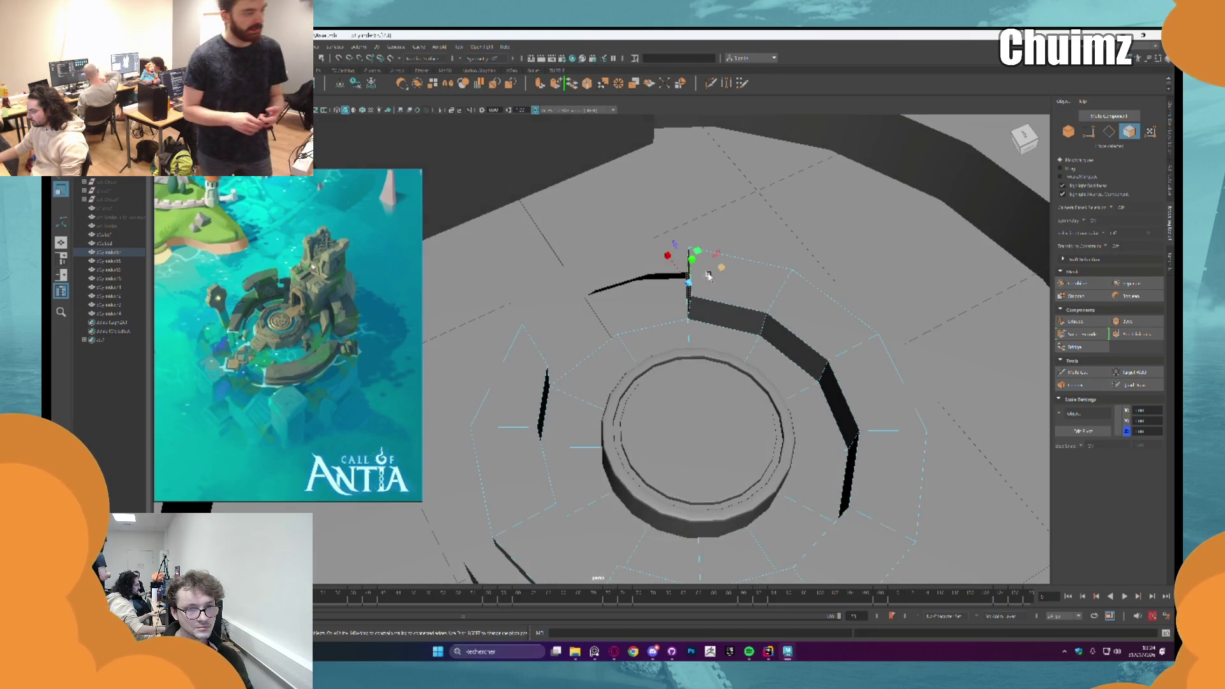
alt+drag(706, 276, 565, 274)
Step: Move the ring wall's end edge outward to widen the opening, then return to object mode
key(F10)
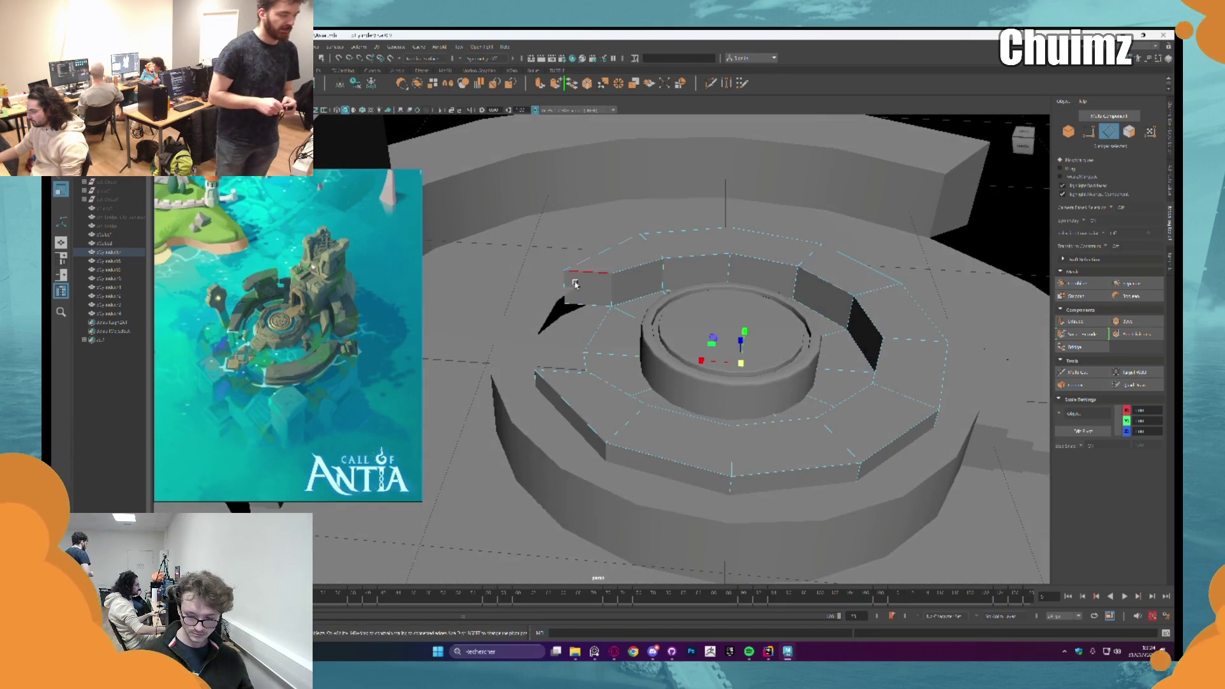
click(574, 281)
alt+drag(537, 384, 590, 305)
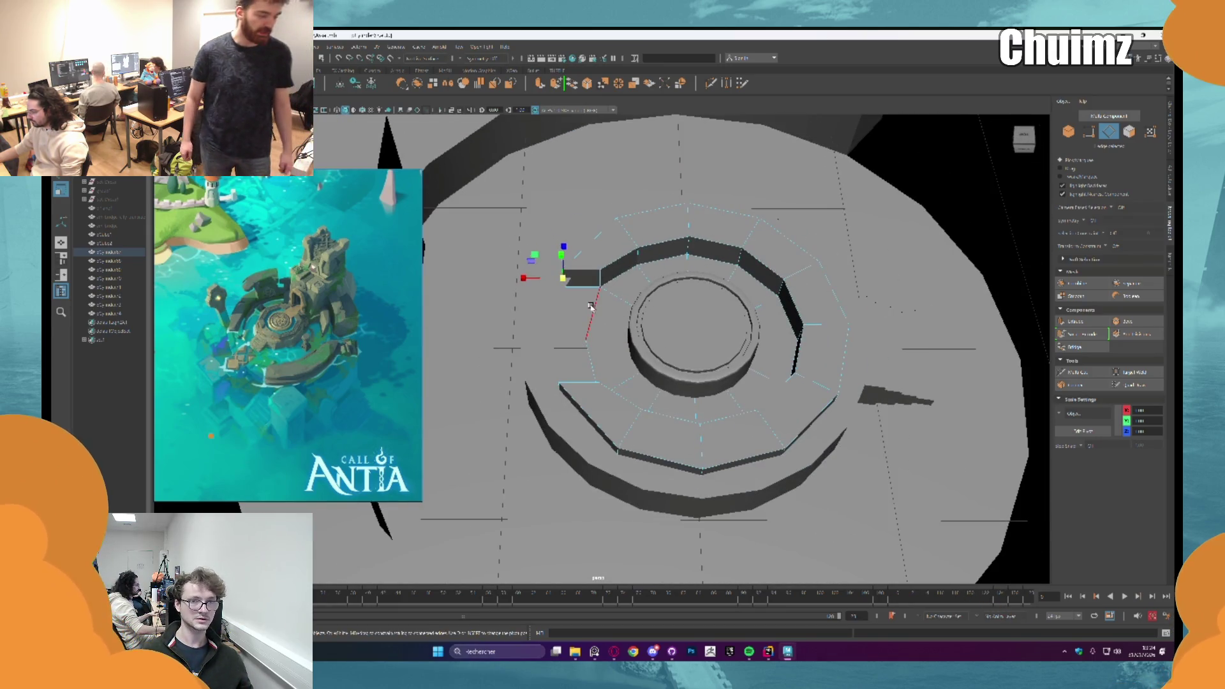
drag(590, 305, 531, 332)
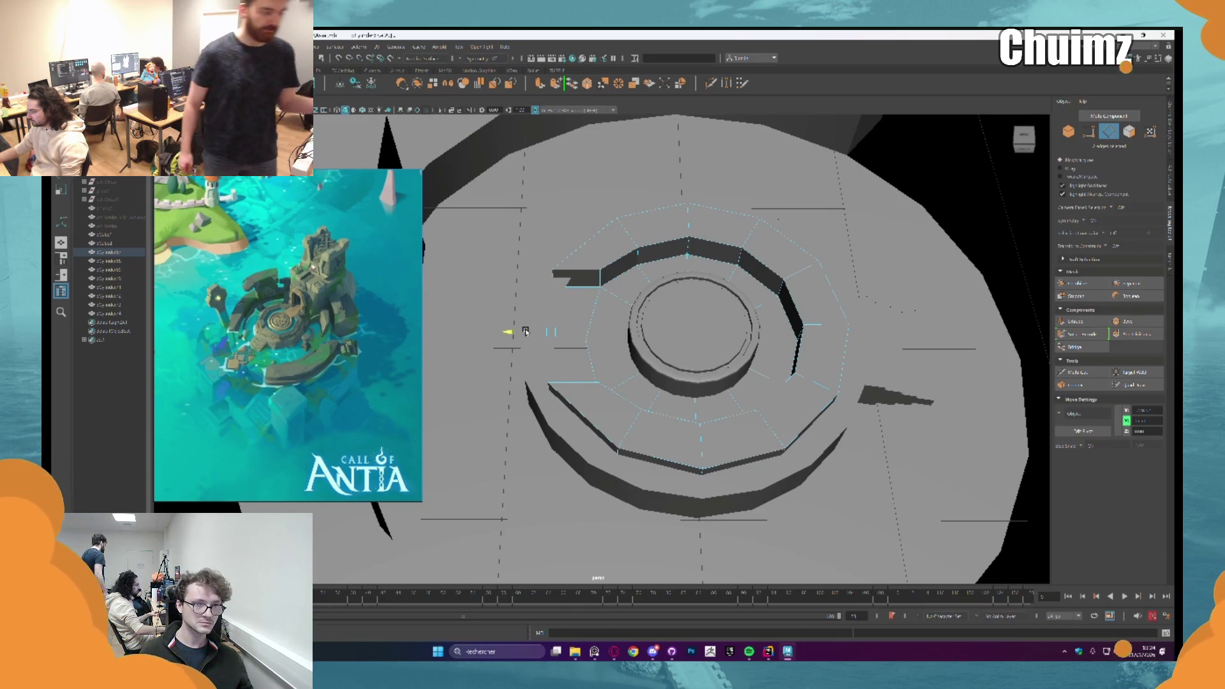
alt+drag(525, 331, 829, 200)
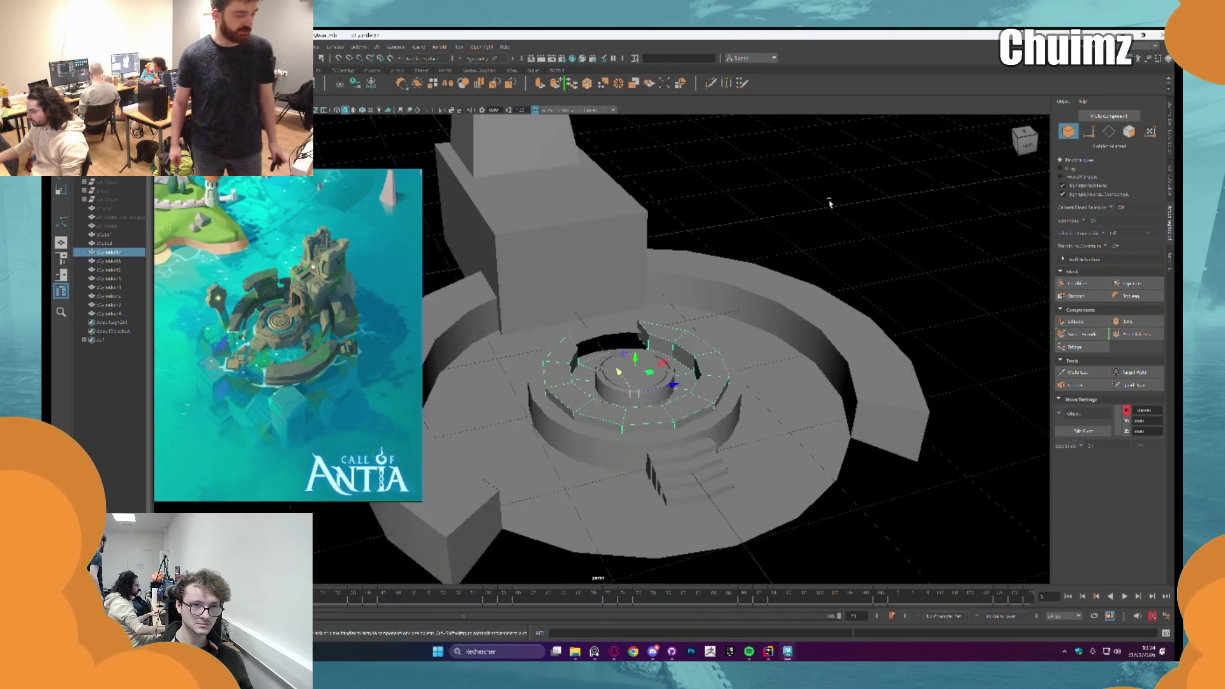
key(F8)
alt+drag(703, 306, 630, 318)
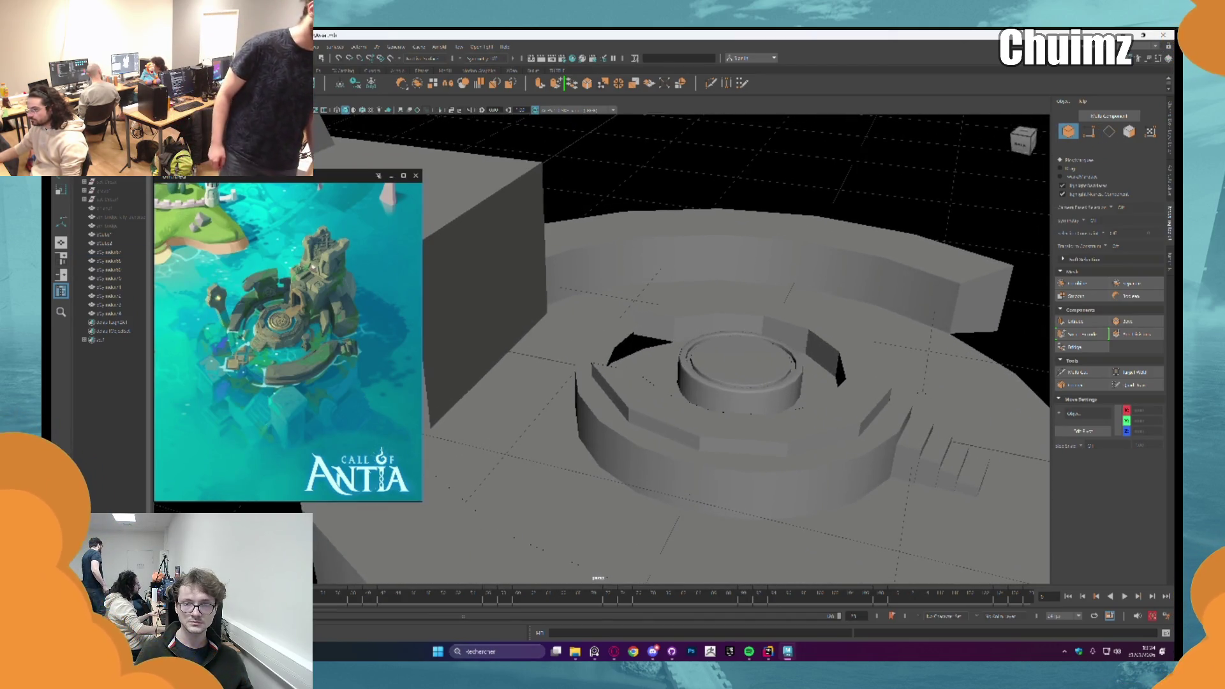
Step: Scale the box beside the tower flat into a thin slab
click(585, 346)
alt+drag(670, 382, 585, 347)
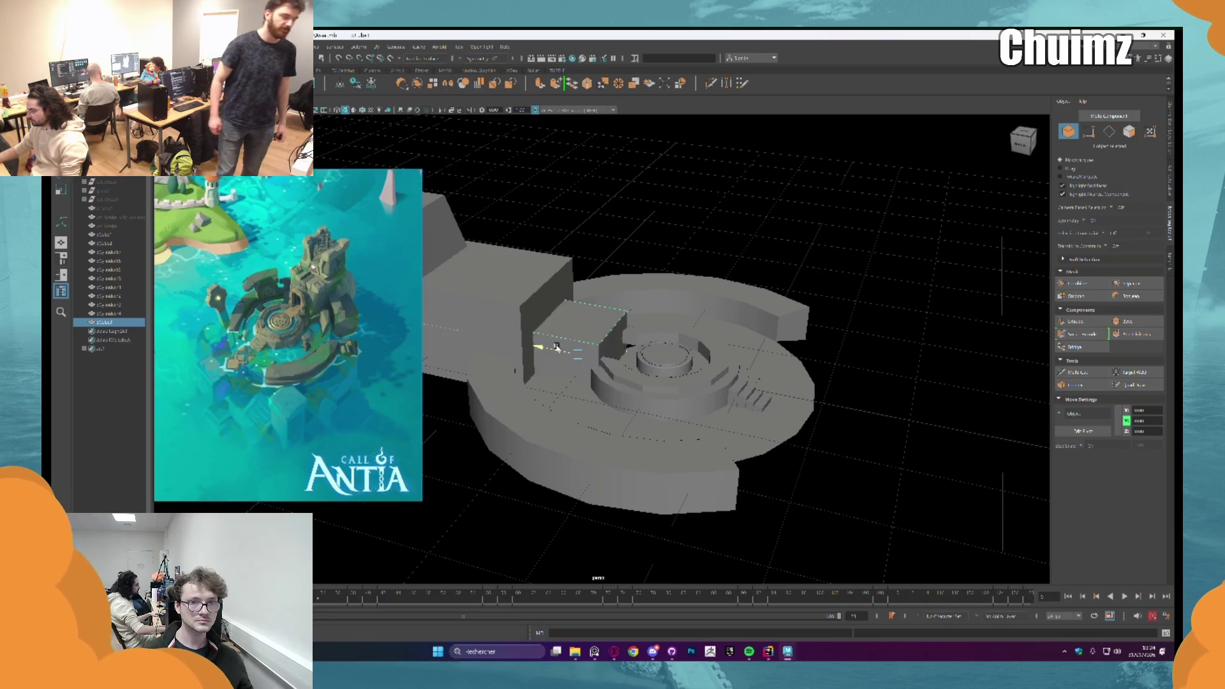
scroll(585, 347, up, 5)
key(w)
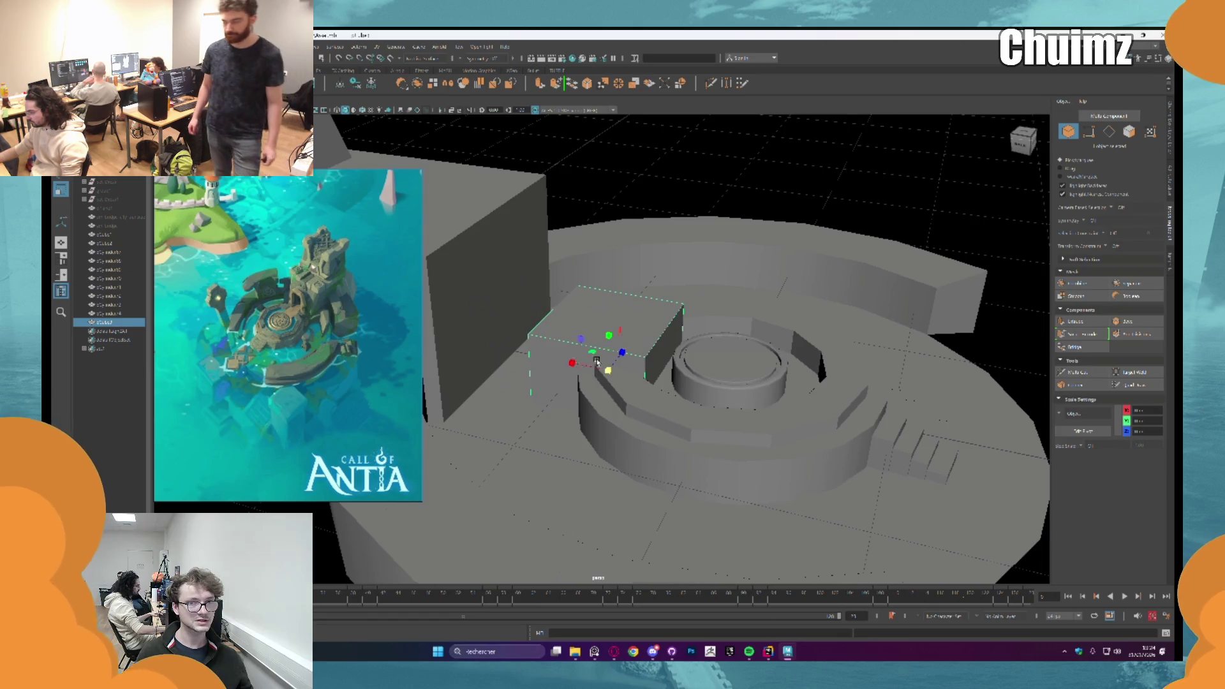
scroll(608, 341, up, 3)
drag(608, 340, 601, 344)
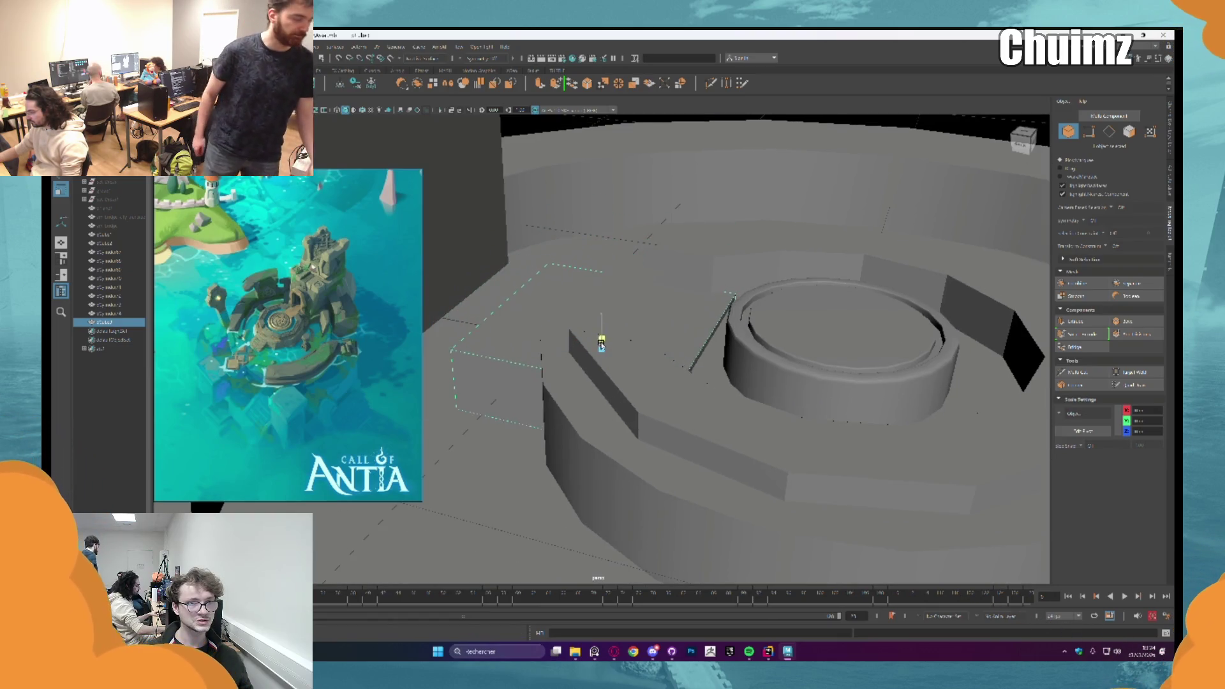
mouse_move(602, 333)
mouse_down()
mouse_move(602, 274)
mouse_move(635, 282)
mouse_up()
mouse_move(692, 327)
alt+mouse_down()
mouse_move(711, 350)
mouse_move(621, 252)
mouse_move(633, 281)
alt+mouse_up()
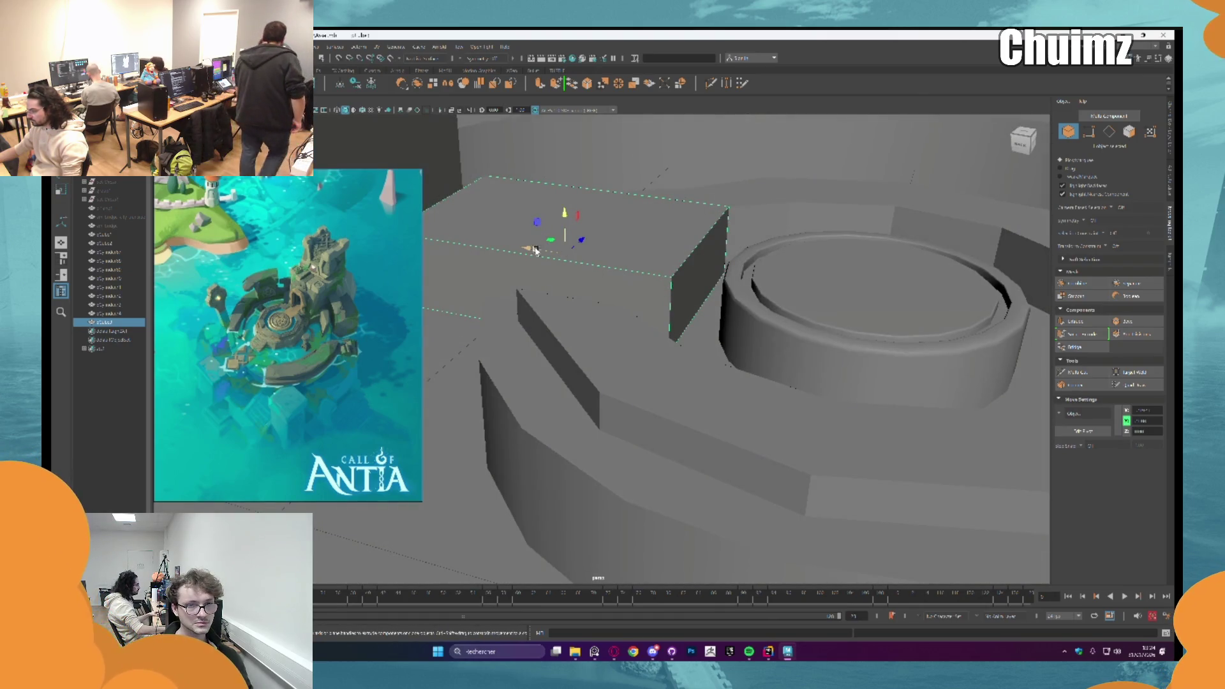
Step: Slide the slab across so it spans from the tower to the central cylinder as a walkway
mouse_move(538, 224)
mouse_down()
mouse_move(610, 256)
mouse_move(631, 282)
mouse_move(629, 307)
mouse_move(602, 287)
mouse_move(604, 308)
mouse_move(546, 301)
mouse_move(440, 257)
mouse_up()
key(q)
key(w)
key(F8)
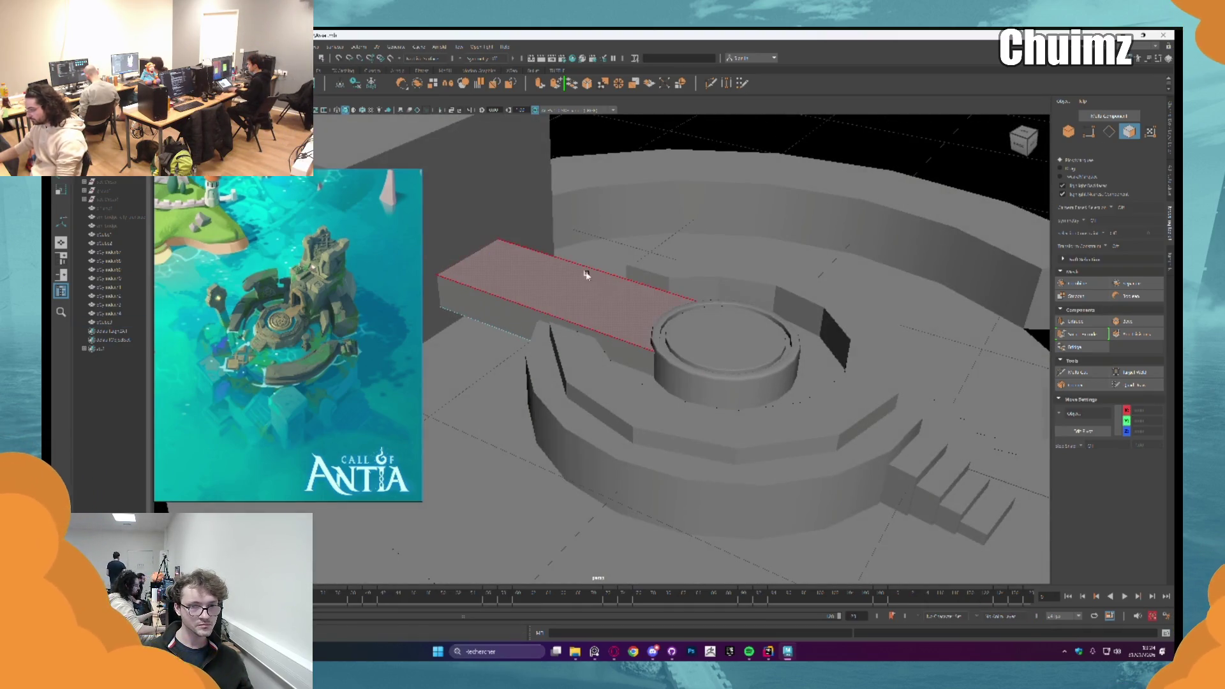
click(616, 292)
key(f)
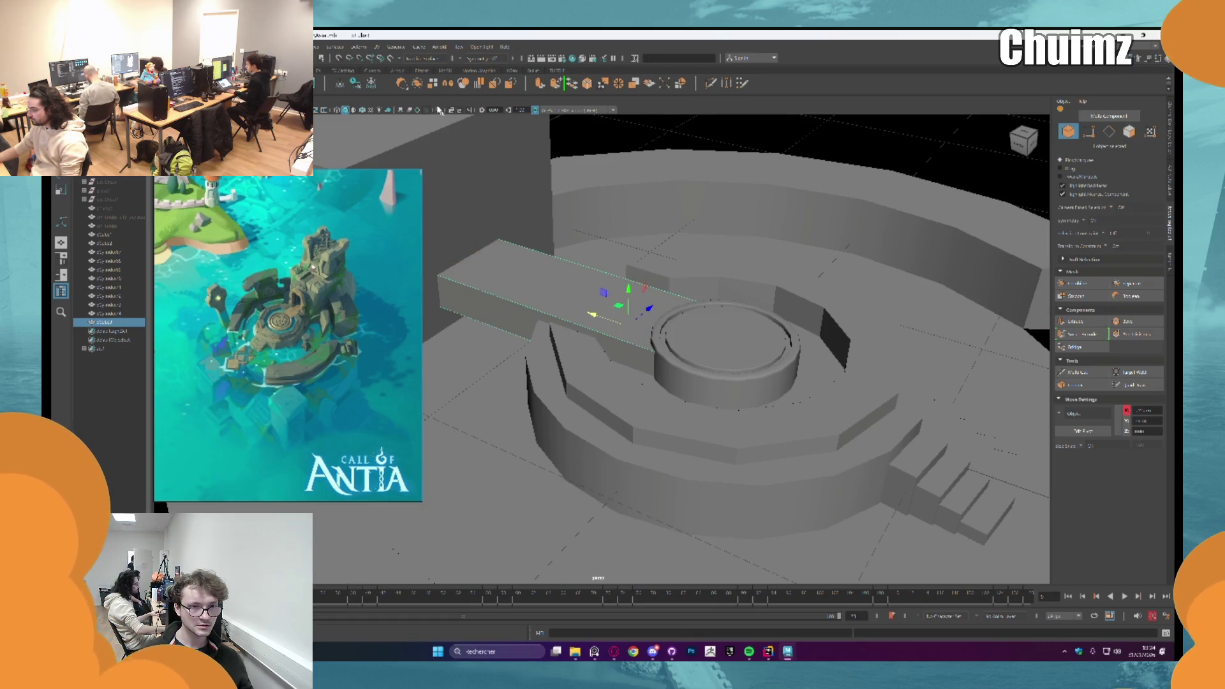
key(ctrl+1)
key(F11)
mouse_move(669, 326)
alt+mouse_down()
mouse_move(701, 346)
mouse_move(623, 309)
alt+mouse_up()
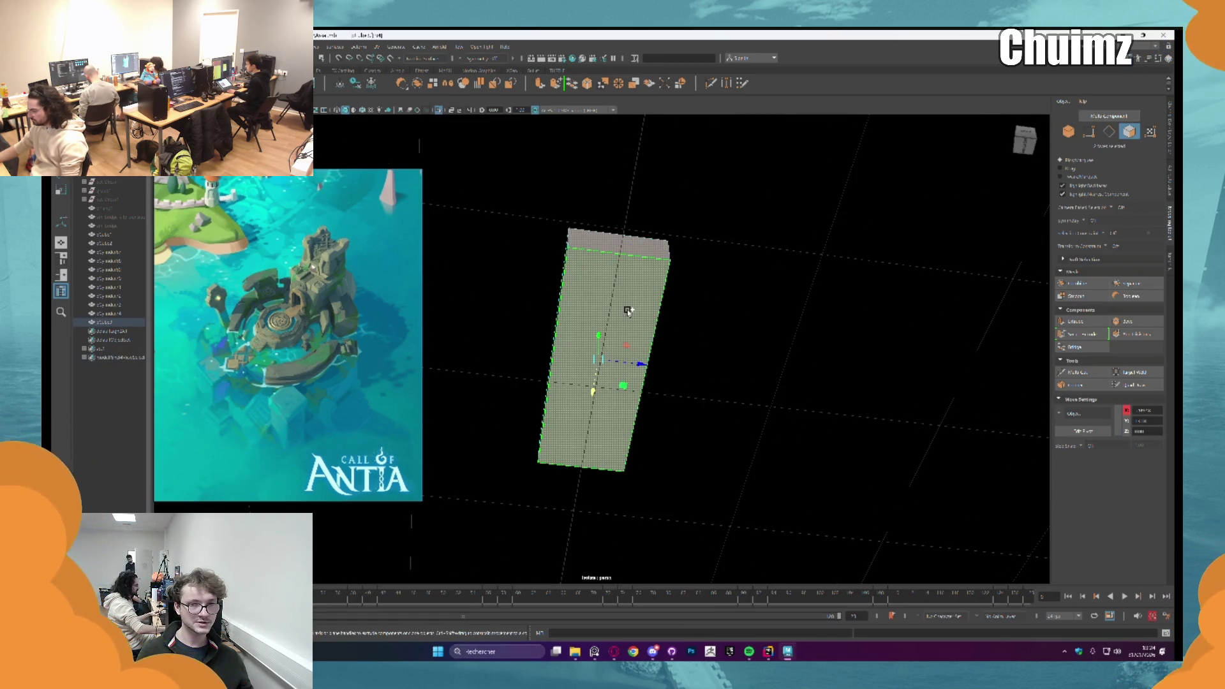
key(4)
key(ctrl+1)
key(5)
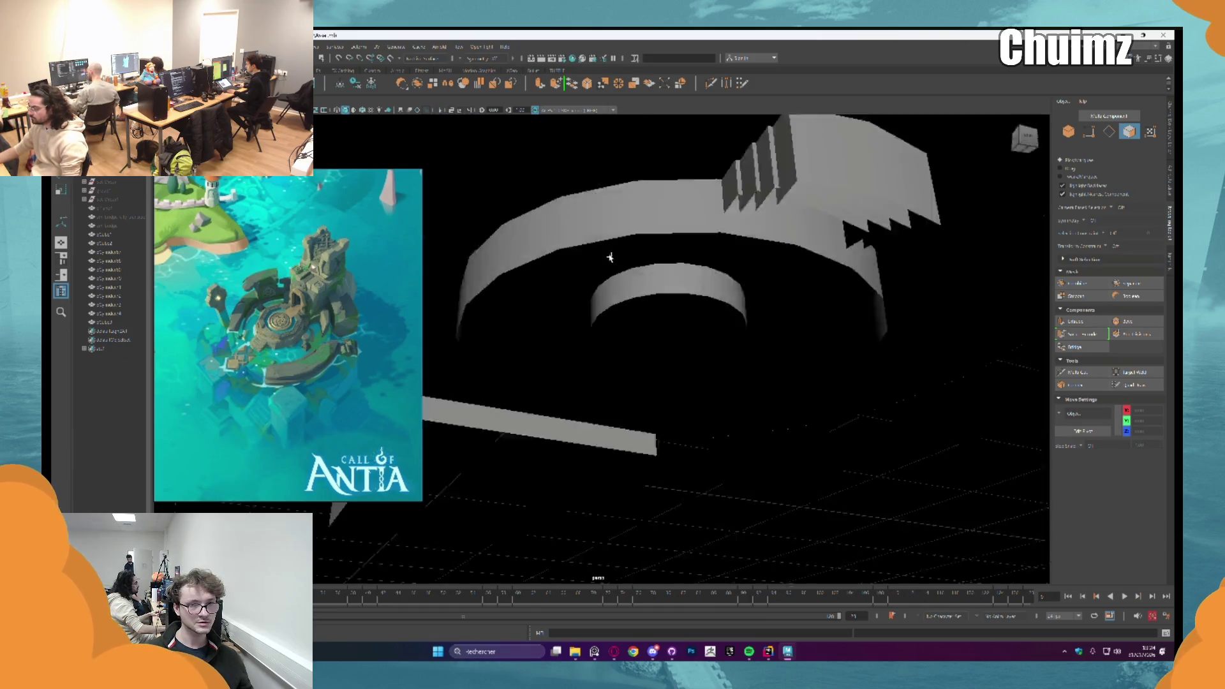
key(F8)
scroll(692, 264, up, 3)
mouse_move(693, 264)
alt+mouse_down()
mouse_move(622, 310)
mouse_move(642, 292)
mouse_move(668, 318)
alt+mouse_up()
key(F11)
key(F8)
key(f)
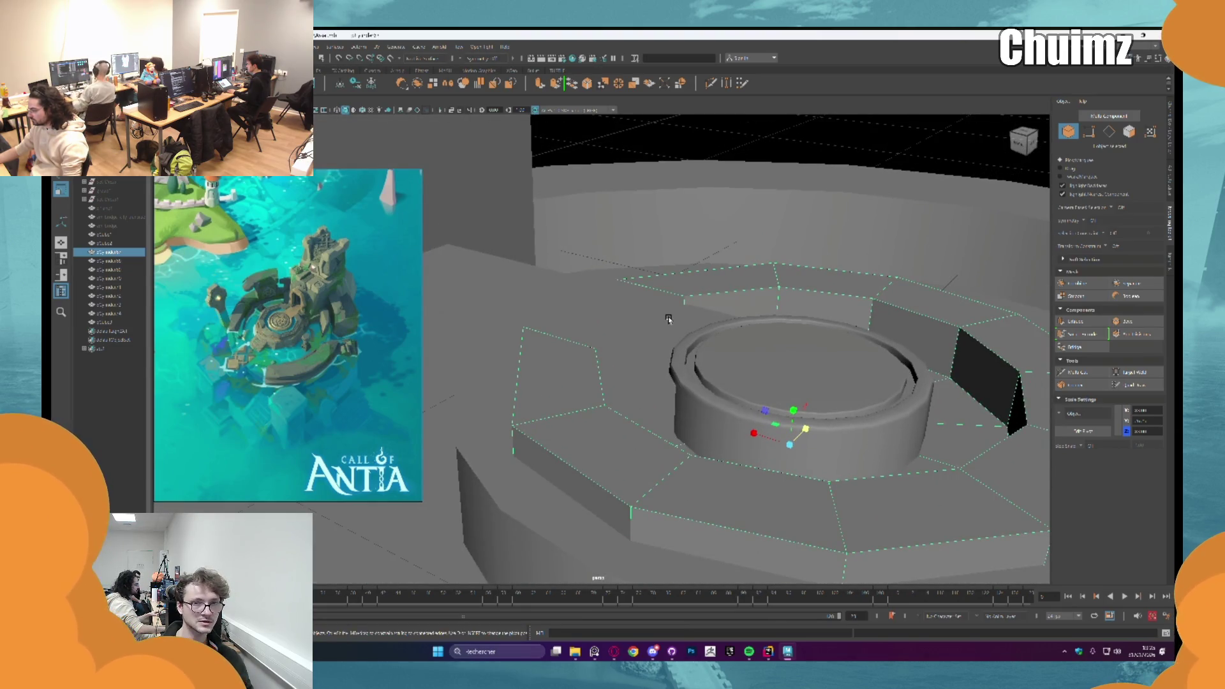
Step: Select the octagonal ring's top faces and lower them slightly
key(F8)
alt+drag(668, 318, 613, 354)
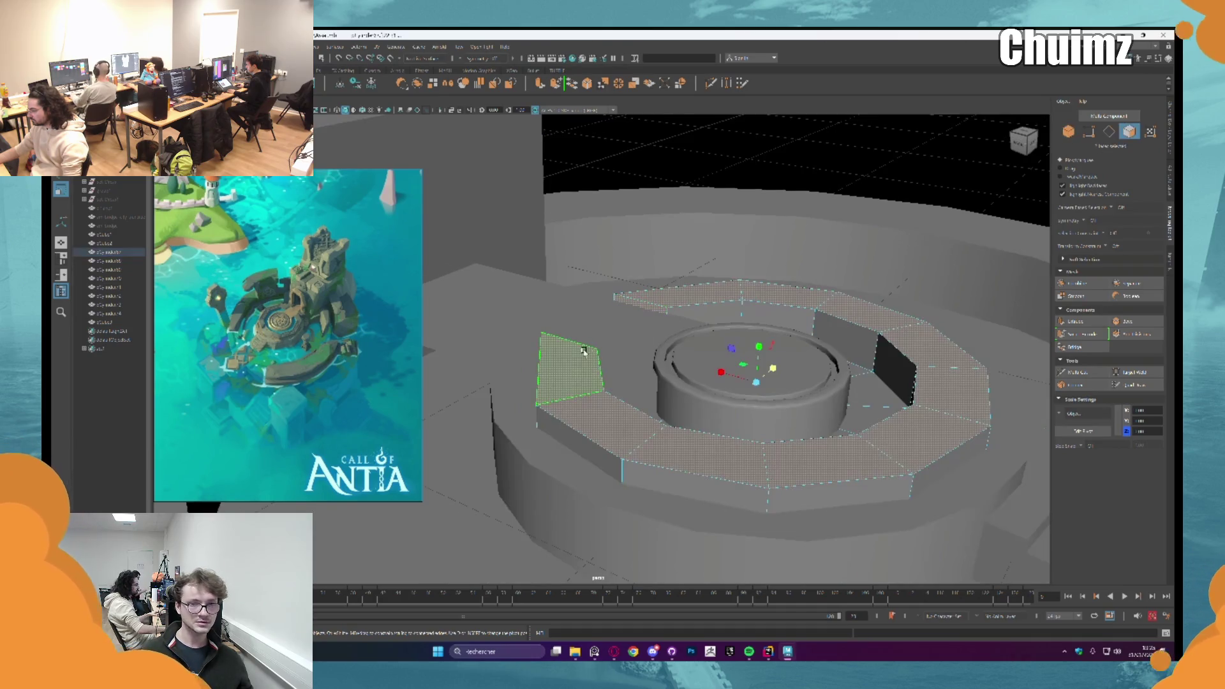
click(570, 365)
shift+click(686, 299)
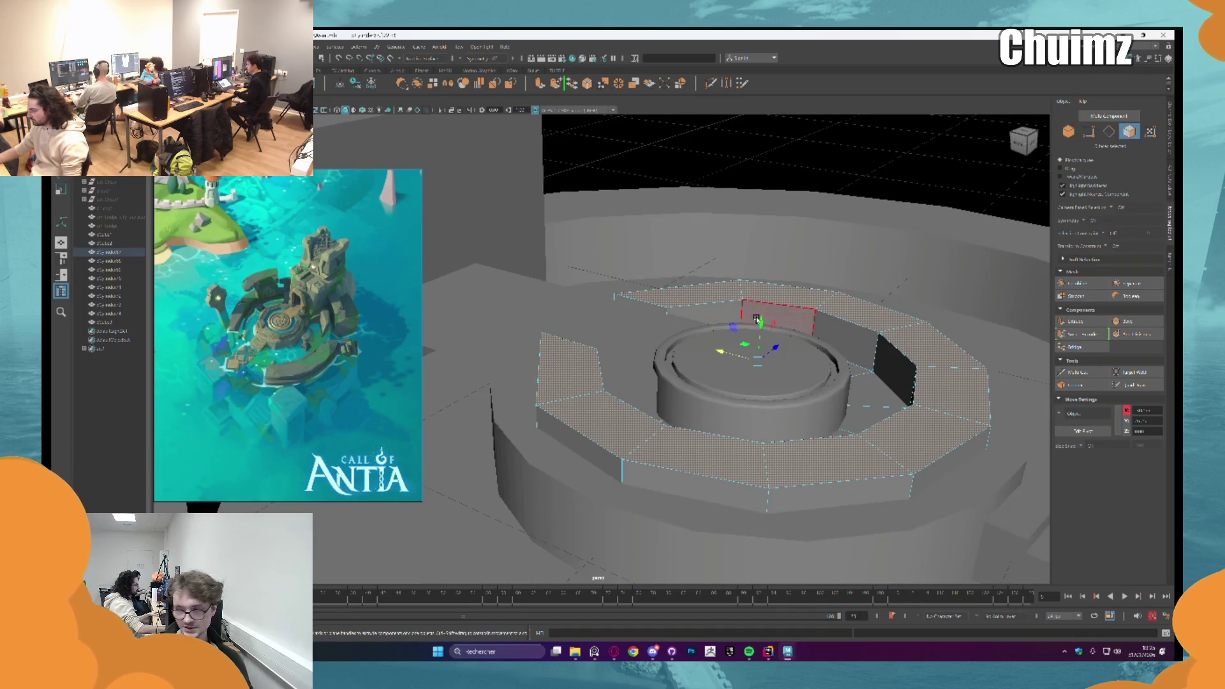
click(758, 329)
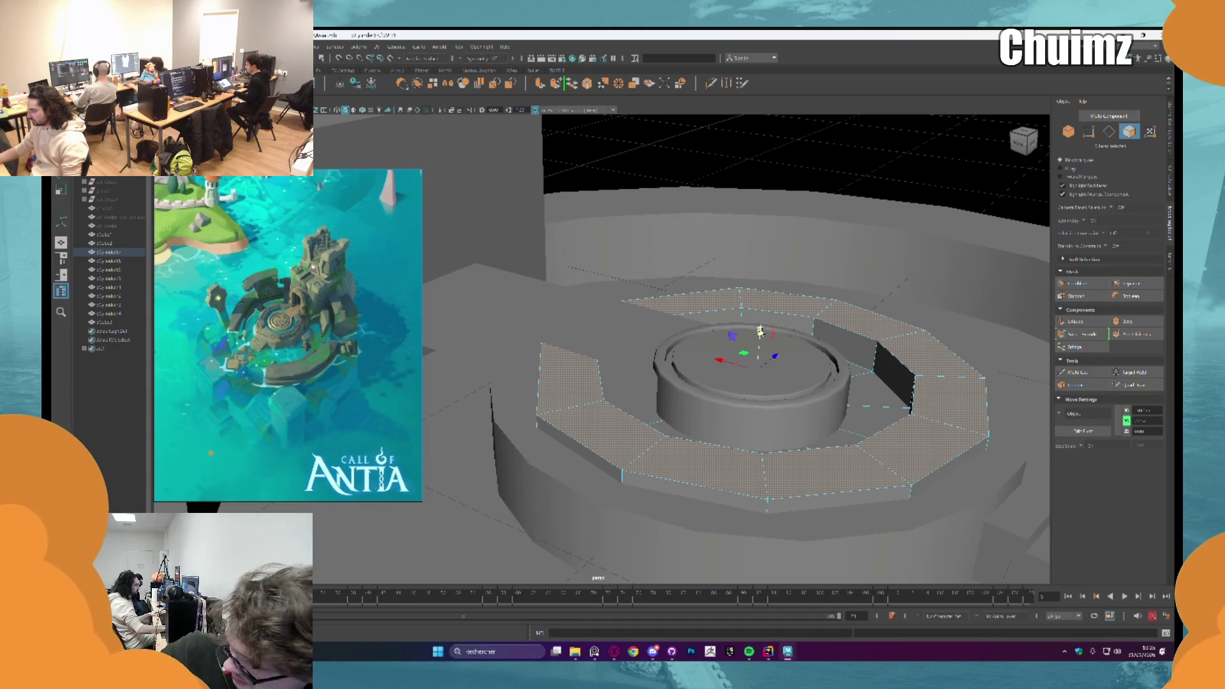
drag(759, 329, 760, 334)
key(F8)
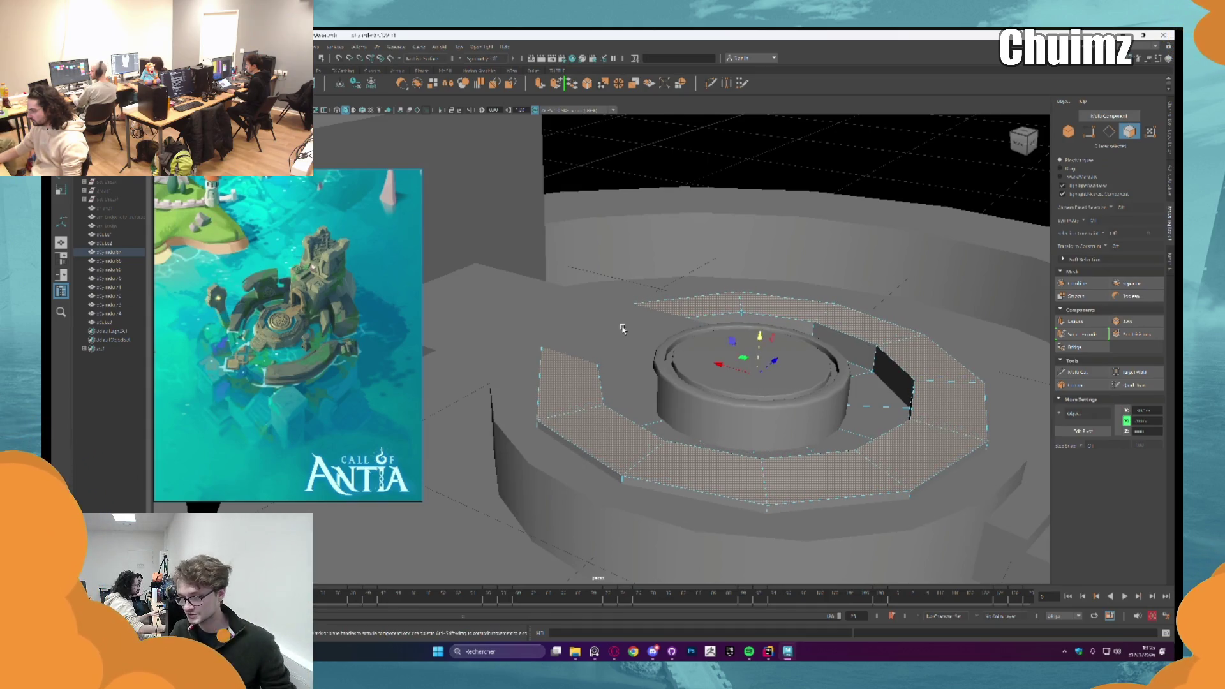
Step: Hide the long box with Ctrl+H
right_drag(615, 328, 617, 349)
alt+drag(616, 329, 668, 254)
key(ctrl+h)
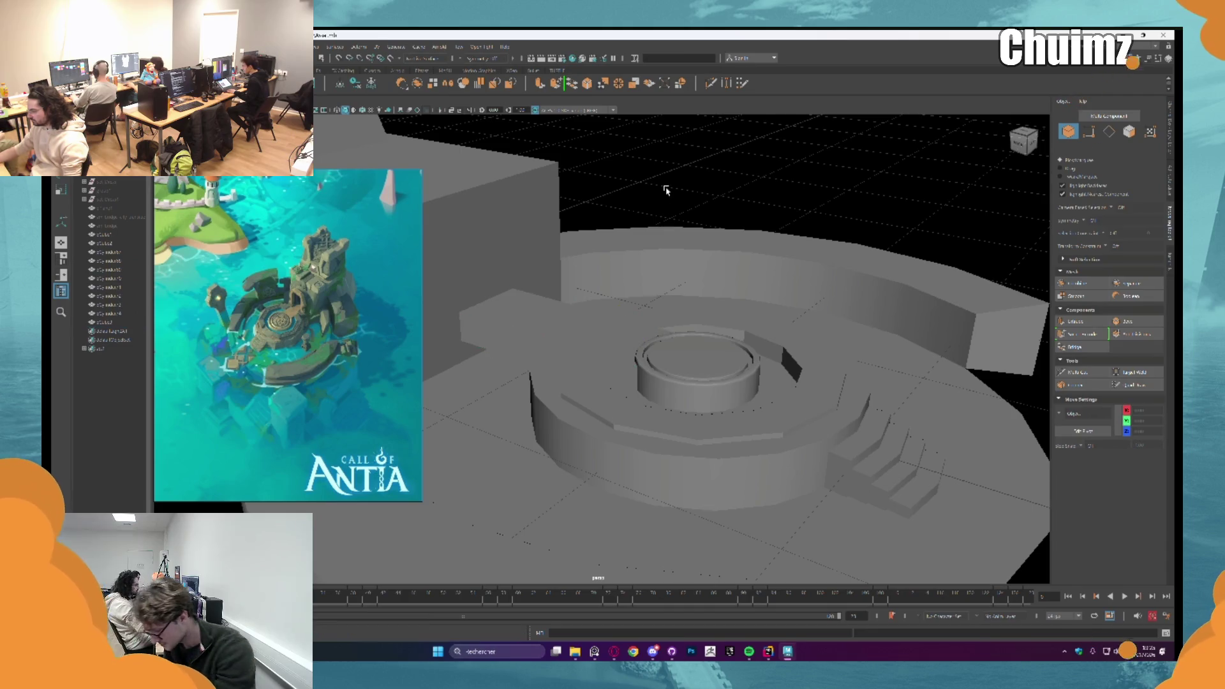
Step: Frame the whole island blockout and tumble around it from several angles
alt+drag(660, 188, 734, 220)
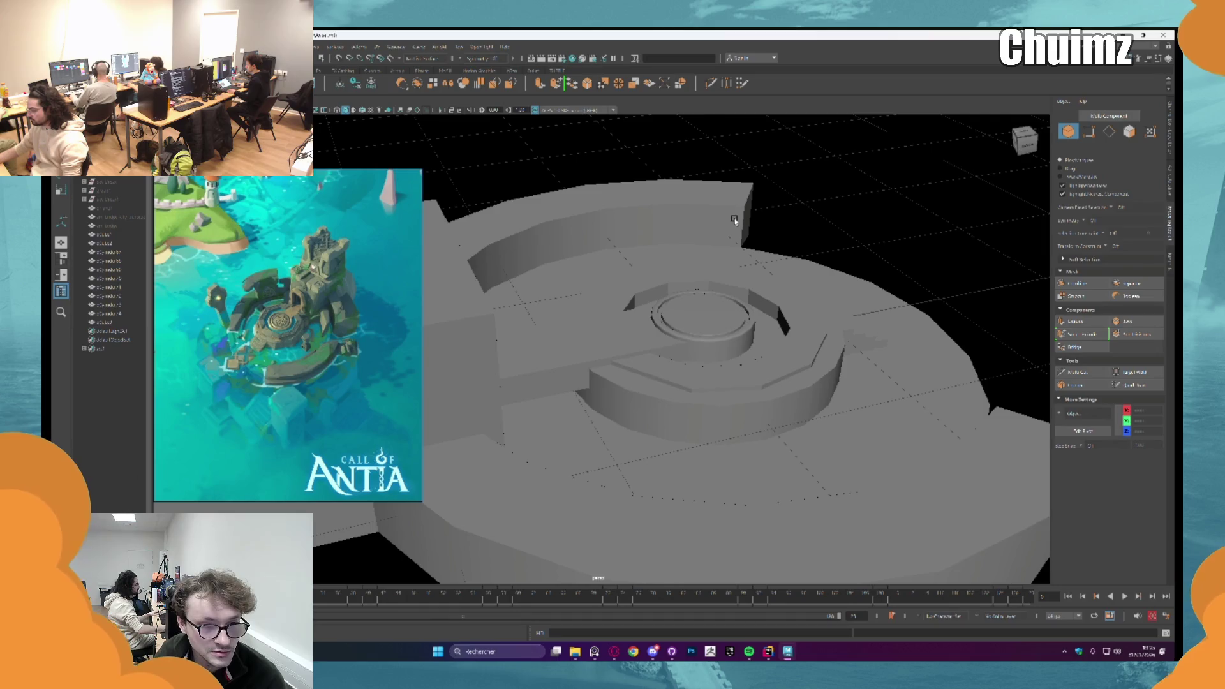
key(a)
alt+drag(734, 220, 700, 290)
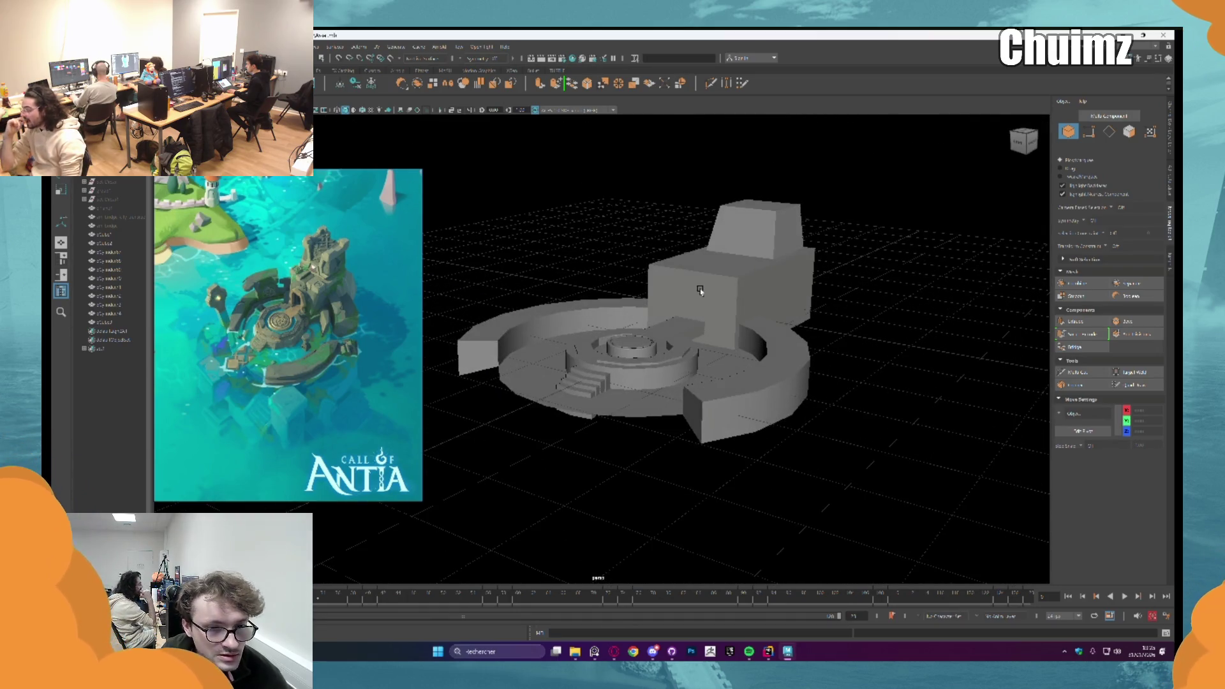
alt+drag(700, 289, 739, 340)
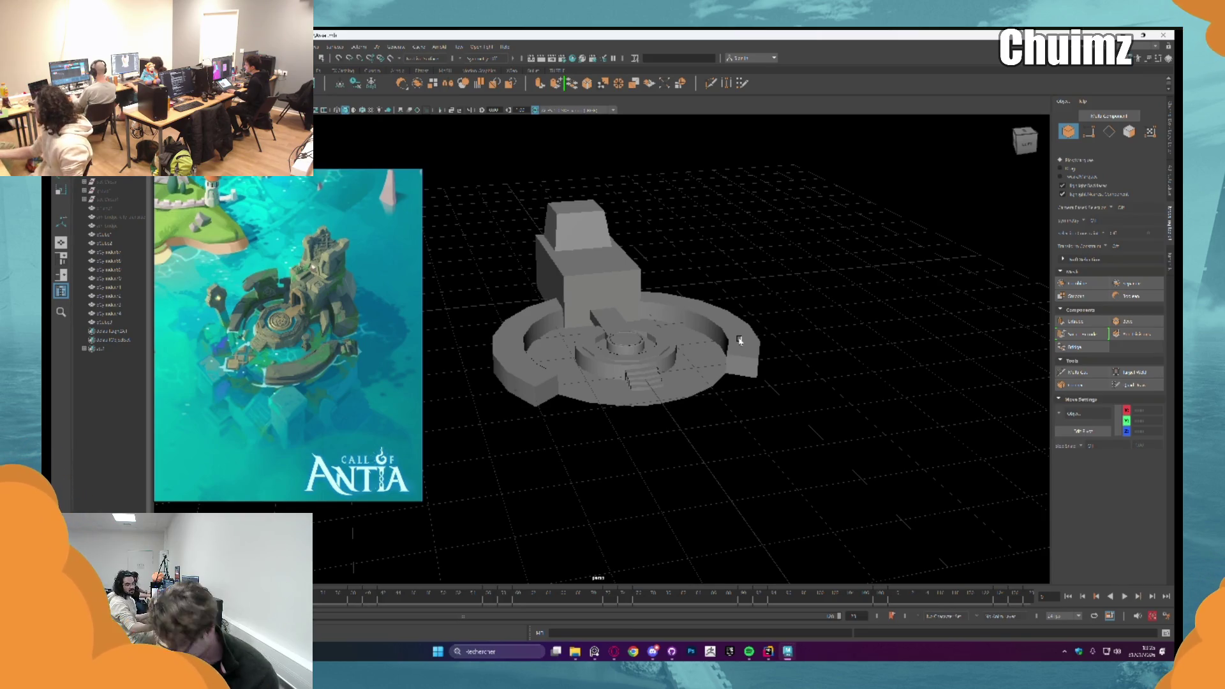
scroll(739, 341, up, 3)
mouse_move(738, 342)
alt+mouse_down()
mouse_move(696, 274)
mouse_move(632, 345)
alt+mouse_up()
scroll(693, 274, up, 3)
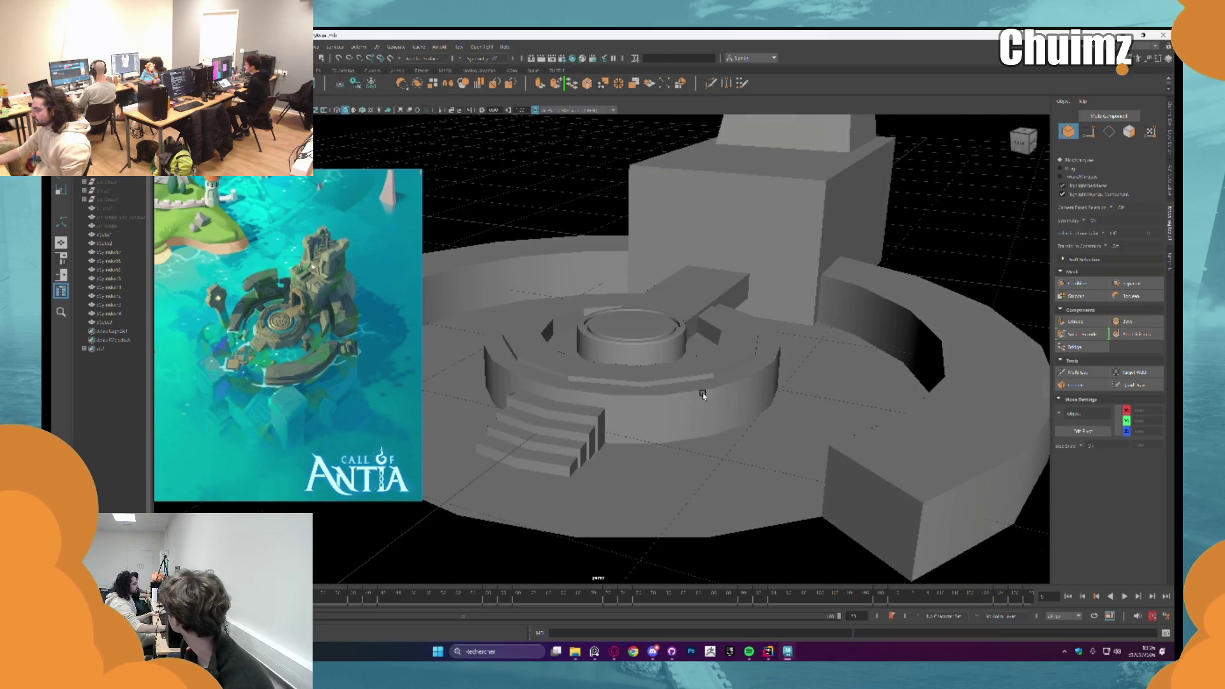
Step: Select the octagonal ring around the central dais, viewing it from above and back in perspective
click(631, 344)
scroll(630, 338, up, 2)
key(q)
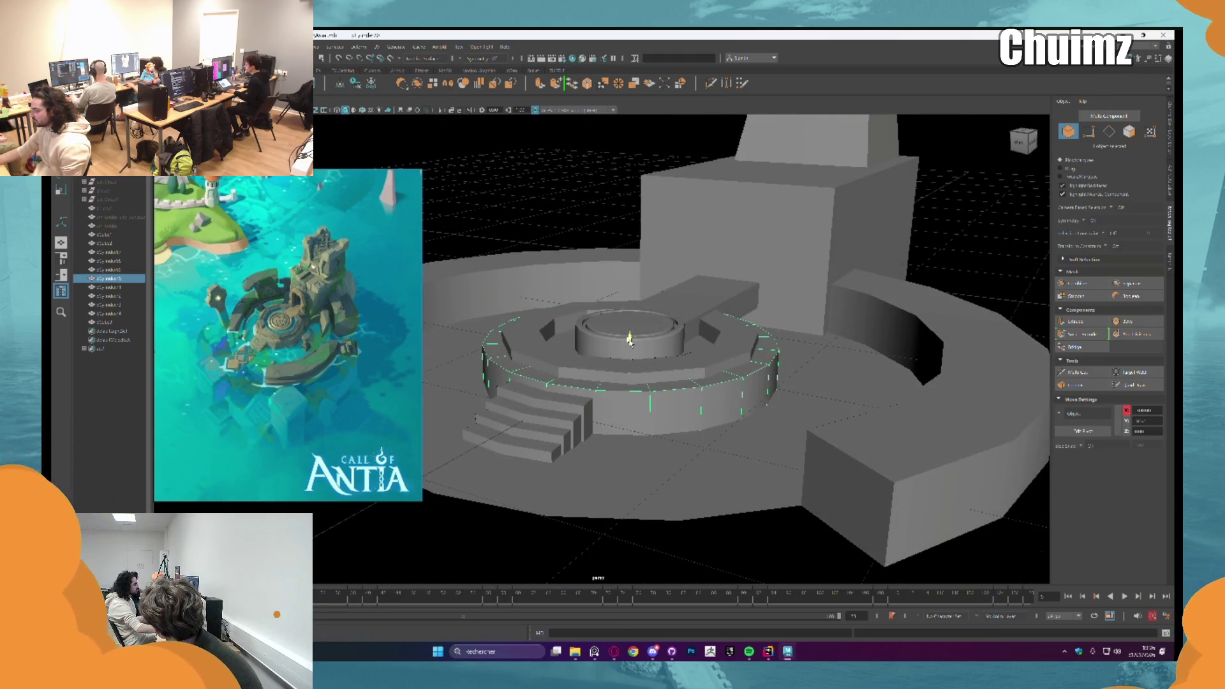
click(589, 200)
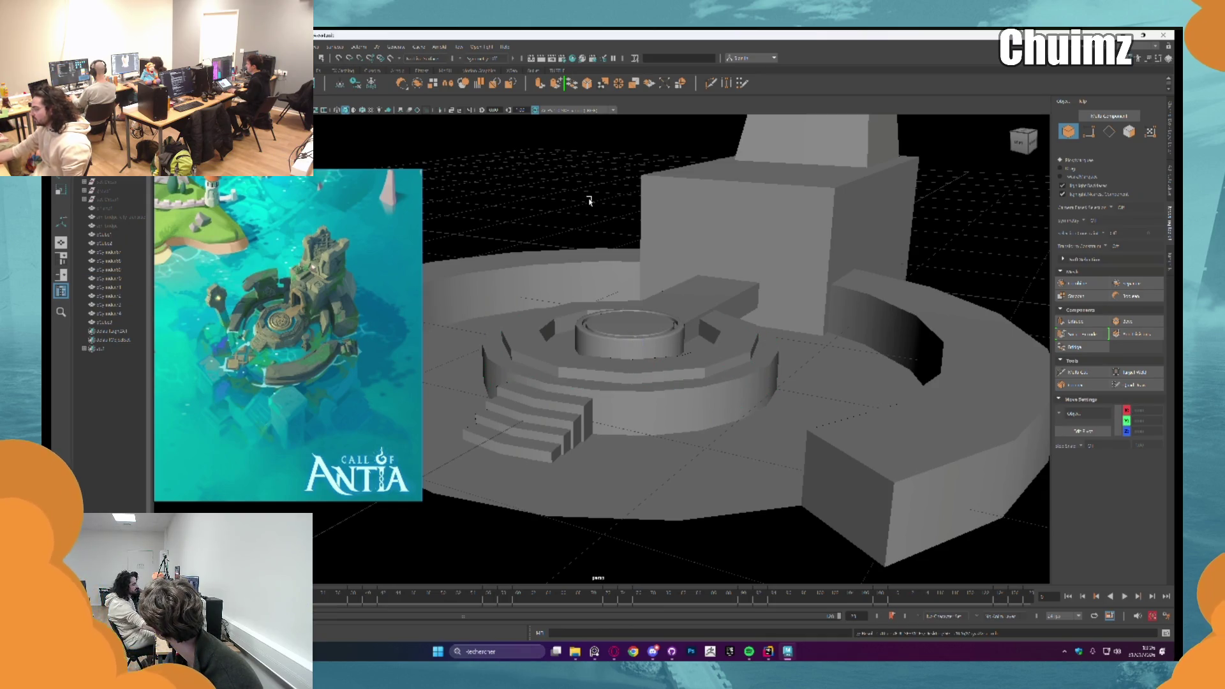
alt+drag(589, 200, 582, 210)
scroll(563, 249, up, 3)
scroll(629, 334, up, 2)
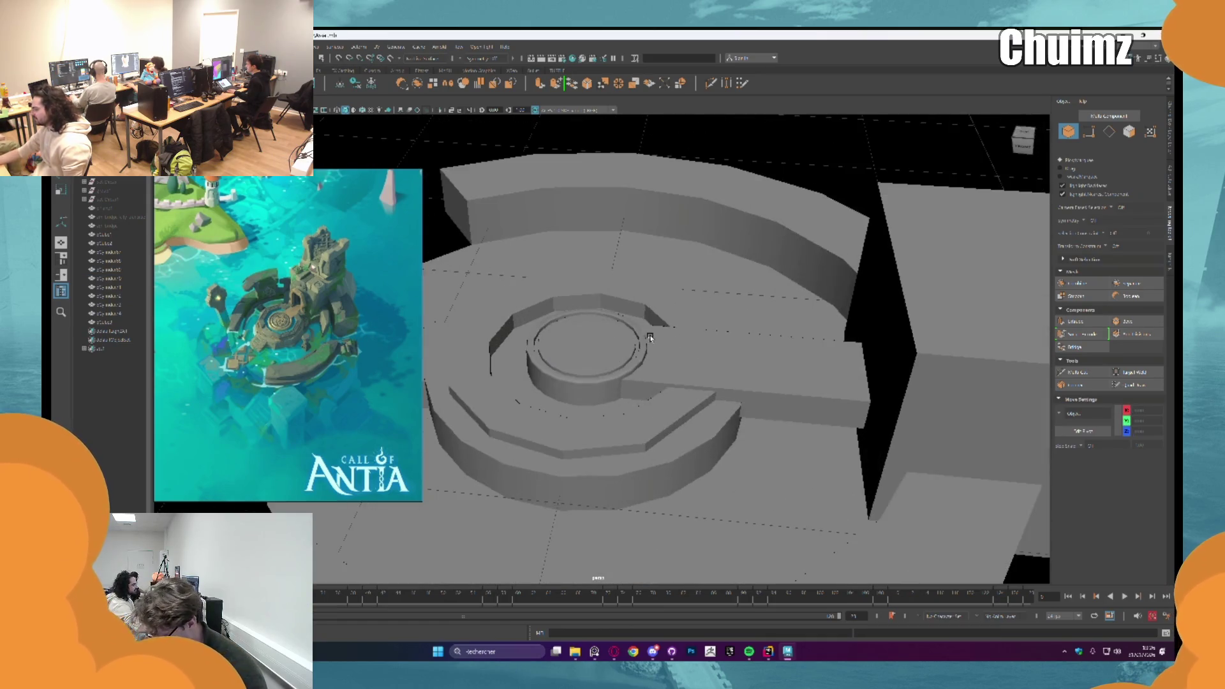
scroll(661, 337, up, 2)
scroll(661, 337, down, 3)
click(705, 348)
mouse_move(706, 348)
alt+mouse_down()
mouse_move(735, 334)
mouse_move(708, 363)
alt+mouse_up()
scroll(735, 334, up, 1)
scroll(709, 364, up, 3)
scroll(695, 383, up, 2)
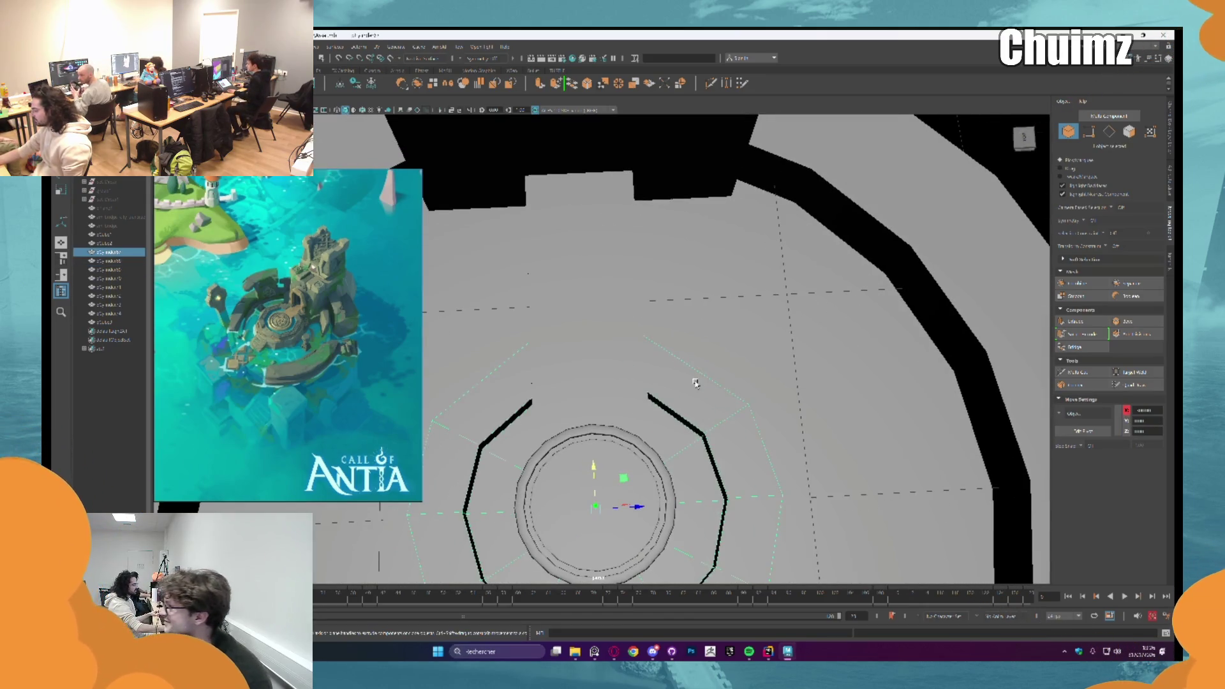
Step: Briefly start Multi-Cut on the ring, then return to Object mode without cutting
key(ctrl+shift+x)
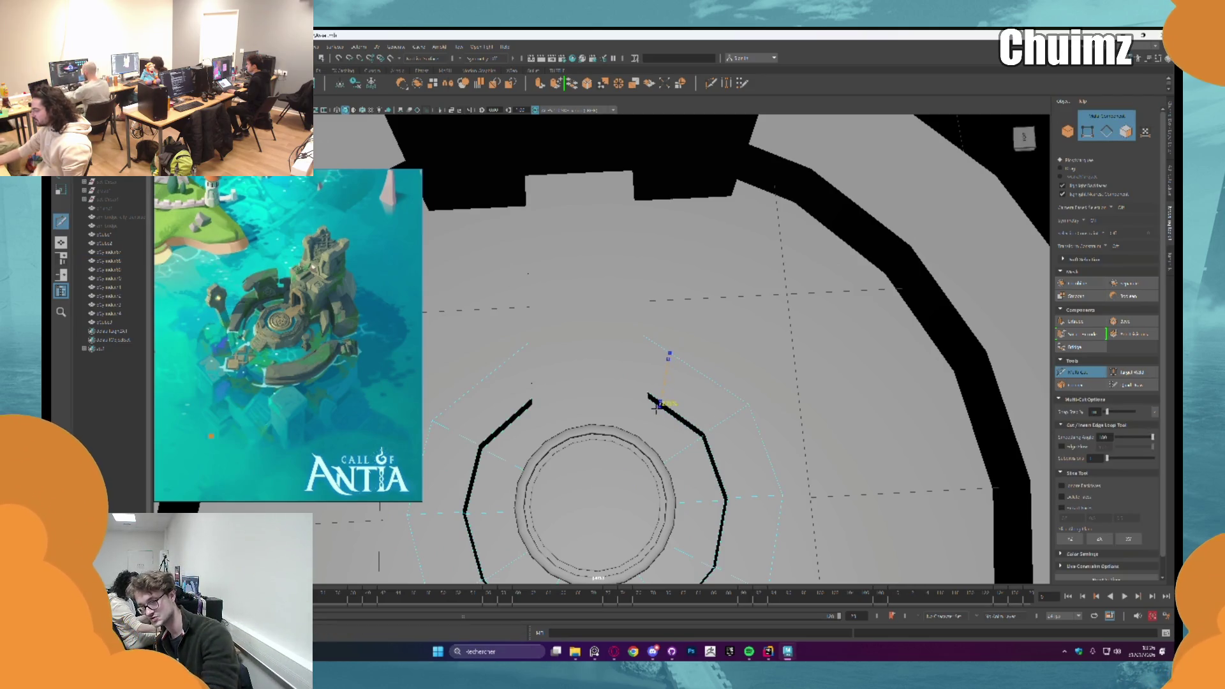
scroll(658, 411, down, 1)
scroll(842, 373, down, 1)
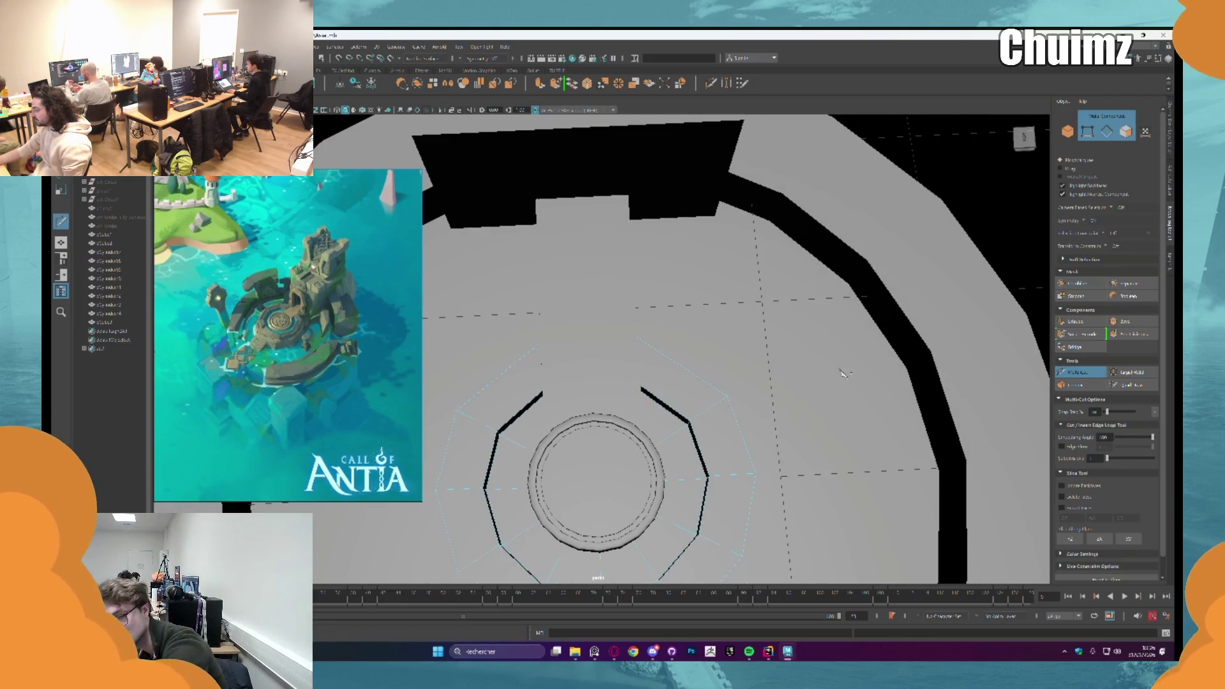
click(1077, 372)
key(F8)
alt+drag(757, 356, 730, 354)
scroll(731, 354, down, 3)
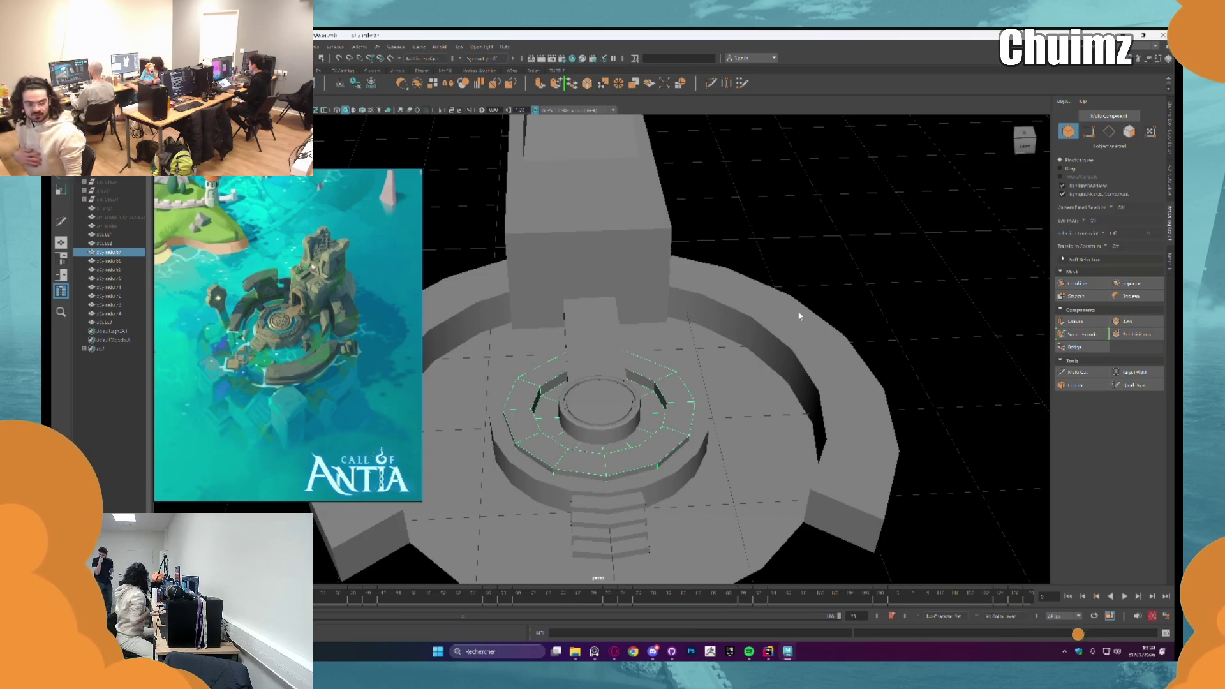
Step: Face the tower's lower block and select its front face in Face mode
mouse_move(799, 316)
alt+mouse_down()
mouse_move(768, 300)
mouse_move(648, 378)
alt+mouse_up()
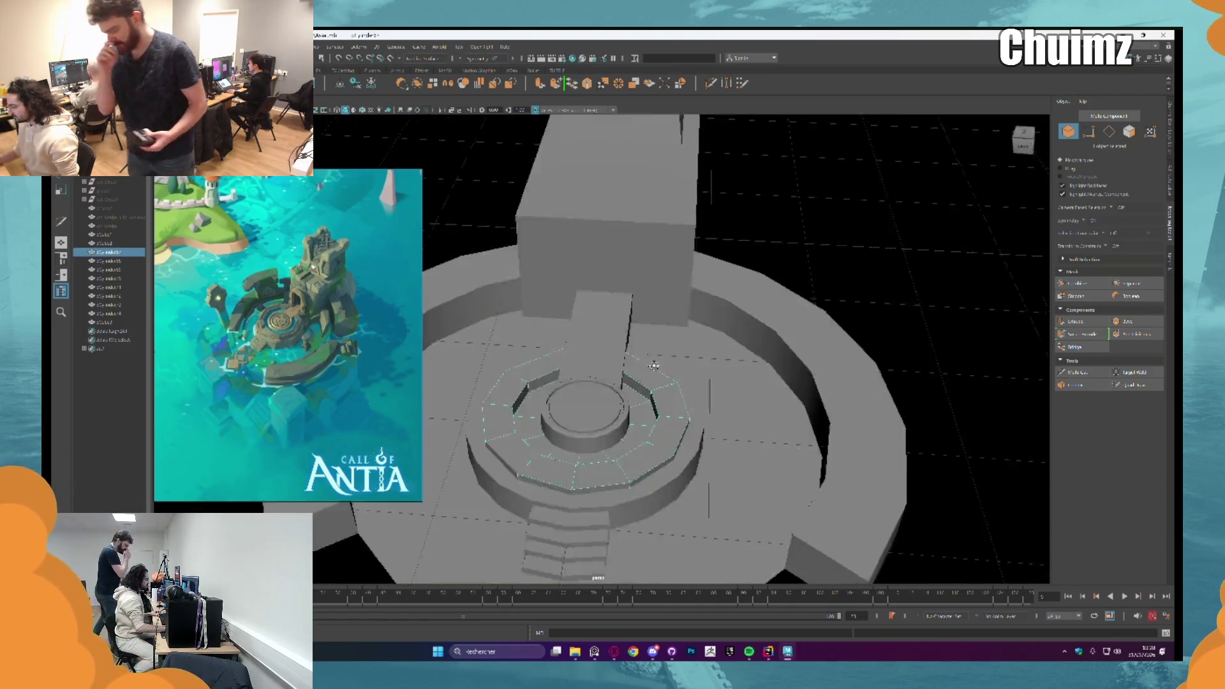
scroll(728, 310, down, 5)
alt+drag(727, 309, 659, 320)
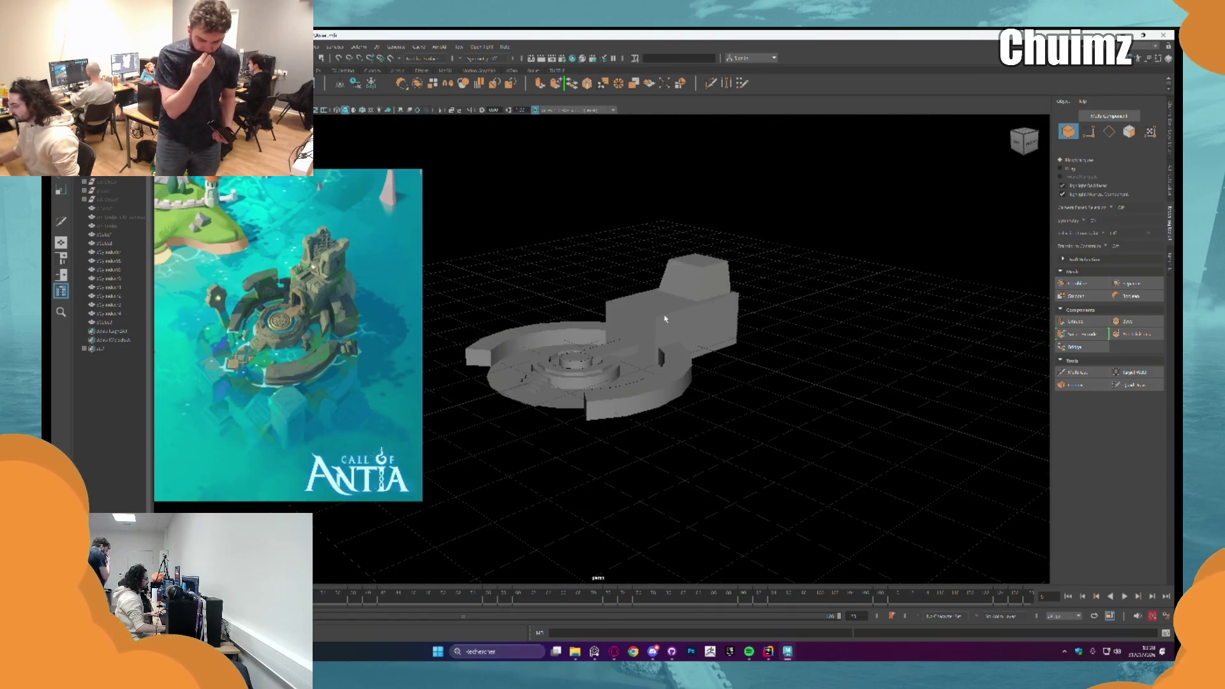
scroll(659, 320, up, 3)
scroll(666, 317, up, 4)
scroll(661, 317, up, 1)
scroll(660, 317, down, 2)
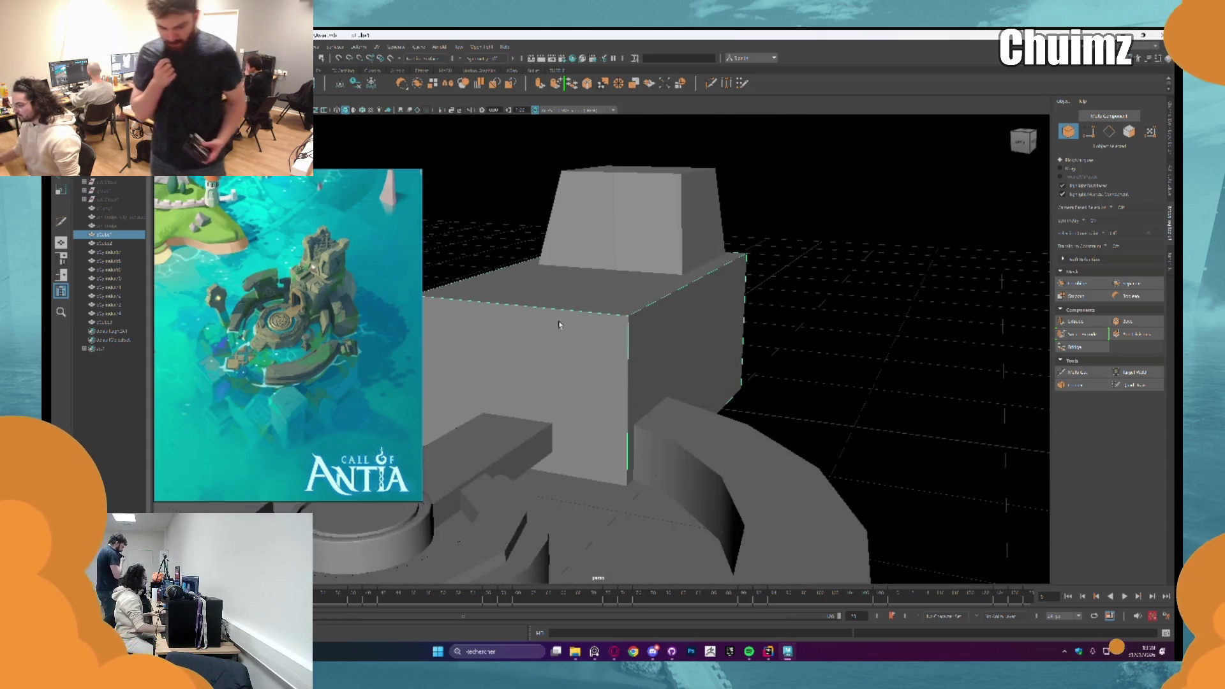
alt+drag(649, 312, 659, 309)
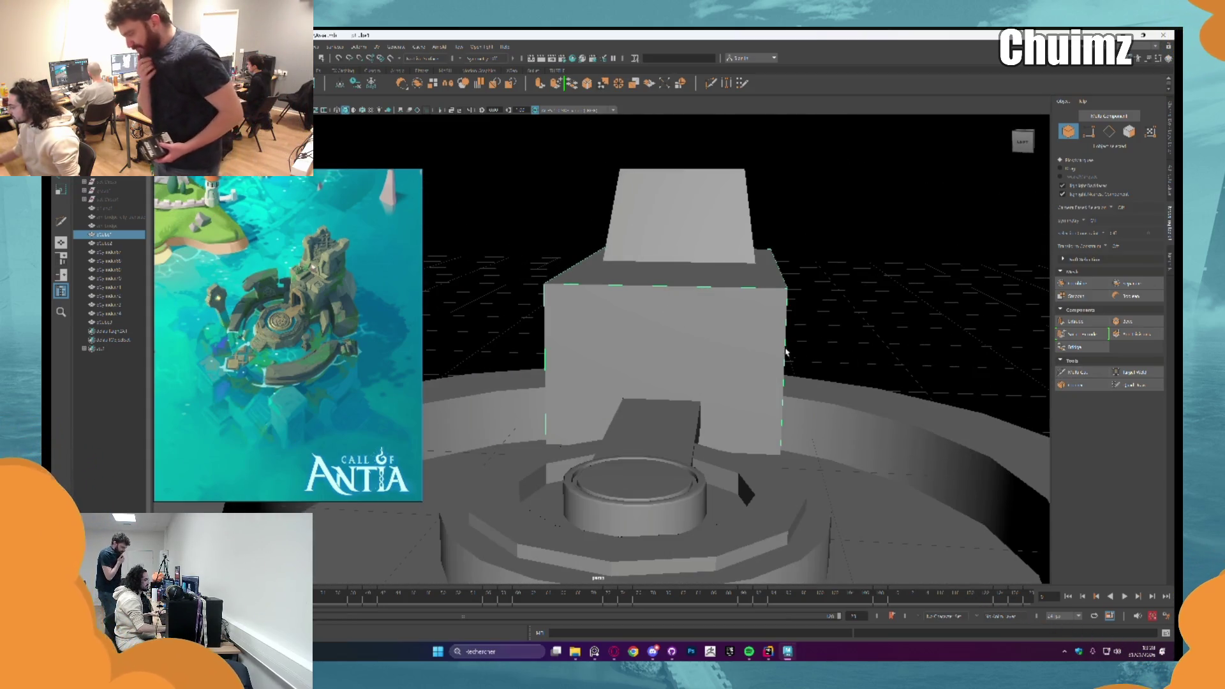
right_drag(725, 329, 724, 355)
alt+drag(724, 356, 733, 351)
click(733, 350)
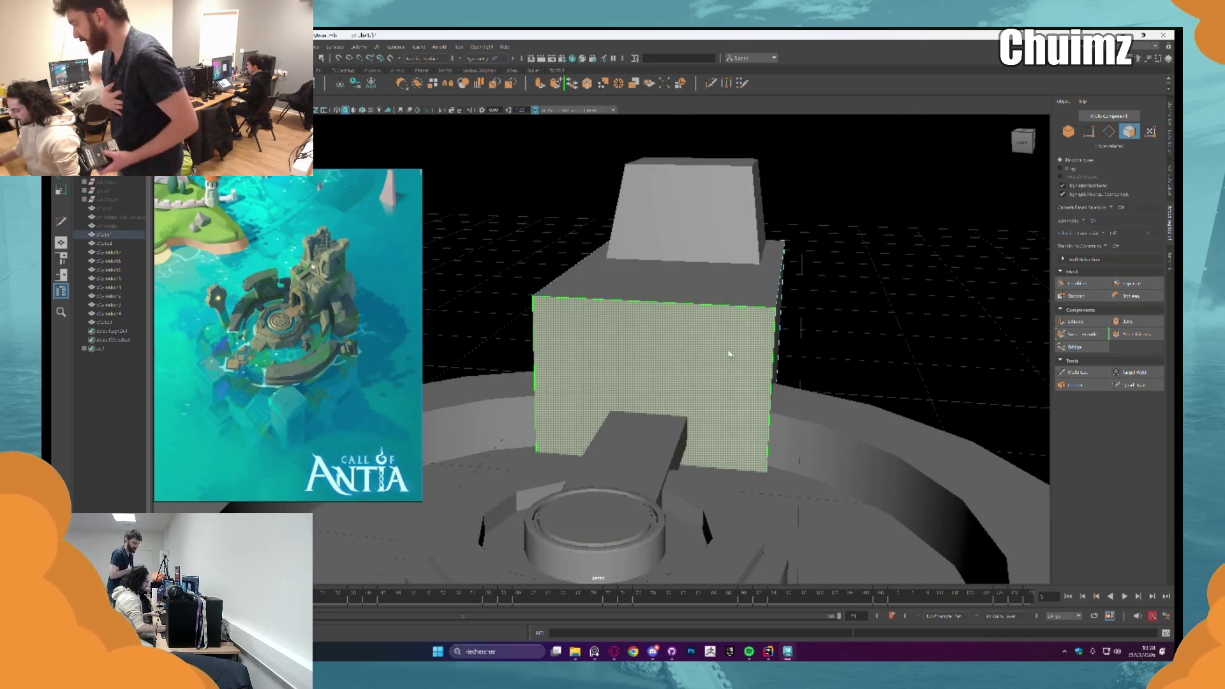
Step: Inset the front face with an offset extrude and delete it to open the doorway
key(ctrl+e)
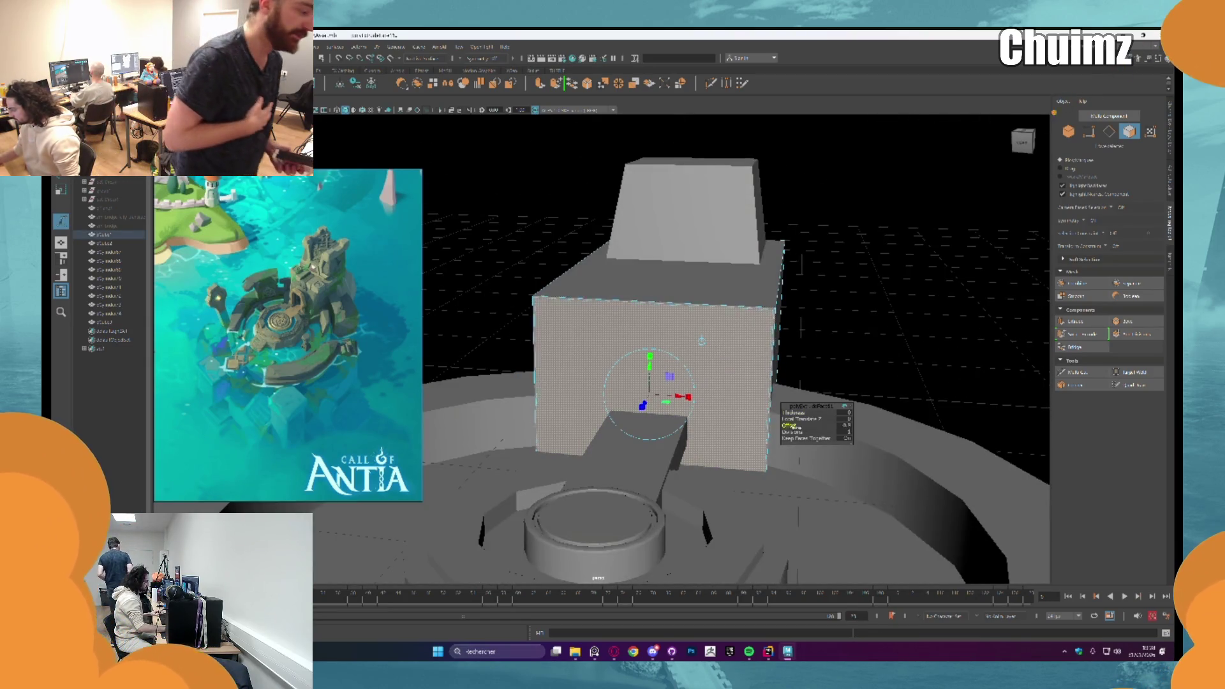
drag(729, 353, 702, 340)
drag(844, 432, 865, 437)
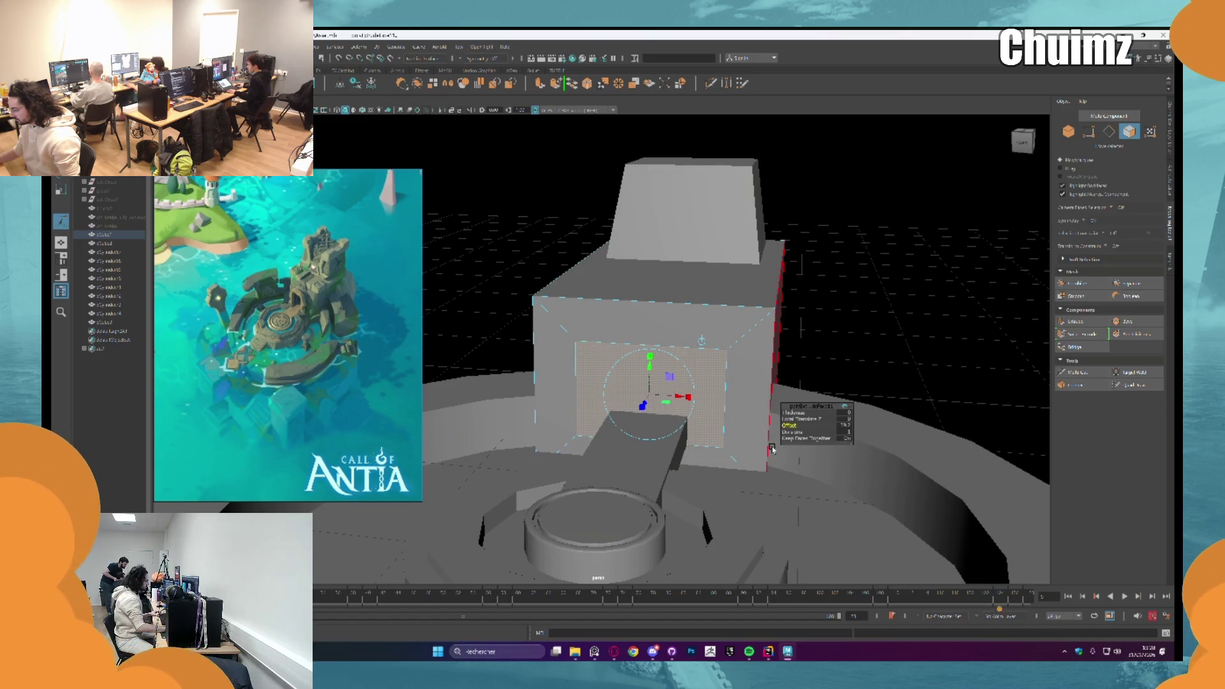
click(771, 450)
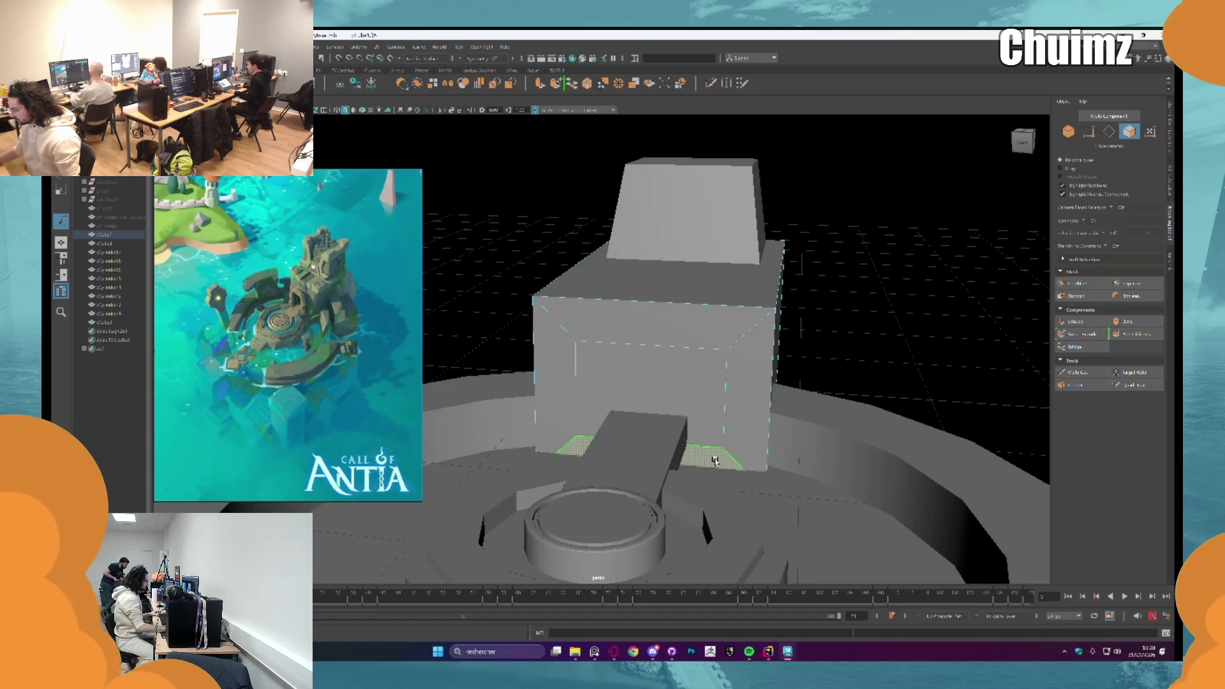
click(706, 423)
key(Delete)
Step: Move the doorway's side edges inward to narrow the opening symmetrically
right_click(746, 395)
click(757, 370)
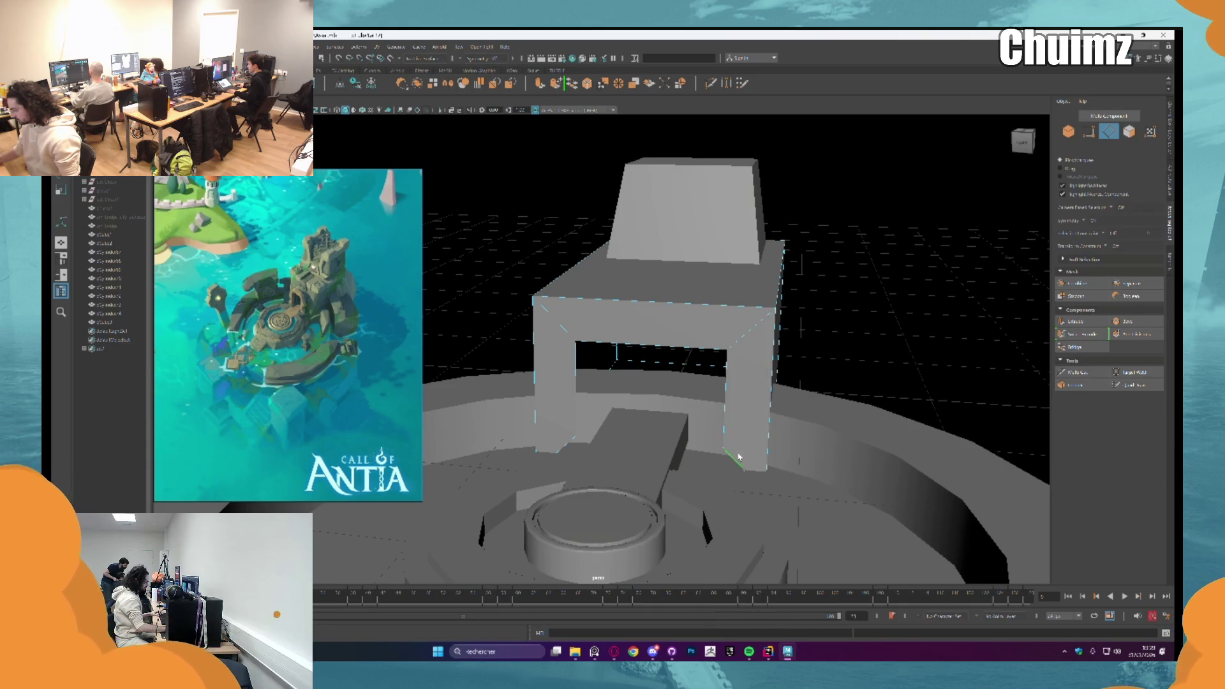
key(w)
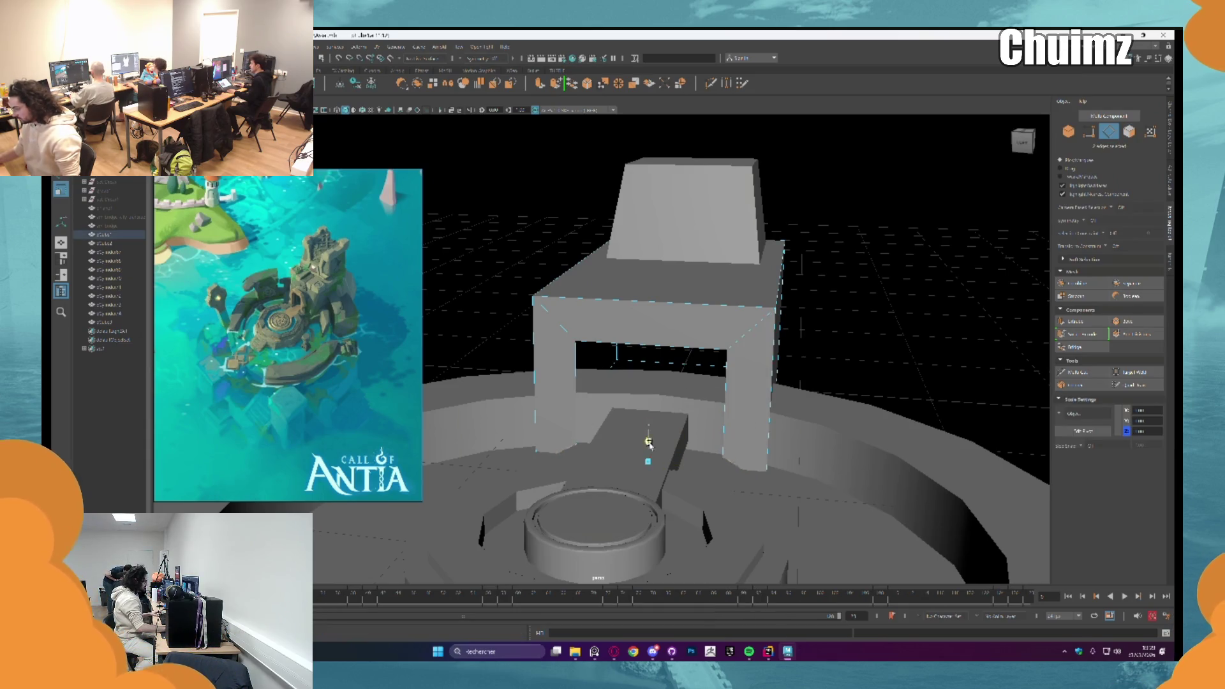
right_click(704, 371)
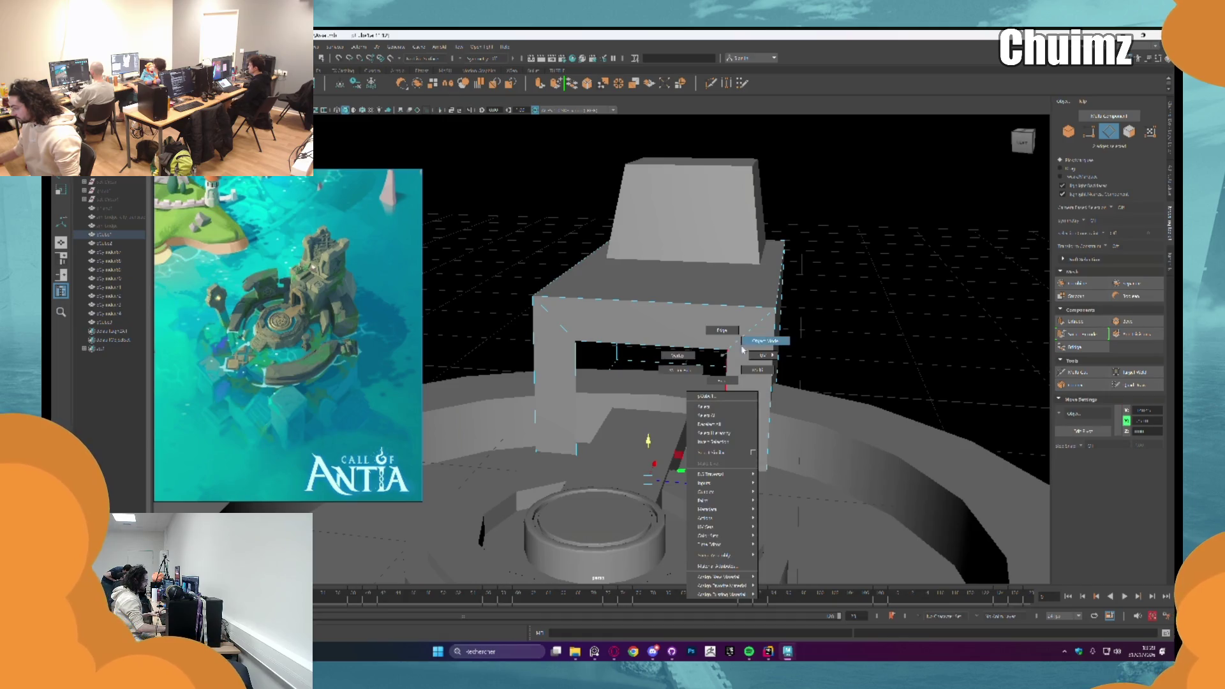
alt+drag(704, 373, 713, 378)
right_click(718, 383)
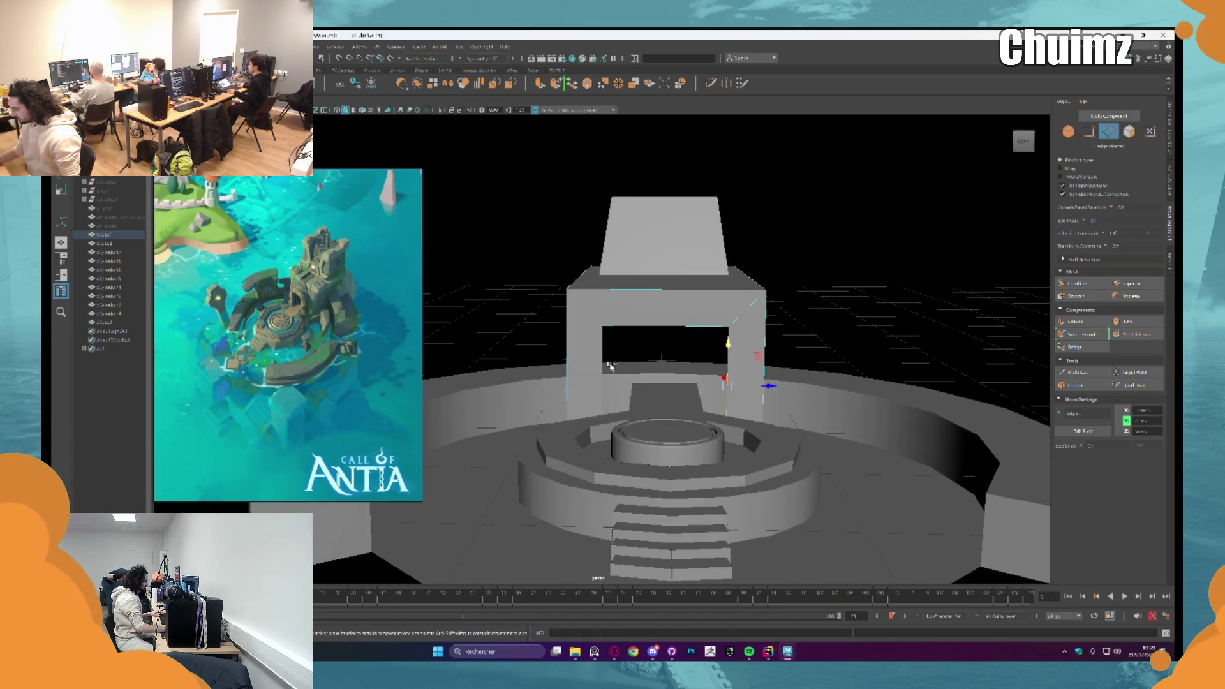
click(703, 385)
mouse_move(699, 385)
mouse_down()
mouse_move(683, 382)
mouse_move(697, 441)
mouse_move(765, 402)
mouse_up()
key(F8)
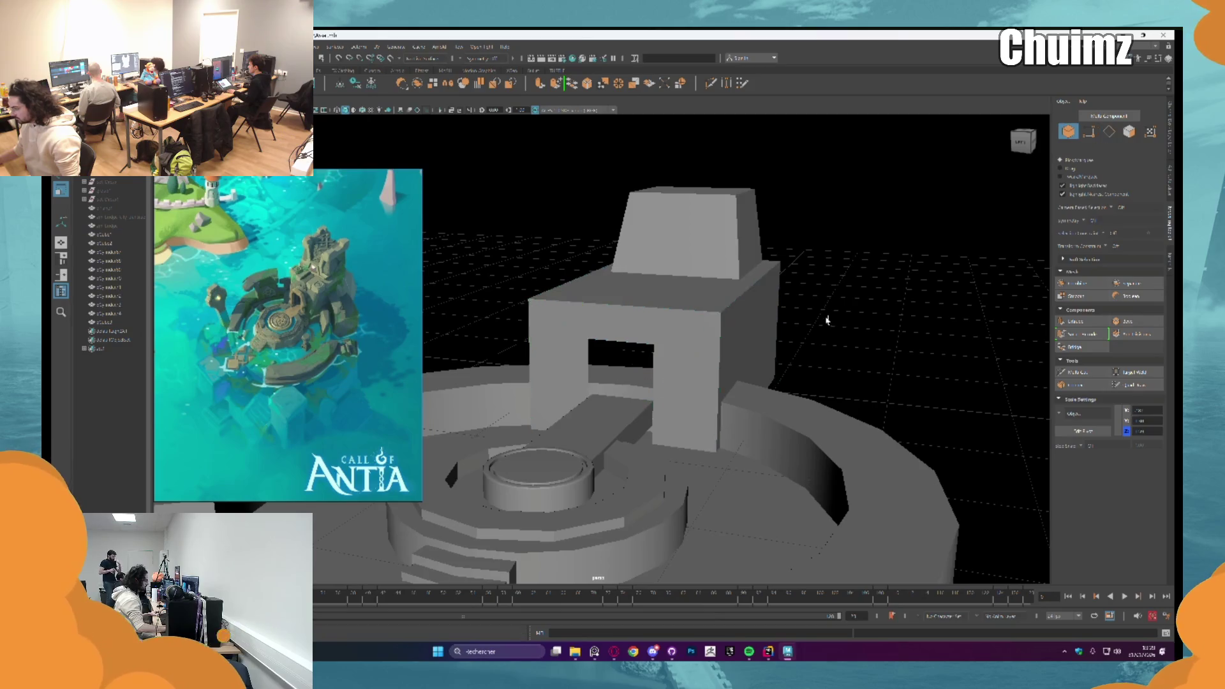
scroll(831, 328, down, 3)
scroll(766, 328, up, 2)
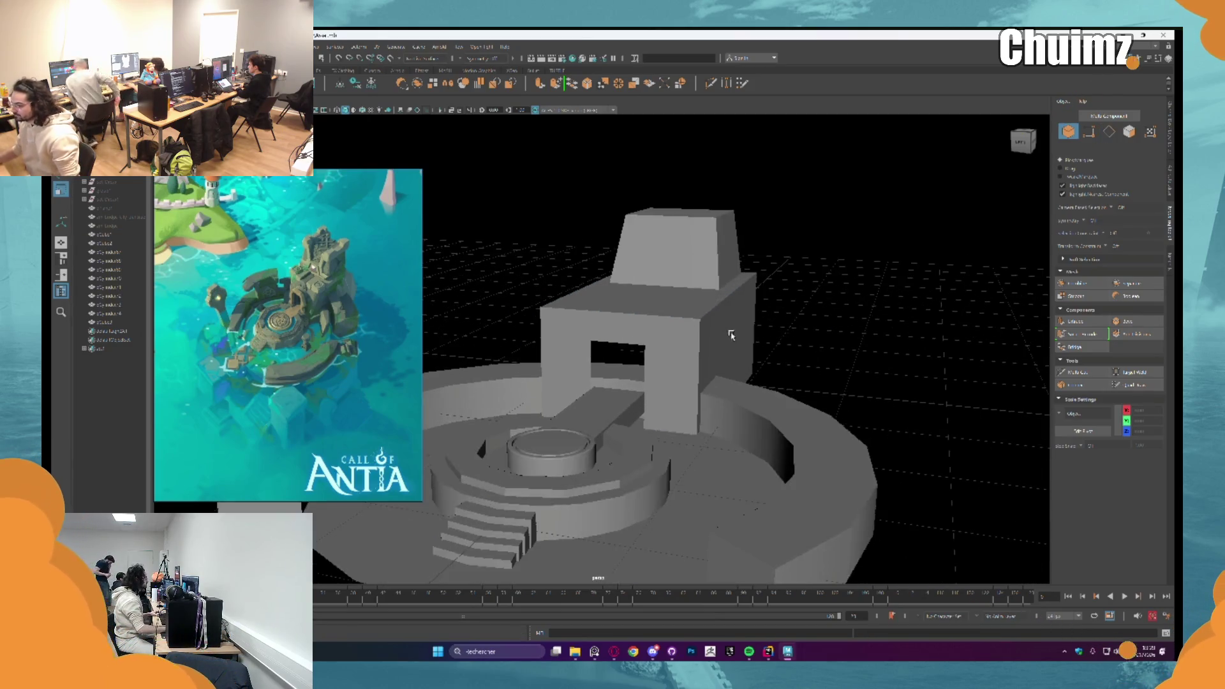
scroll(708, 316, up, 2)
scroll(684, 307, up, 3)
scroll(694, 301, down, 2)
scroll(695, 301, down, 3)
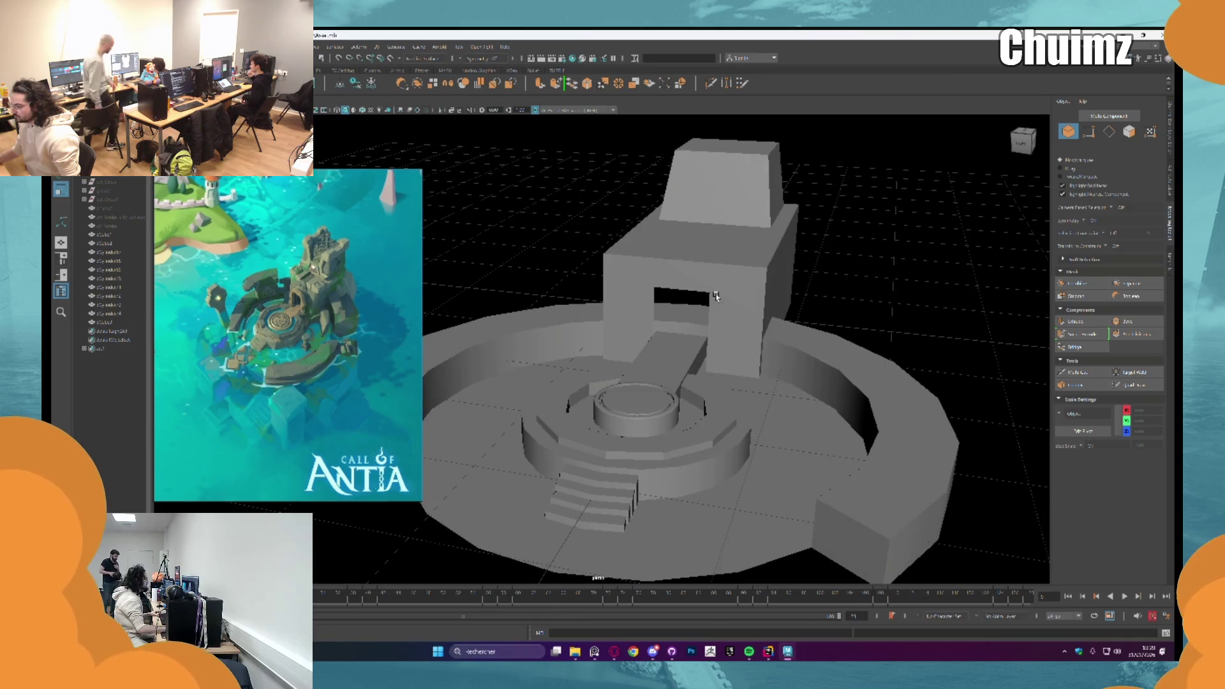
scroll(695, 315, up, 1)
scroll(696, 326, up, 3)
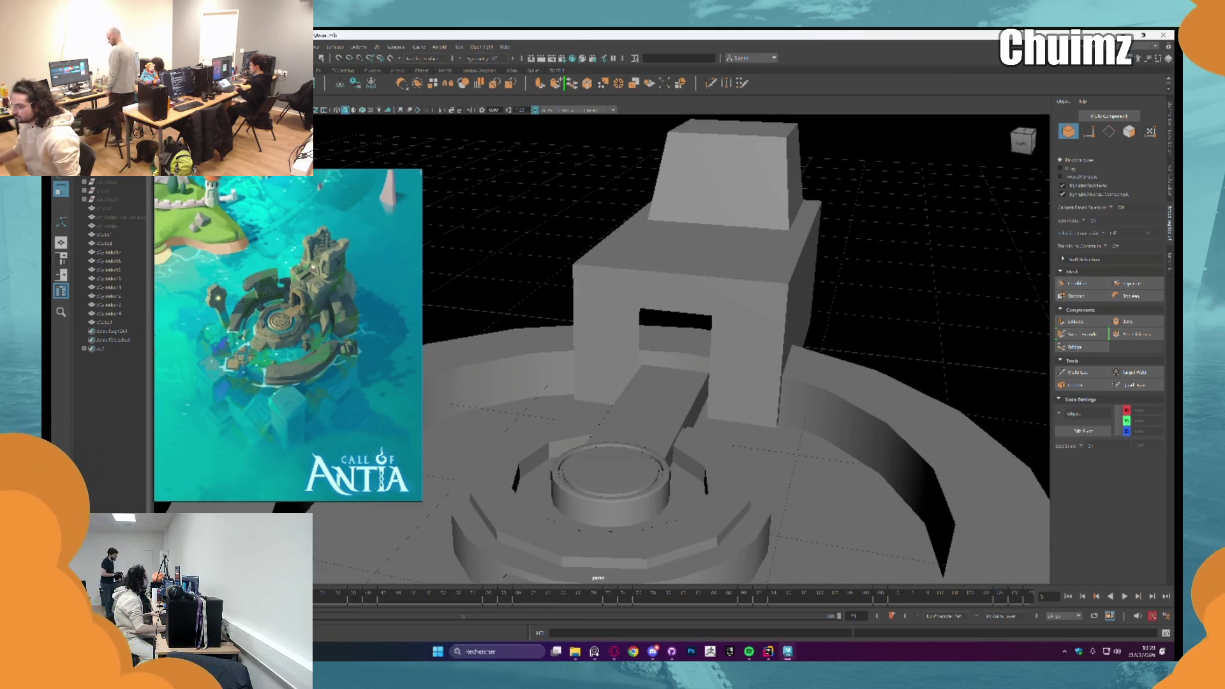
Step: Select the slab beneath the arch and scale it up along Y into a tall pillar
click(695, 330)
alt+drag(696, 330, 685, 340)
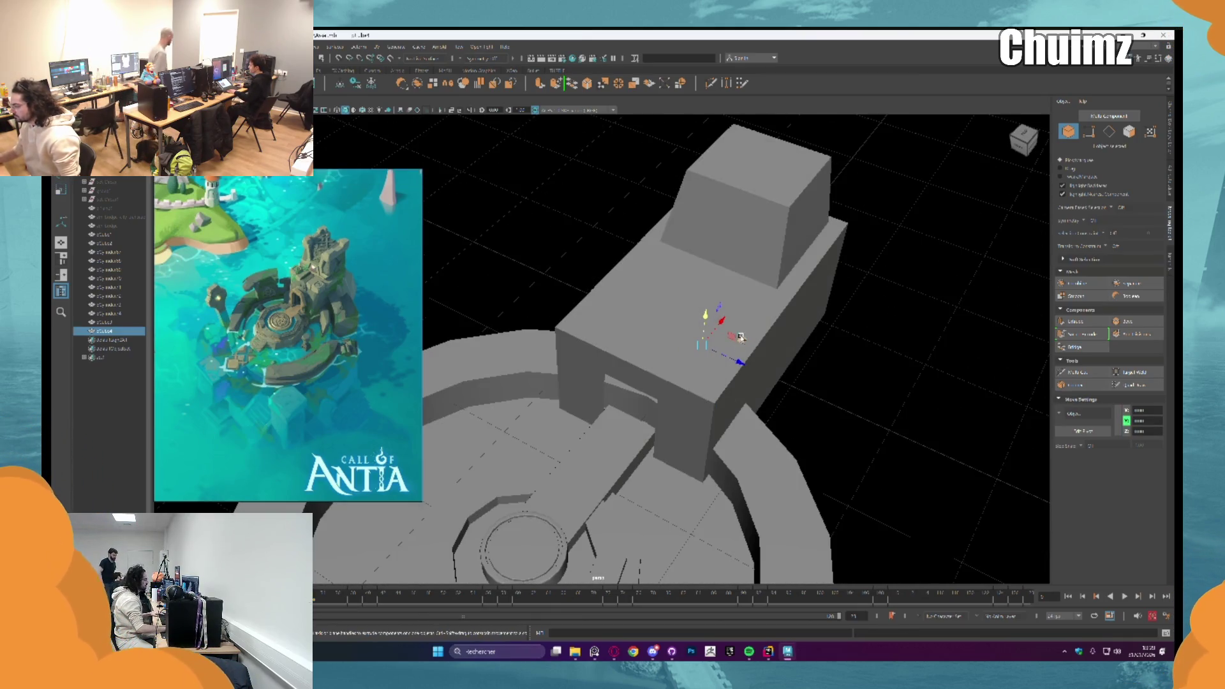
click(703, 431)
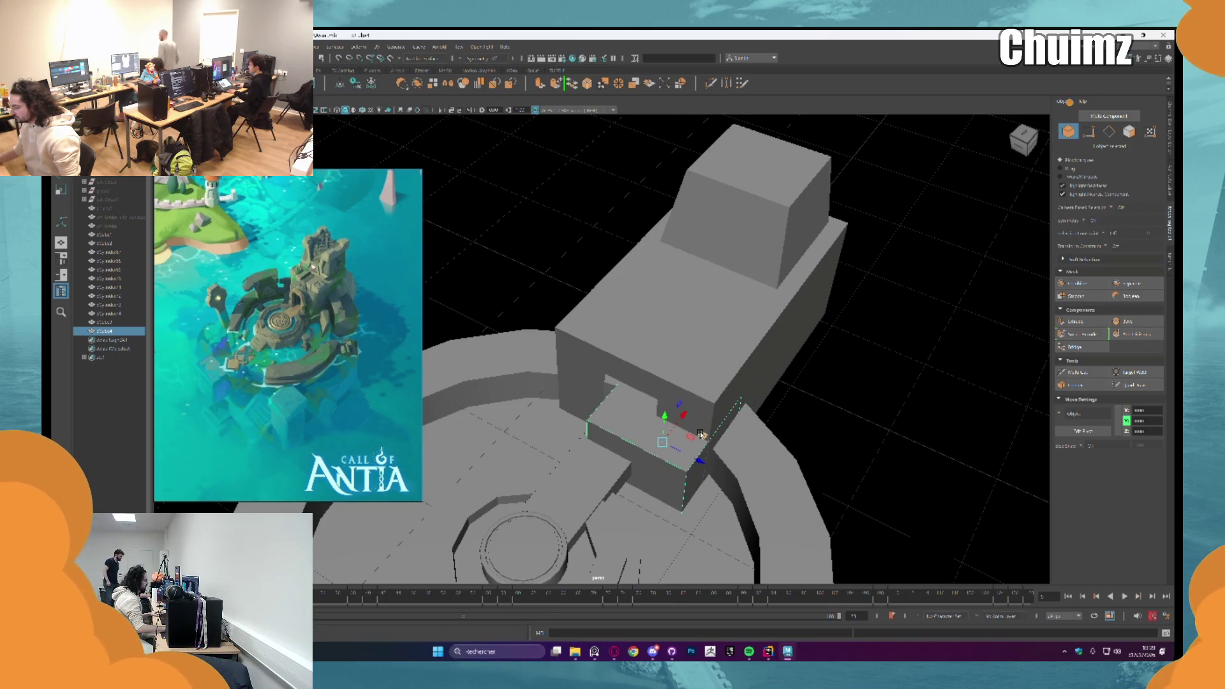
key(f)
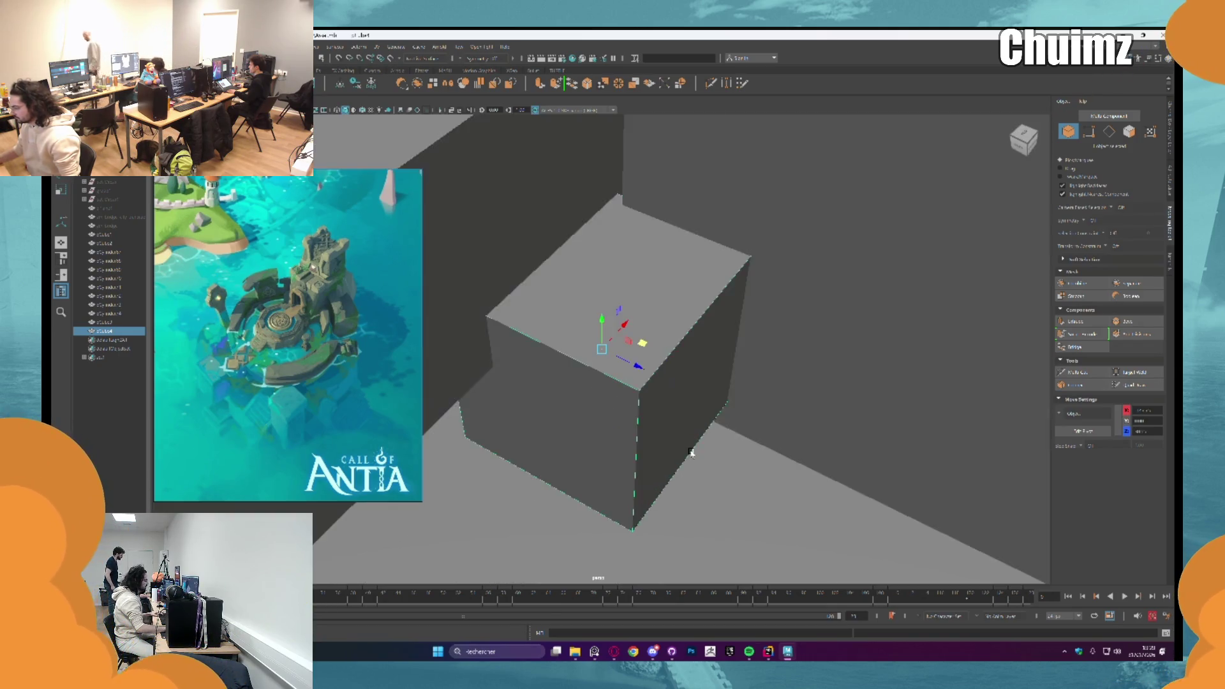
scroll(678, 423, down, 3)
alt+drag(679, 424, 657, 414)
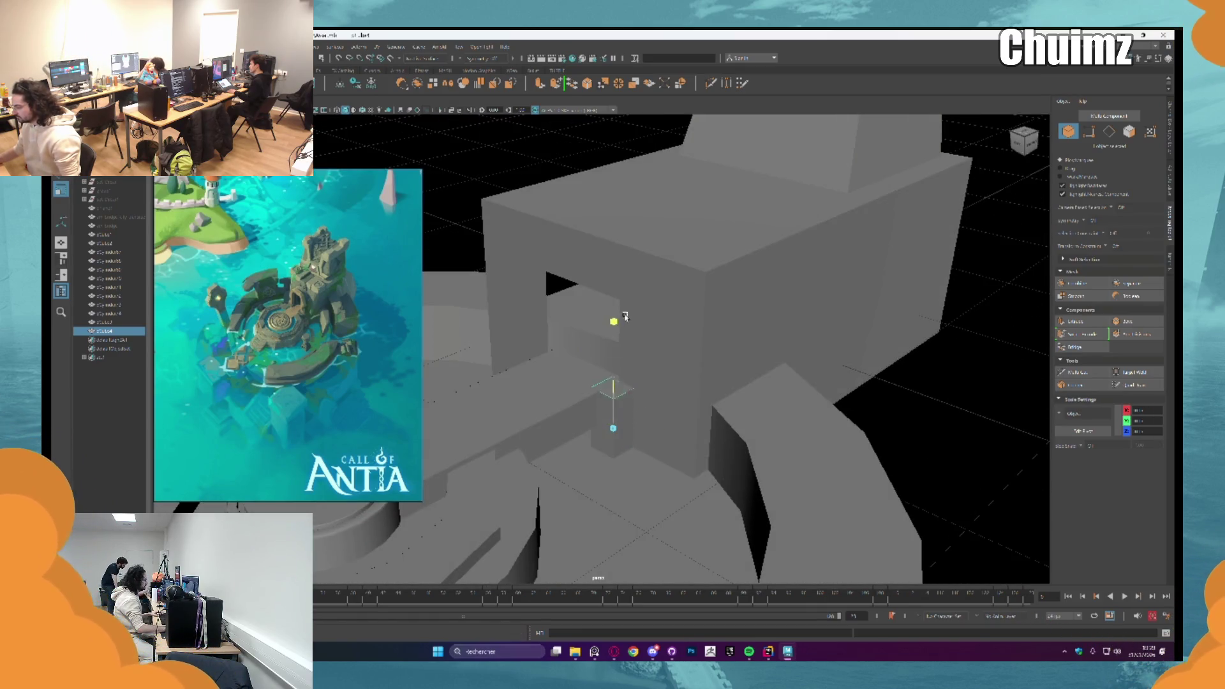
mouse_move(618, 403)
mouse_down()
mouse_move(616, 330)
mouse_move(656, 368)
mouse_up()
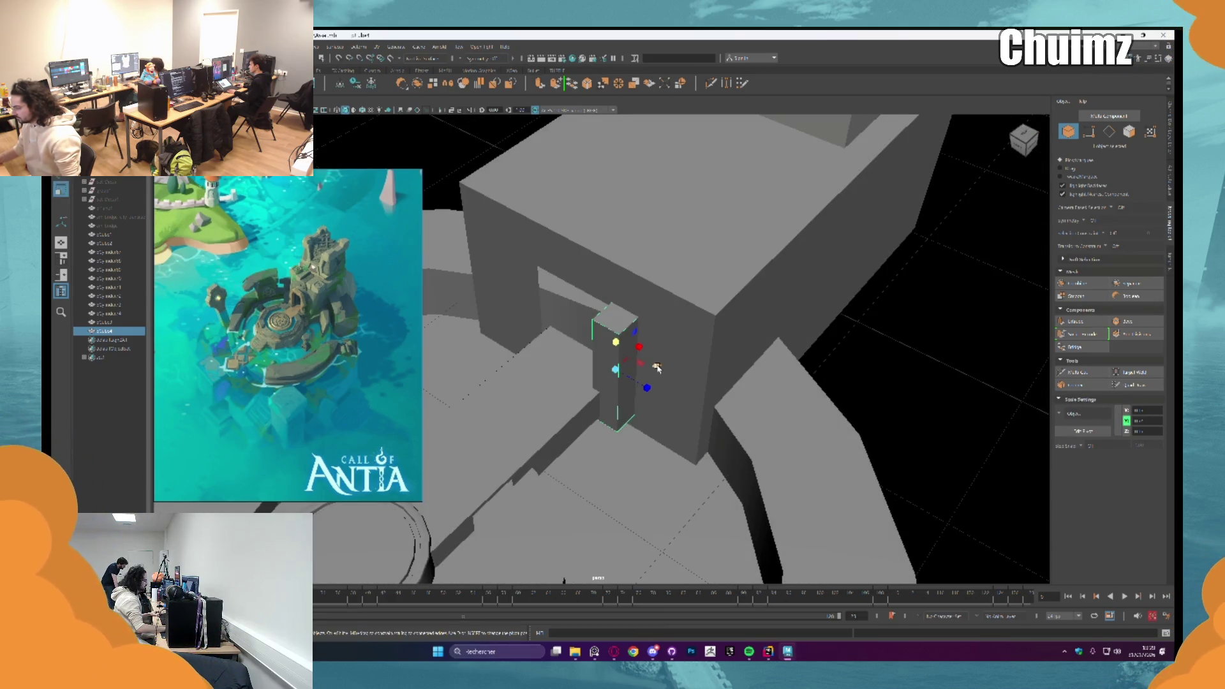
mouse_move(657, 369)
alt+mouse_down()
mouse_move(624, 333)
mouse_move(683, 316)
mouse_move(670, 330)
alt+mouse_up()
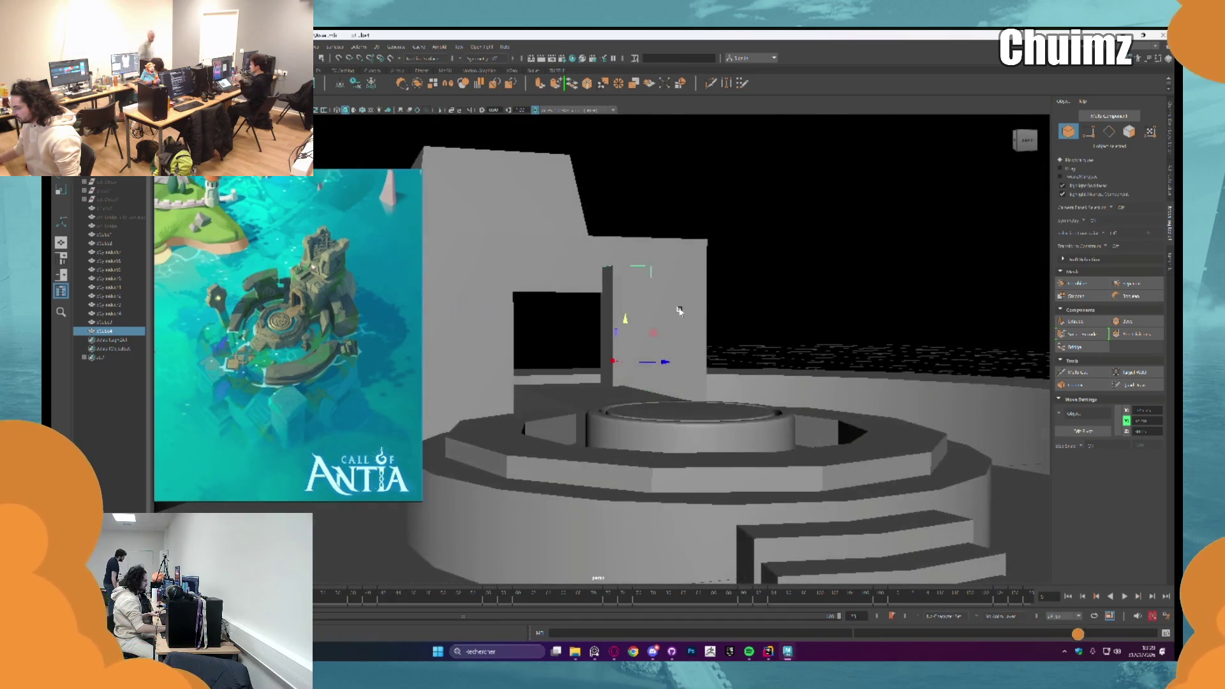
click(1076, 373)
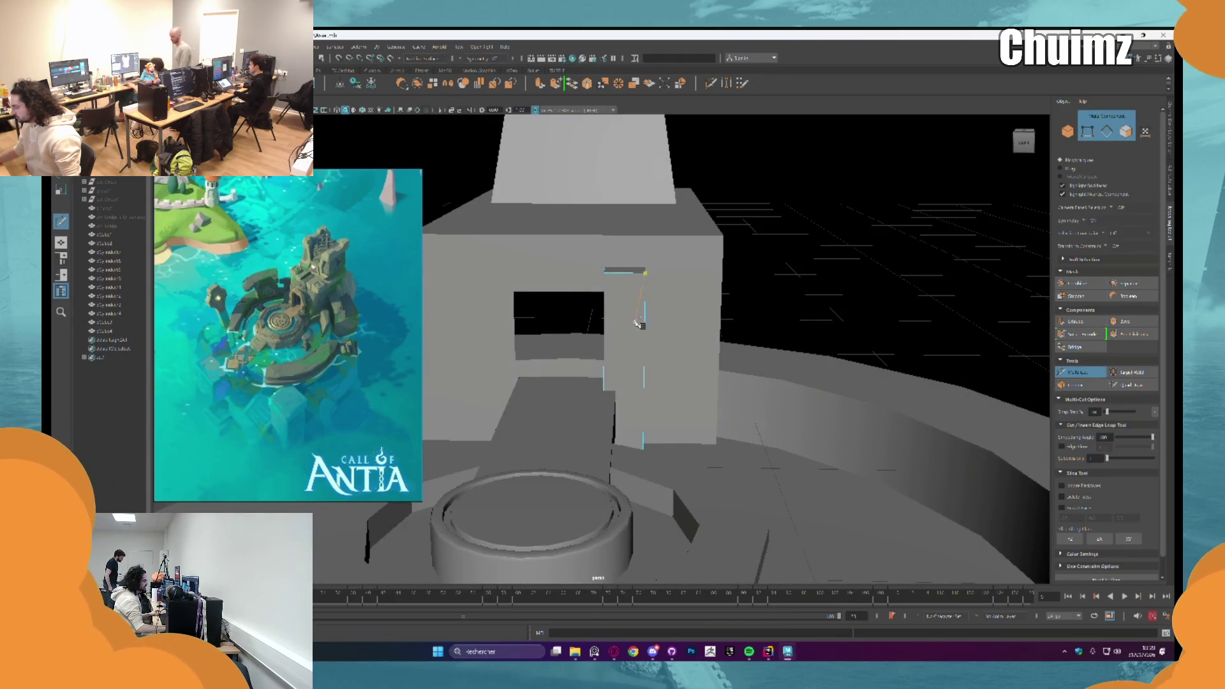
Step: Extrude the pillar's top face and mirror the pillar across the doorway
click(1077, 372)
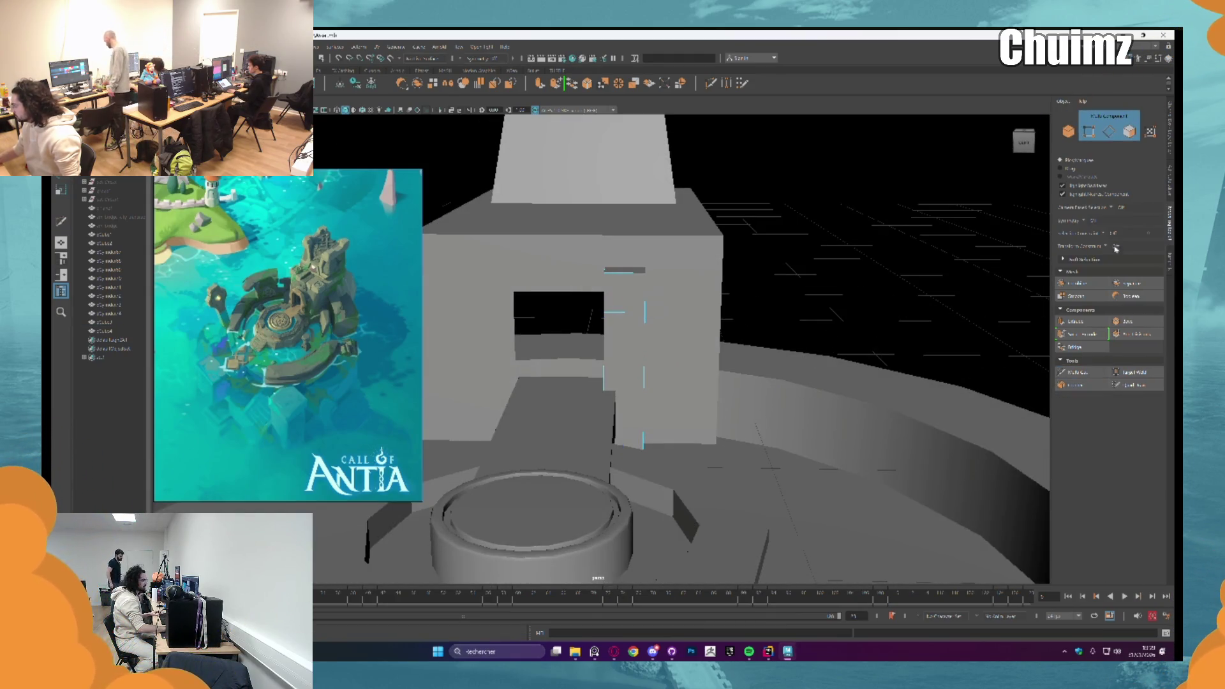
click(1129, 131)
alt+drag(957, 192, 738, 227)
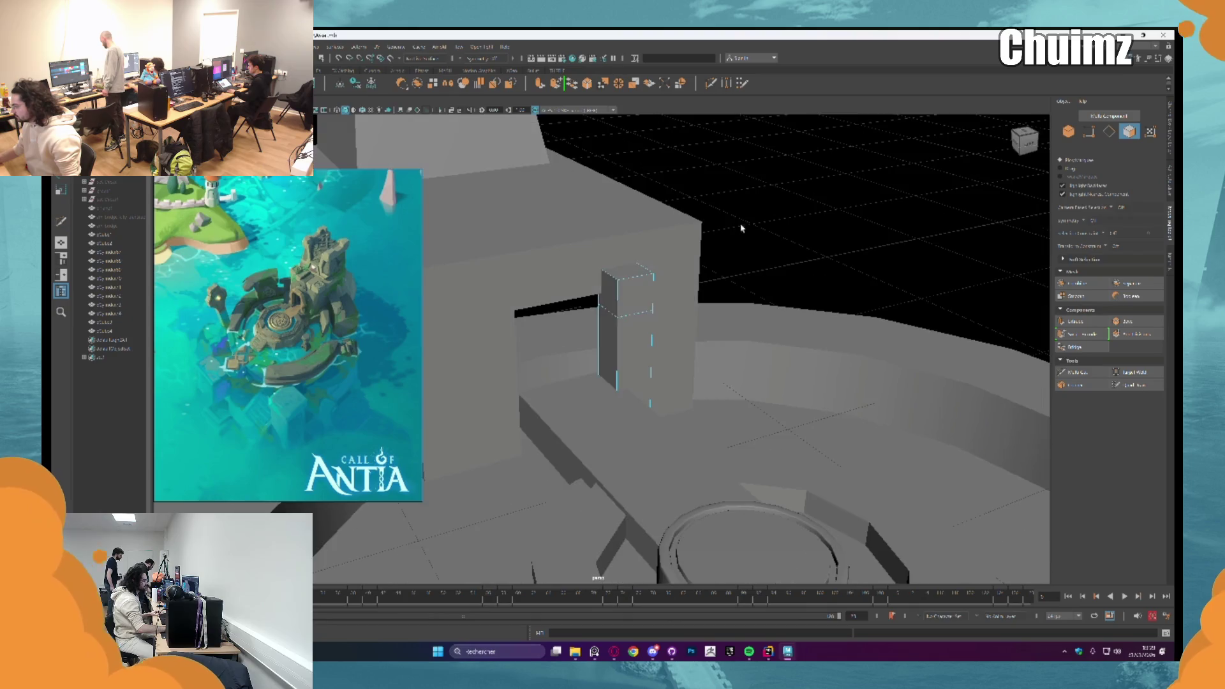
click(620, 302)
key(ctrl+e)
right_drag(551, 299, 603, 265)
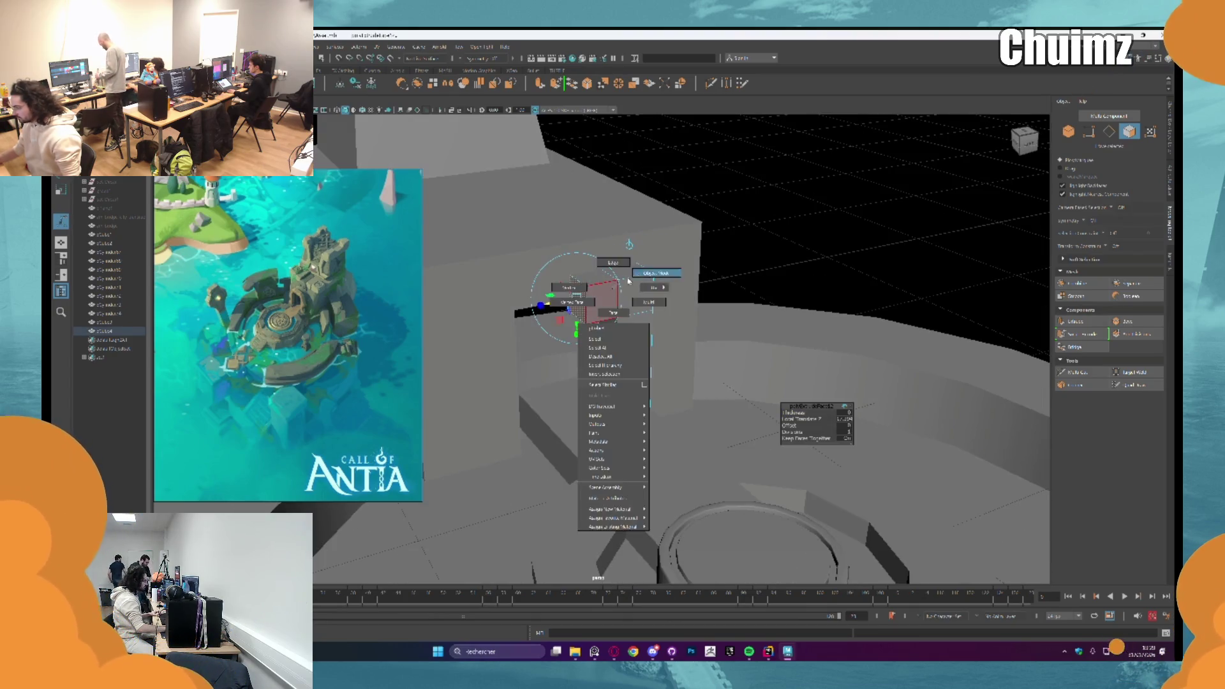
alt+drag(613, 288, 506, 93)
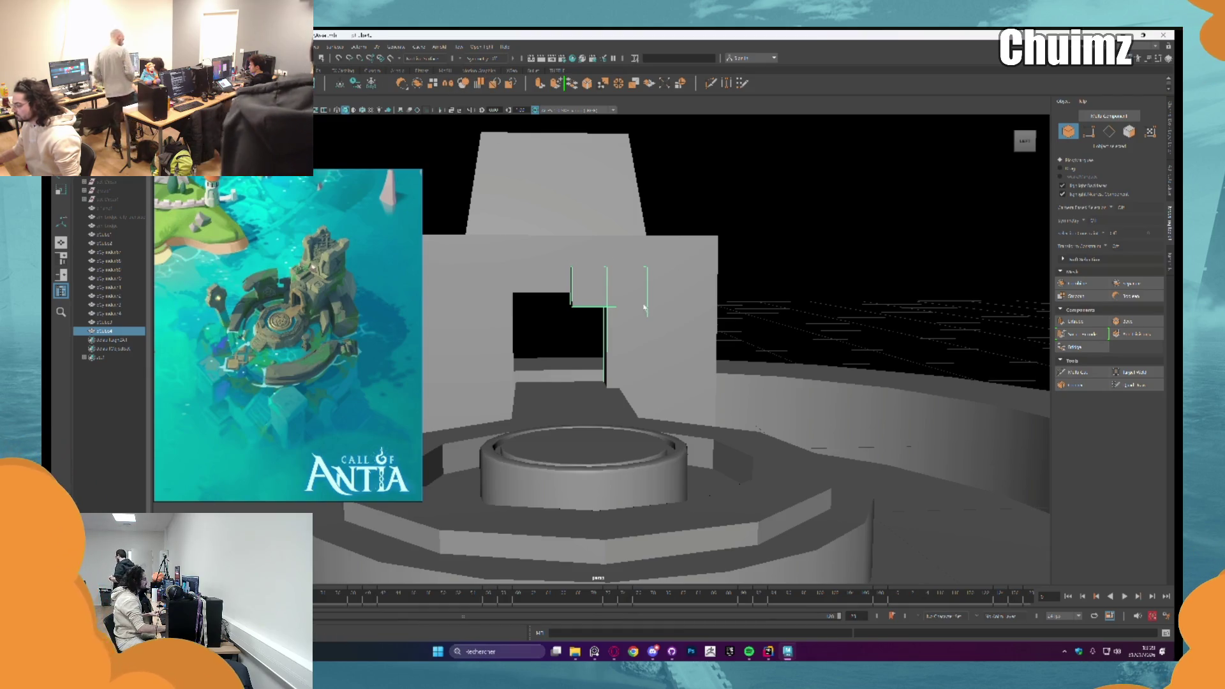
click(509, 84)
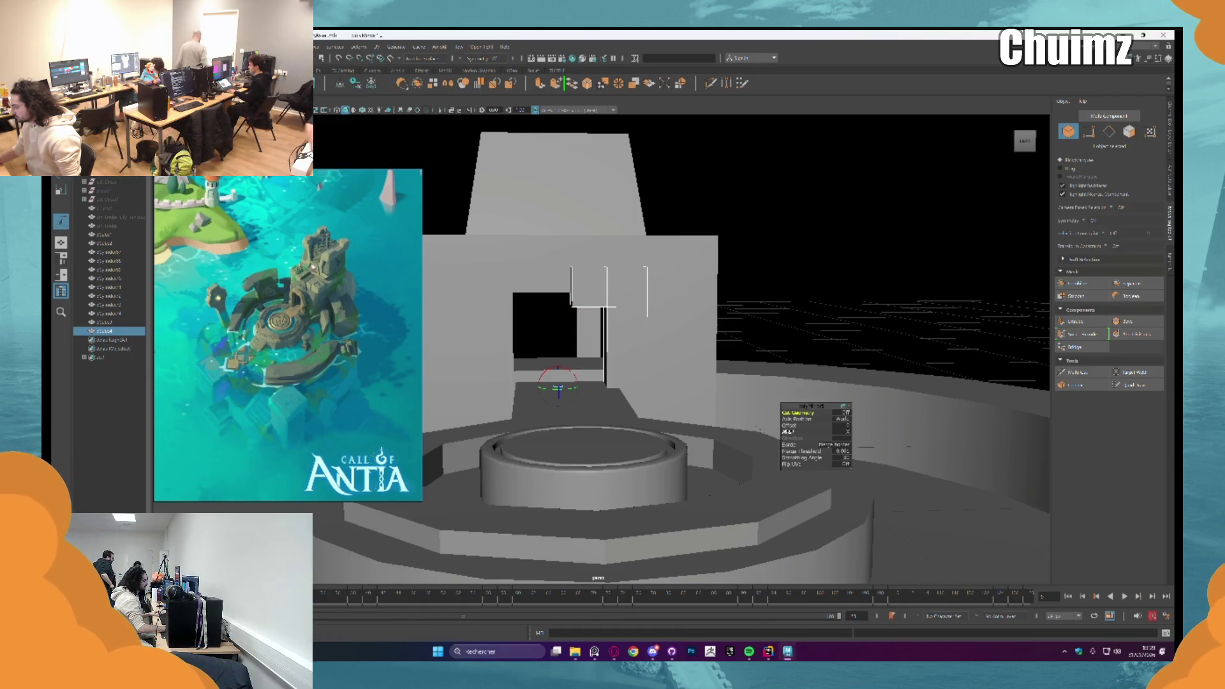
key(f)
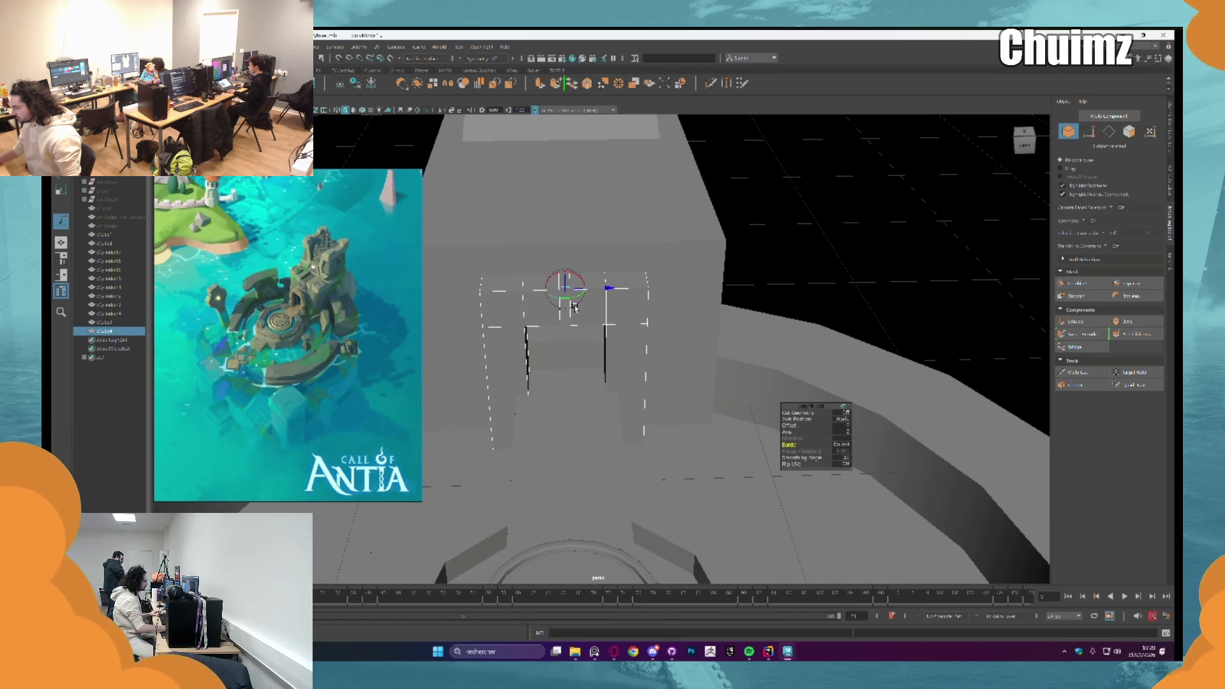
Step: Inspect the doorway pillars, switching between edge and face selection on them
alt+drag(574, 307, 675, 356)
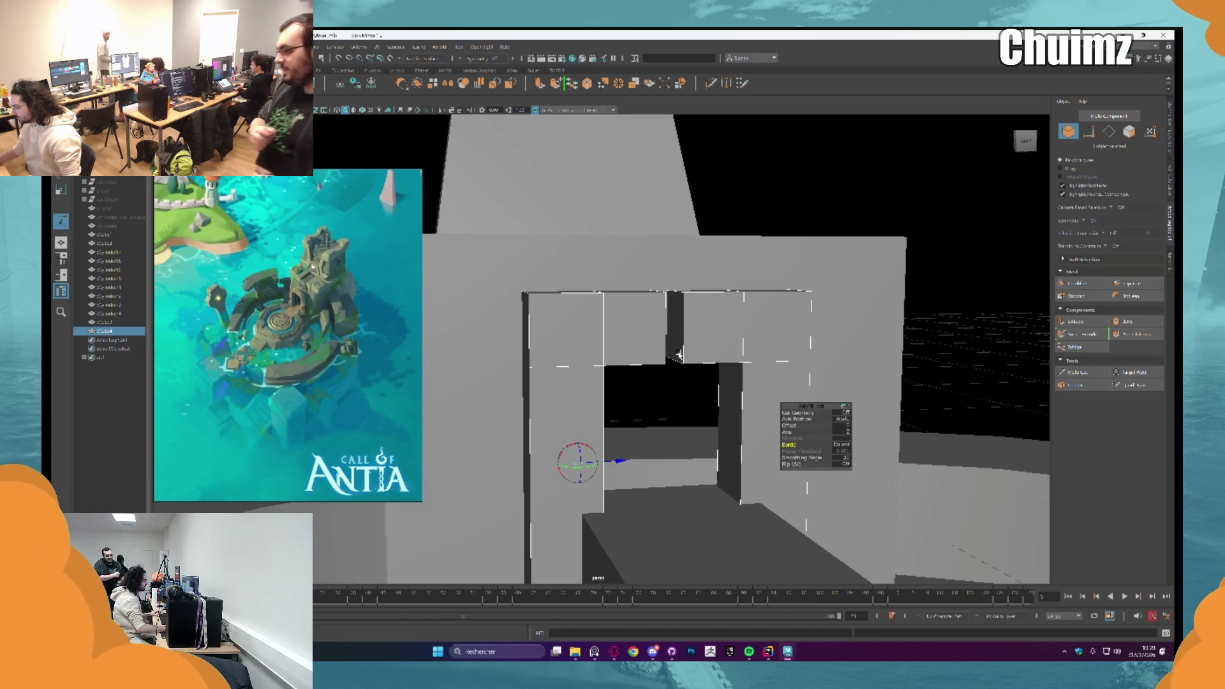
click(606, 331)
mouse_move(675, 356)
alt+mouse_down()
mouse_move(606, 331)
mouse_move(624, 337)
alt+mouse_up()
key(F10)
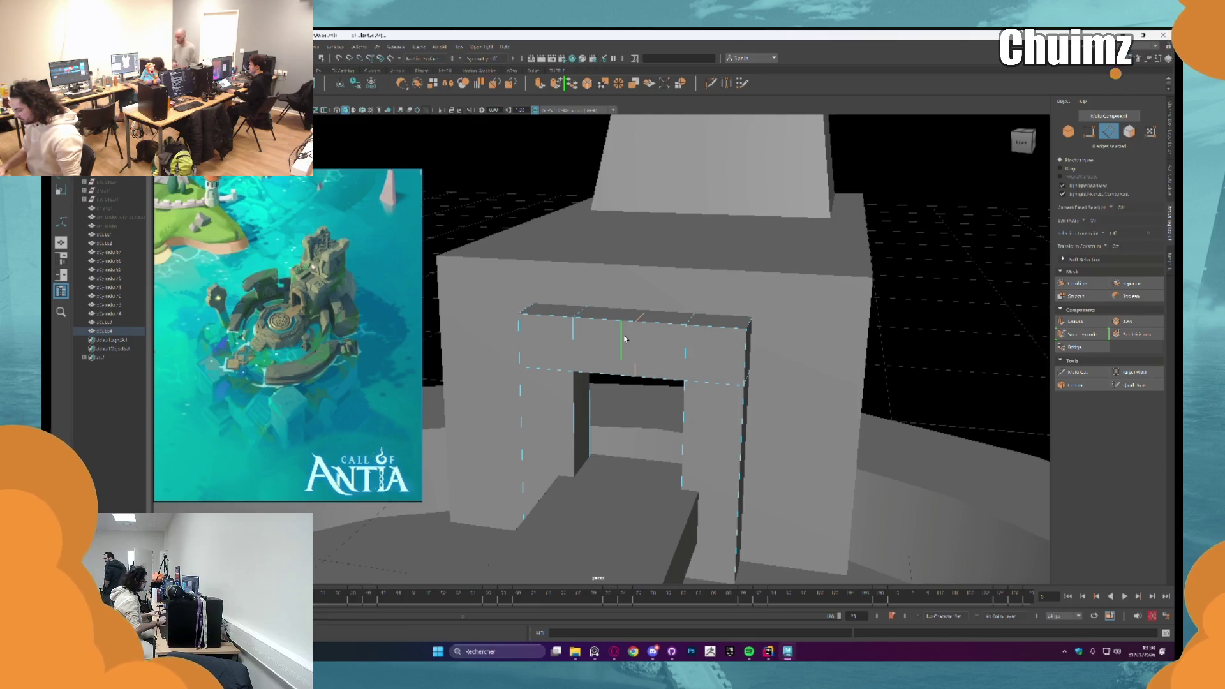
mouse_move(625, 337)
alt+mouse_down()
mouse_move(690, 350)
mouse_move(594, 417)
alt+mouse_up()
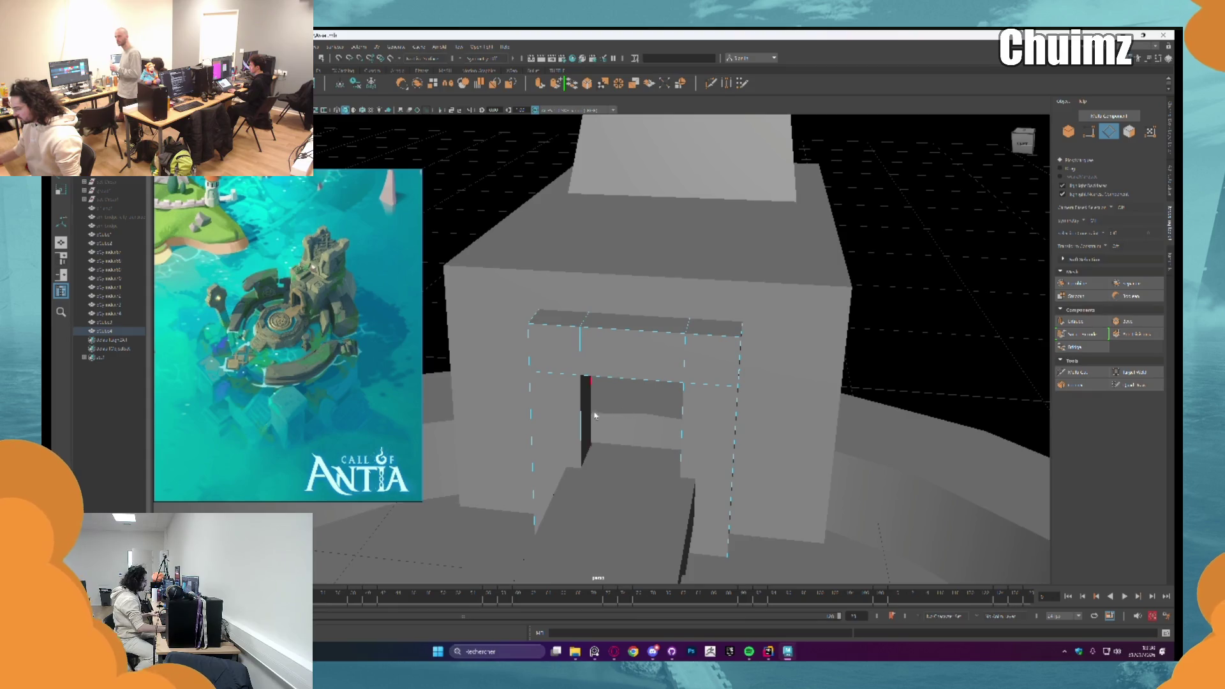
right_drag(582, 354, 574, 387)
click(564, 411)
alt+drag(565, 412, 689, 421)
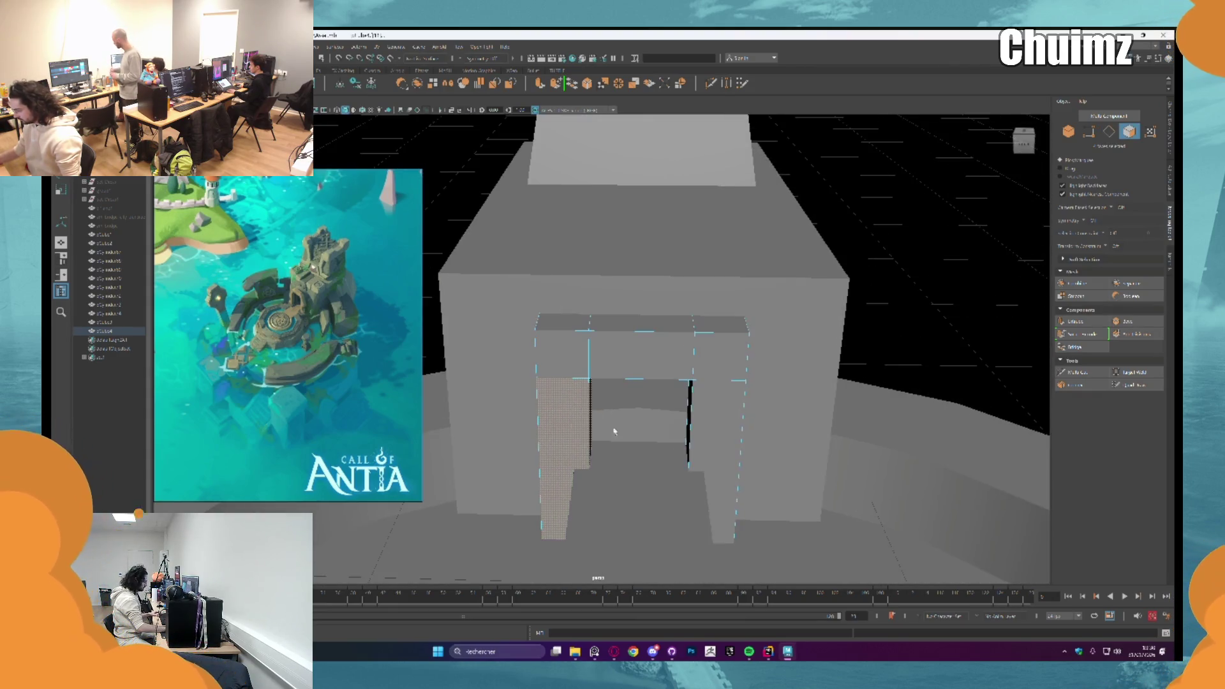
click(689, 424)
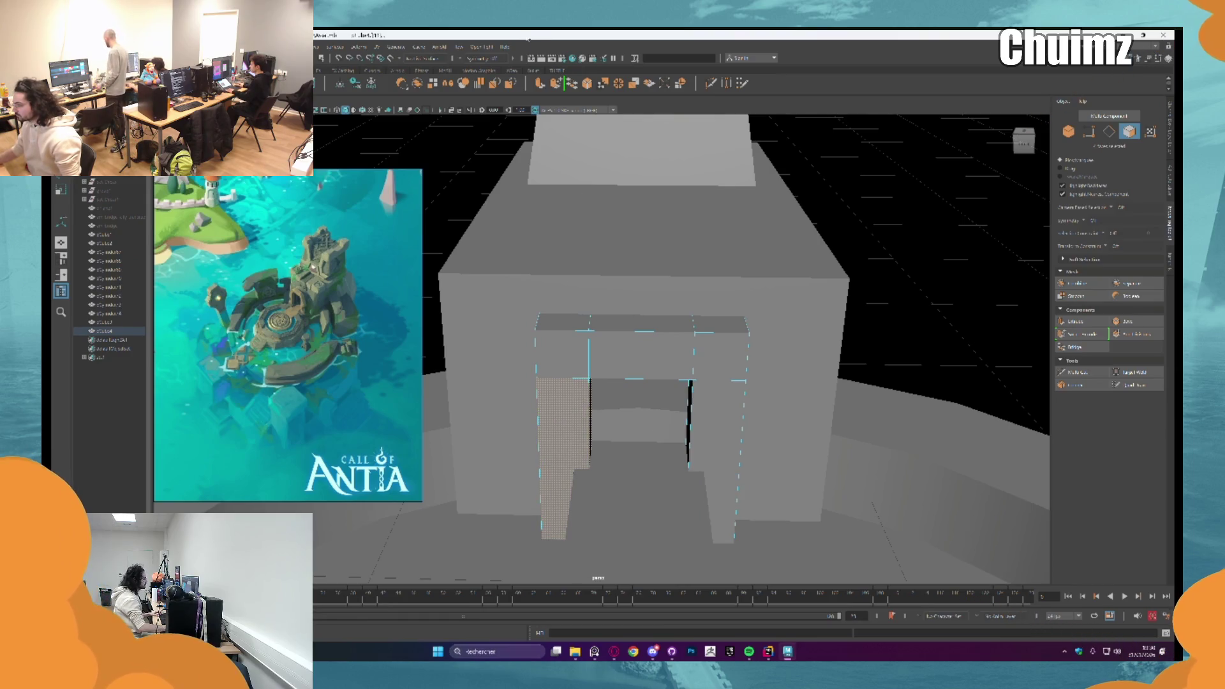
Step: Turn on symmetry and select the matching inner edges of both pillars along the sideways axis
click(465, 59)
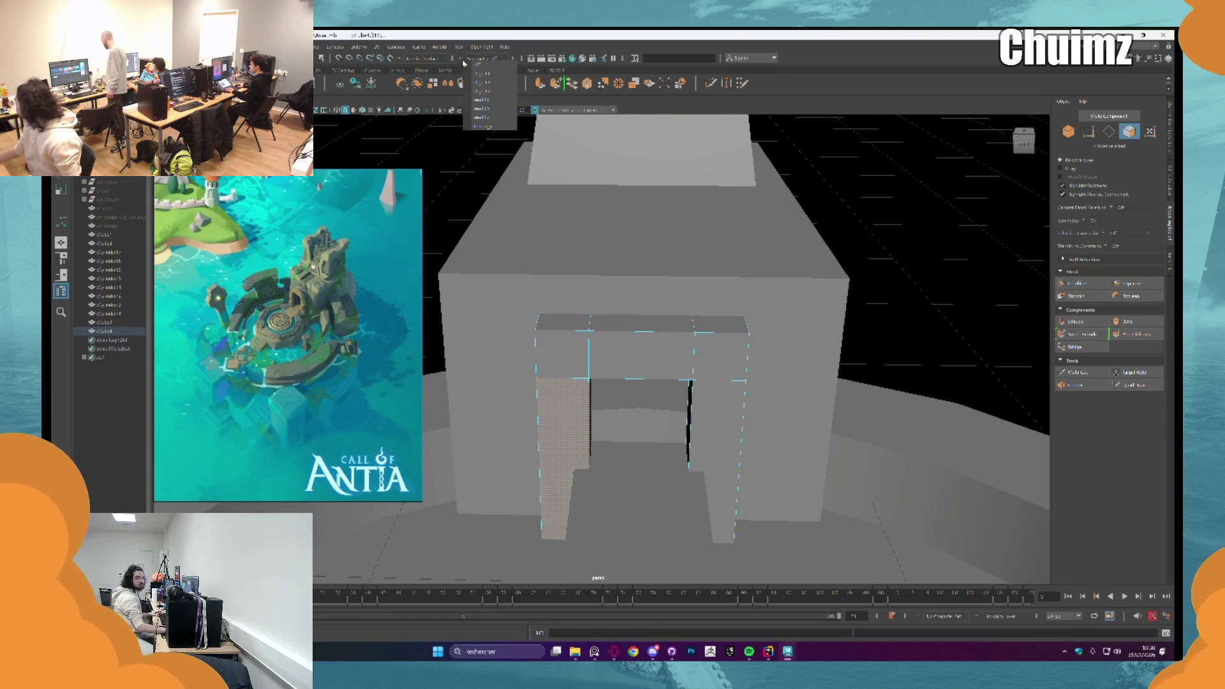
click(494, 76)
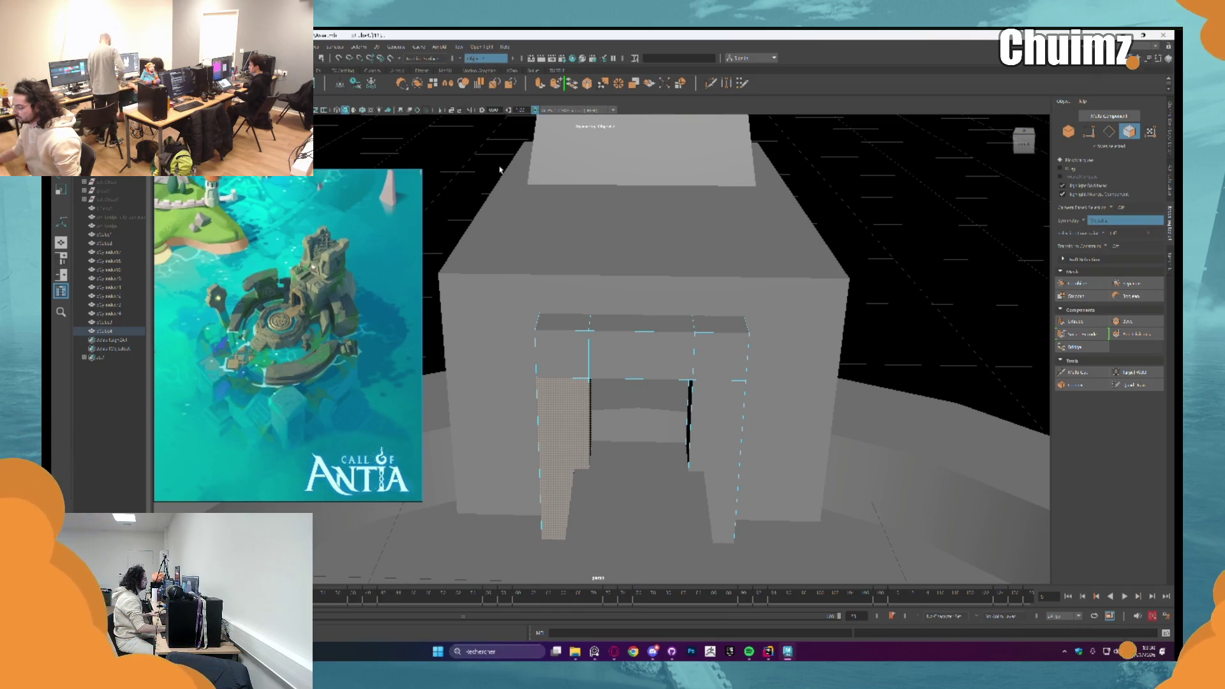
click(552, 403)
click(590, 403)
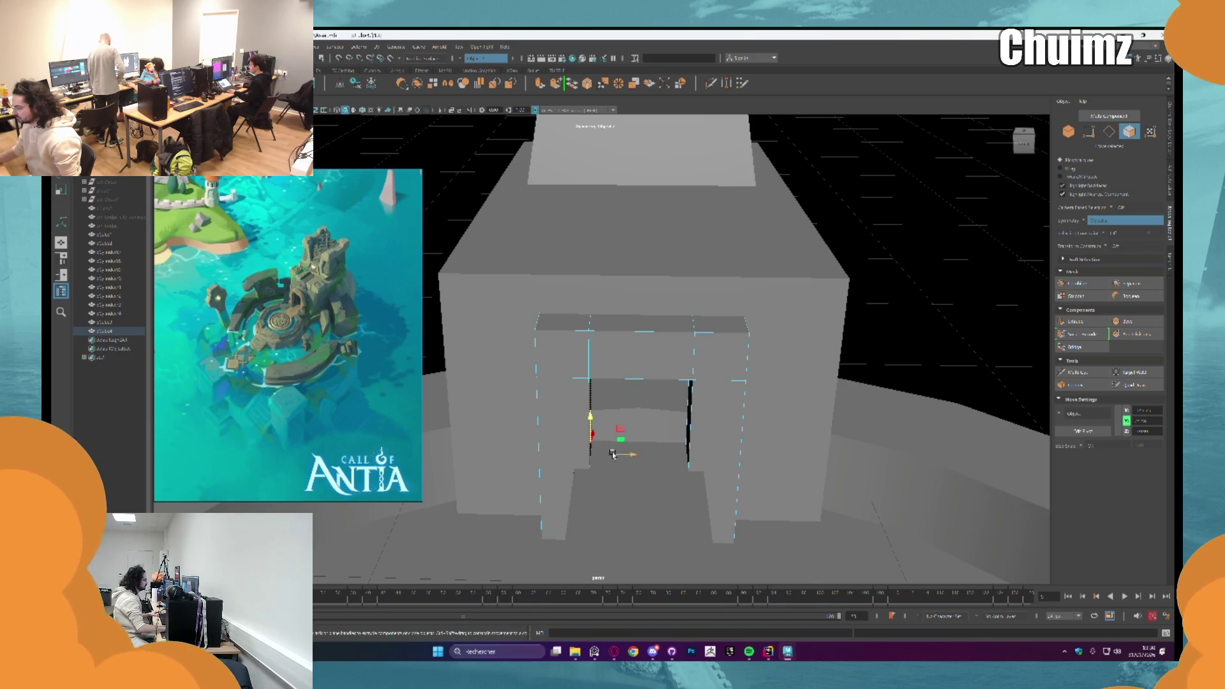
click(603, 452)
shift+click(689, 422)
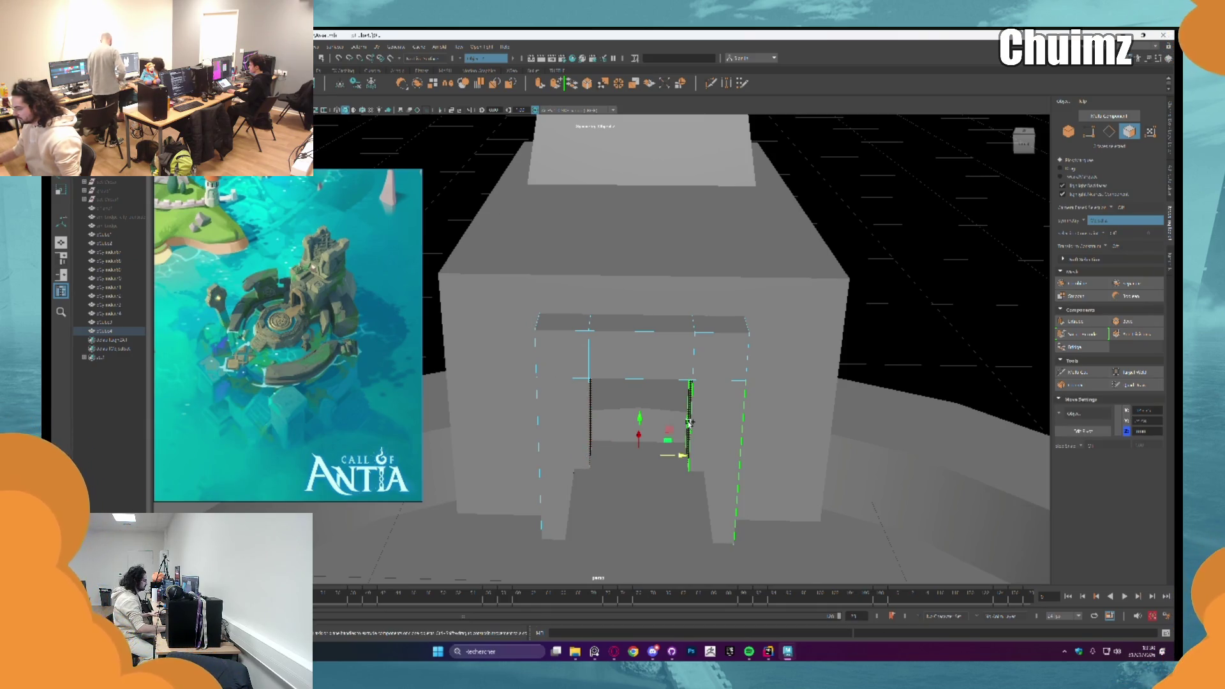
key(F8)
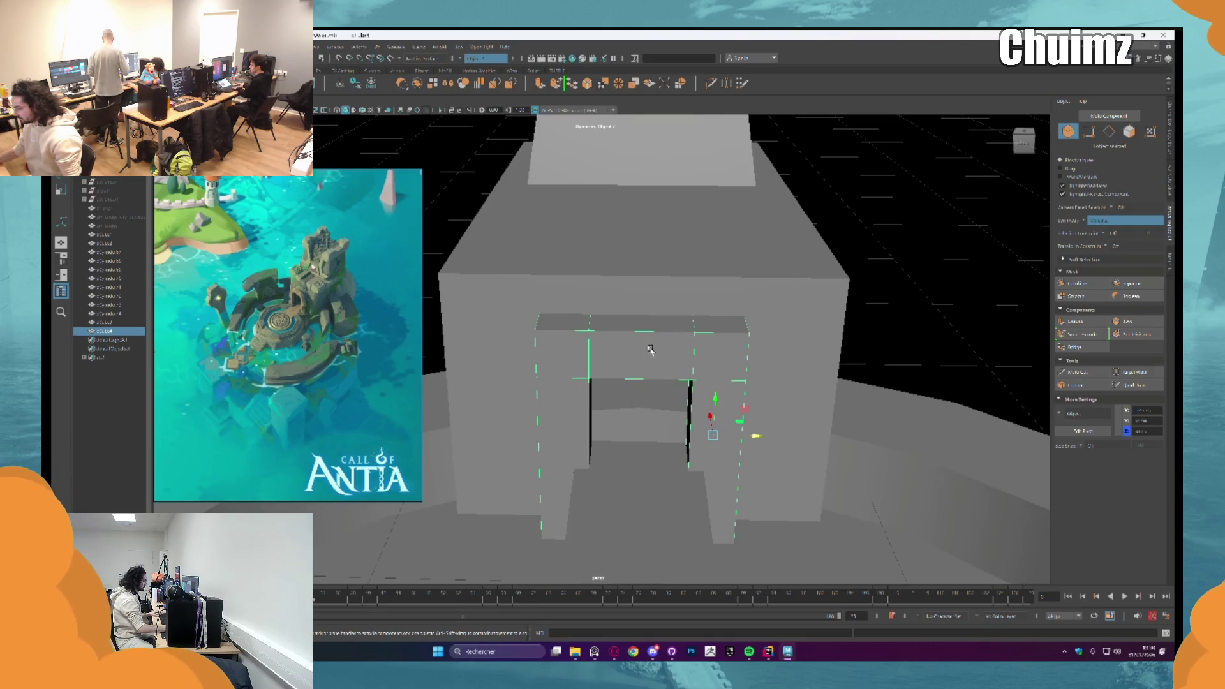
Step: Select the left pillar's faces of the doorway frame in Face mode
mouse_move(562, 415)
right_down()
mouse_move(521, 410)
mouse_move(531, 439)
right_up()
right_click(589, 416)
click(500, 422)
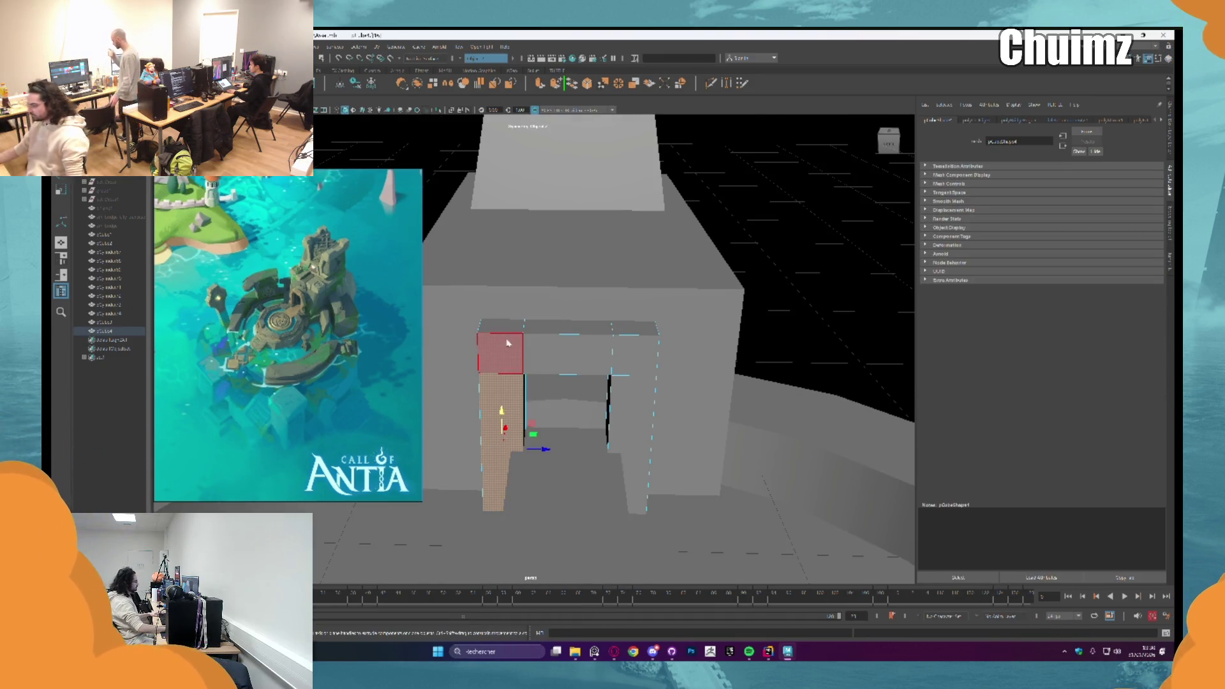
key(F8)
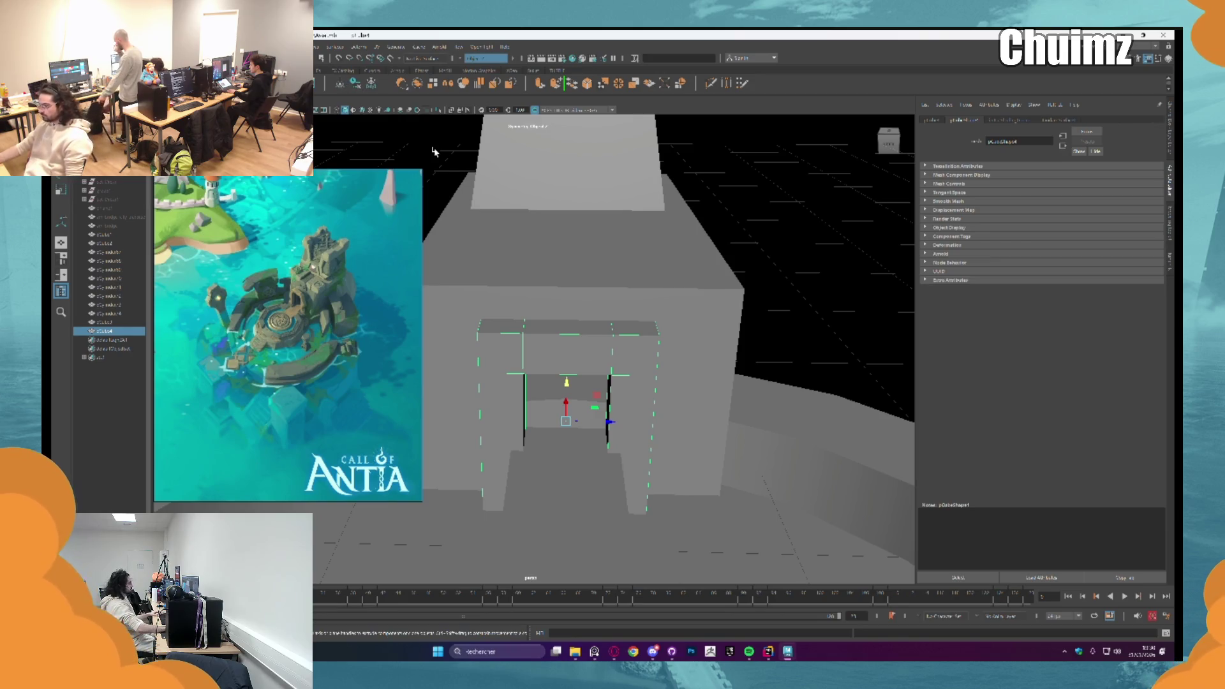
right_drag(525, 392, 524, 431)
click(502, 421)
mouse_move(524, 393)
alt+mouse_down()
mouse_move(581, 278)
mouse_move(656, 345)
alt+mouse_up()
click(537, 332)
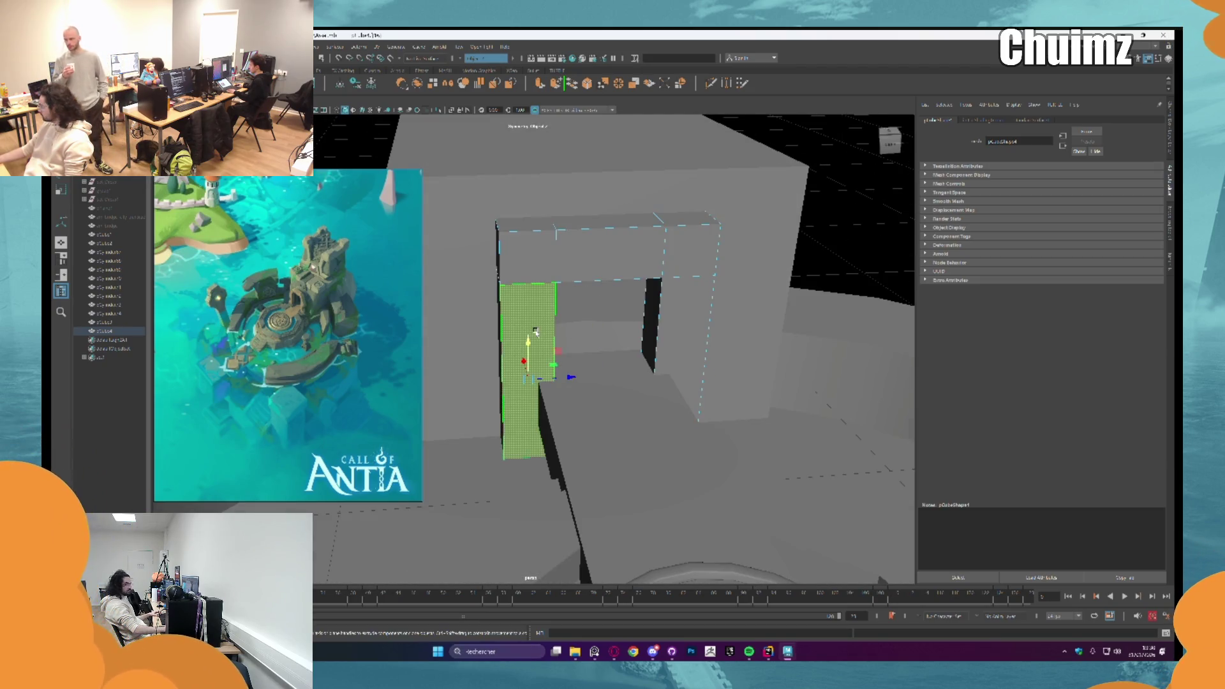
Step: Shift the inner doorway face so the frame fits inside the tower opening
alt+drag(536, 332, 467, 117)
click(459, 46)
click(483, 96)
mouse_move(522, 317)
alt+mouse_down()
mouse_move(601, 328)
mouse_move(542, 338)
alt+mouse_up()
click(641, 315)
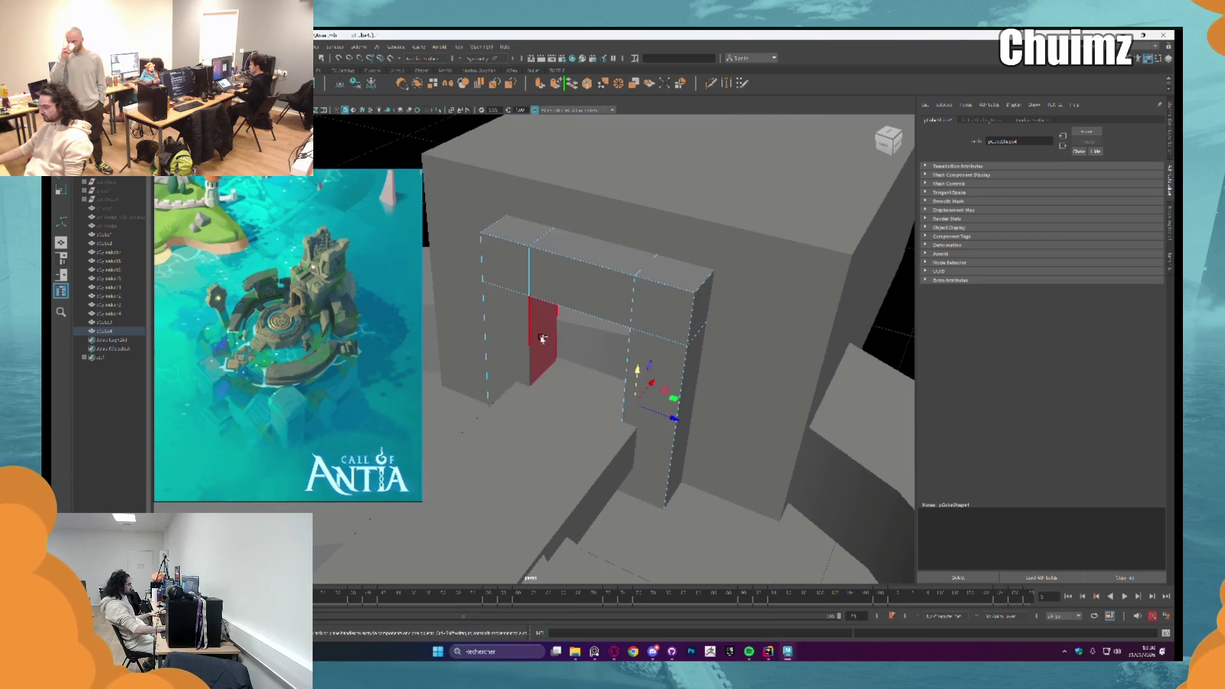
mouse_move(609, 411)
mouse_down()
mouse_move(632, 402)
mouse_move(638, 358)
mouse_move(570, 317)
mouse_move(673, 305)
mouse_move(617, 201)
mouse_up()
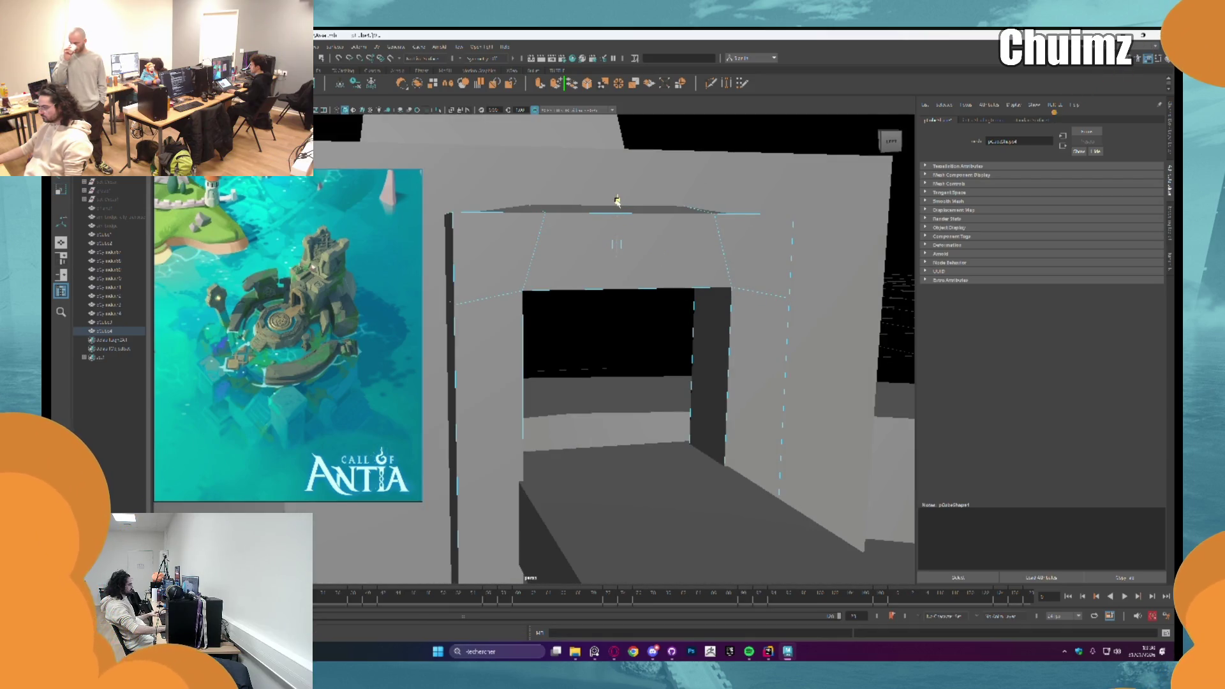
key(f)
scroll(661, 295, down, 5)
mouse_move(675, 304)
alt+mouse_down()
mouse_move(632, 298)
mouse_move(588, 254)
alt+mouse_up()
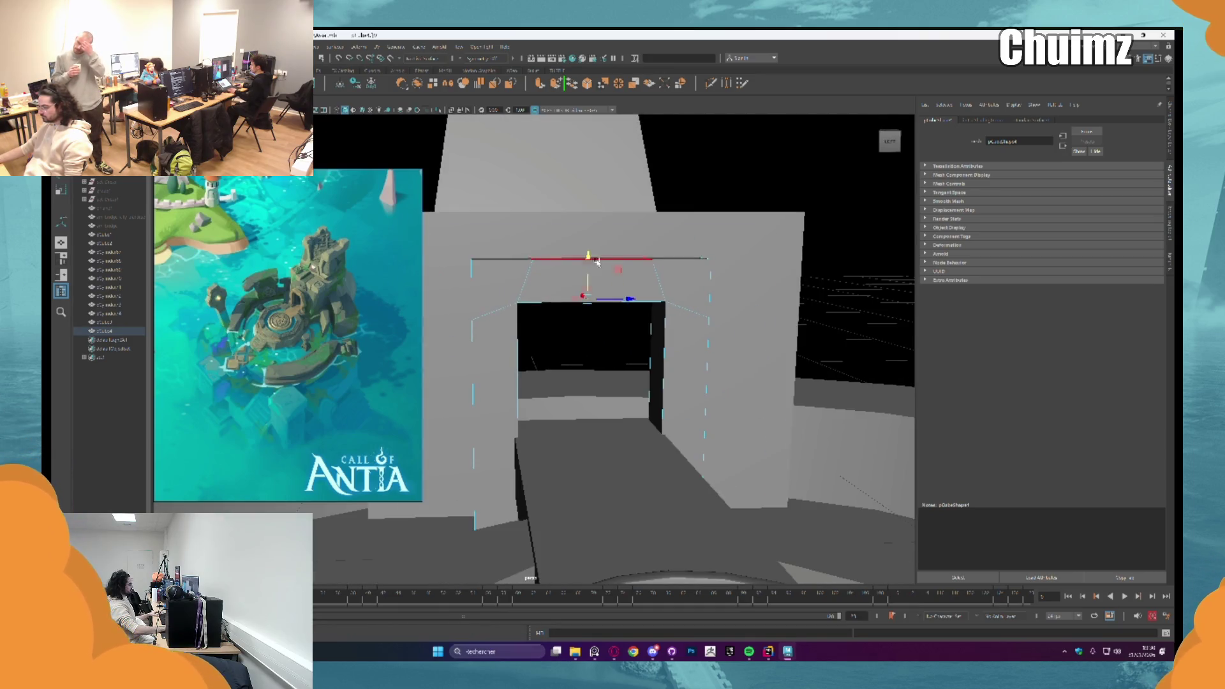
scroll(560, 268, down, 3)
scroll(760, 282, down, 3)
Step: Clear the selection, select the doorway frame object and frame it in view
click(760, 282)
alt+drag(760, 282, 719, 326)
scroll(709, 331, up, 3)
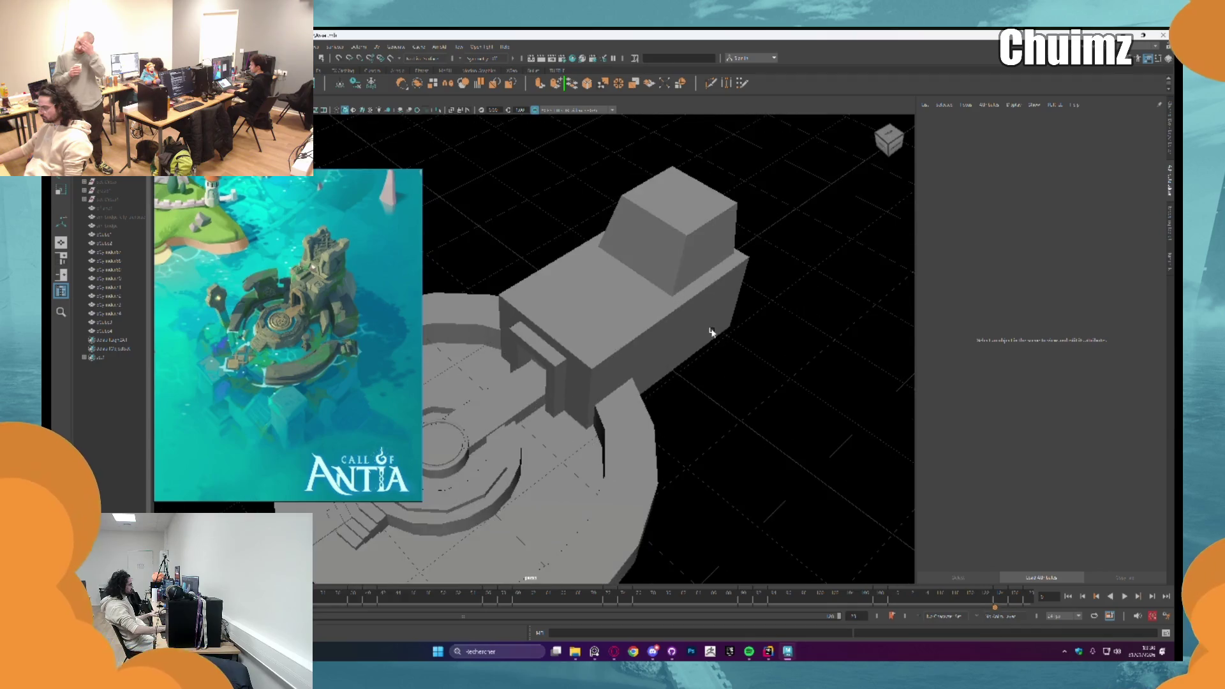
scroll(546, 273, down, 3)
alt+drag(530, 268, 519, 575)
scroll(672, 264, up, 3)
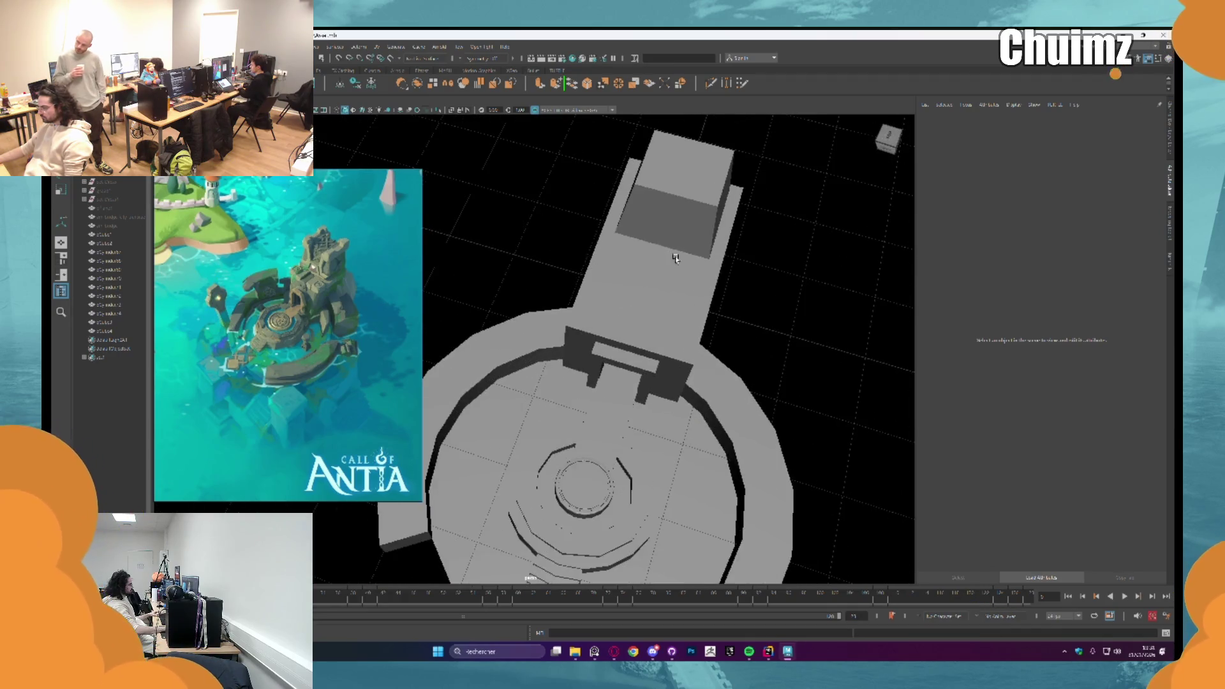
alt+drag(671, 264, 670, 319)
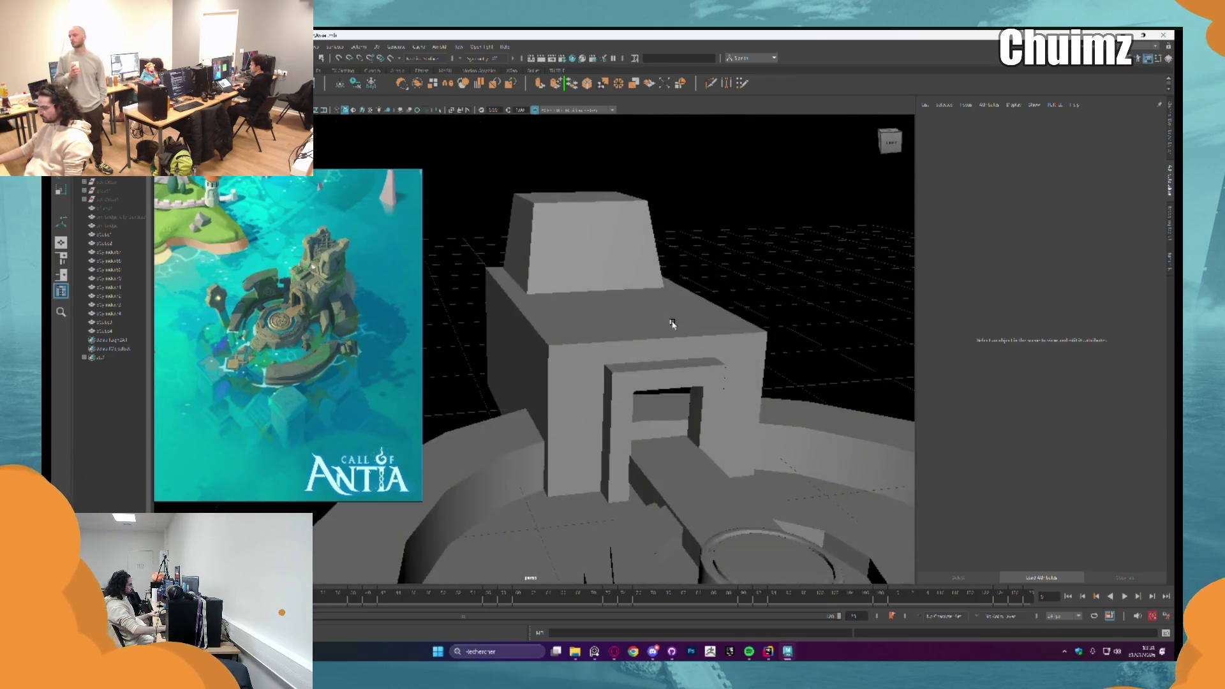
scroll(650, 301, up, 3)
scroll(634, 285, up, 2)
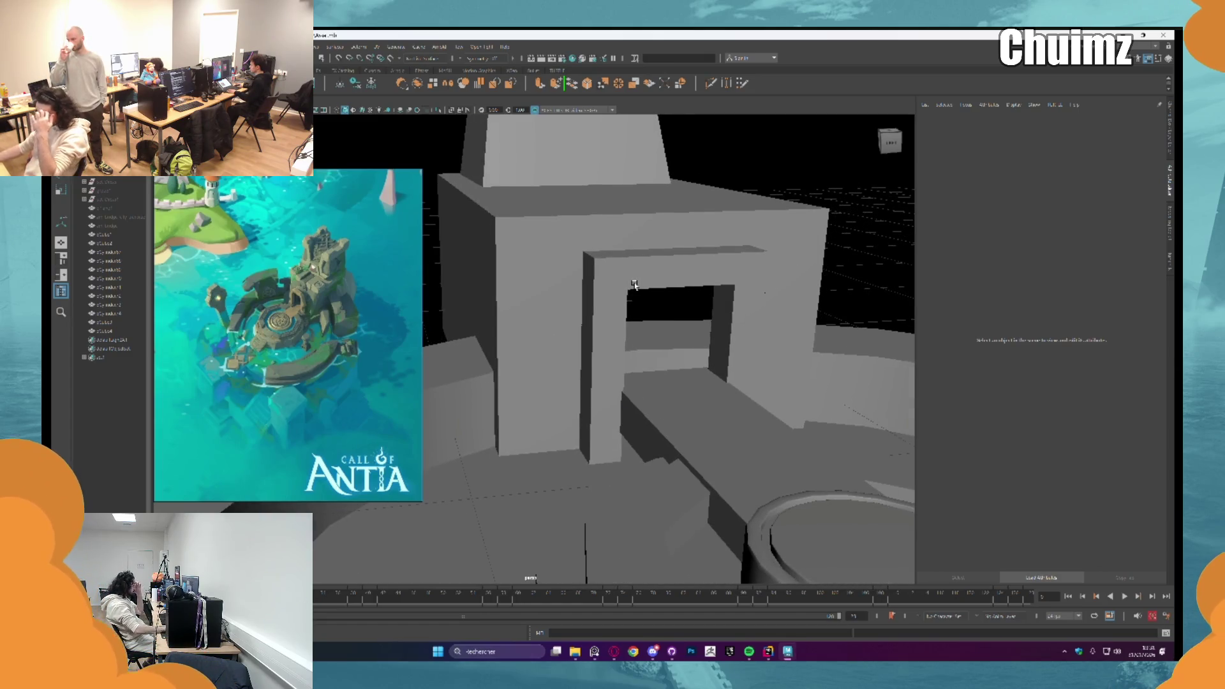
click(634, 284)
key(f)
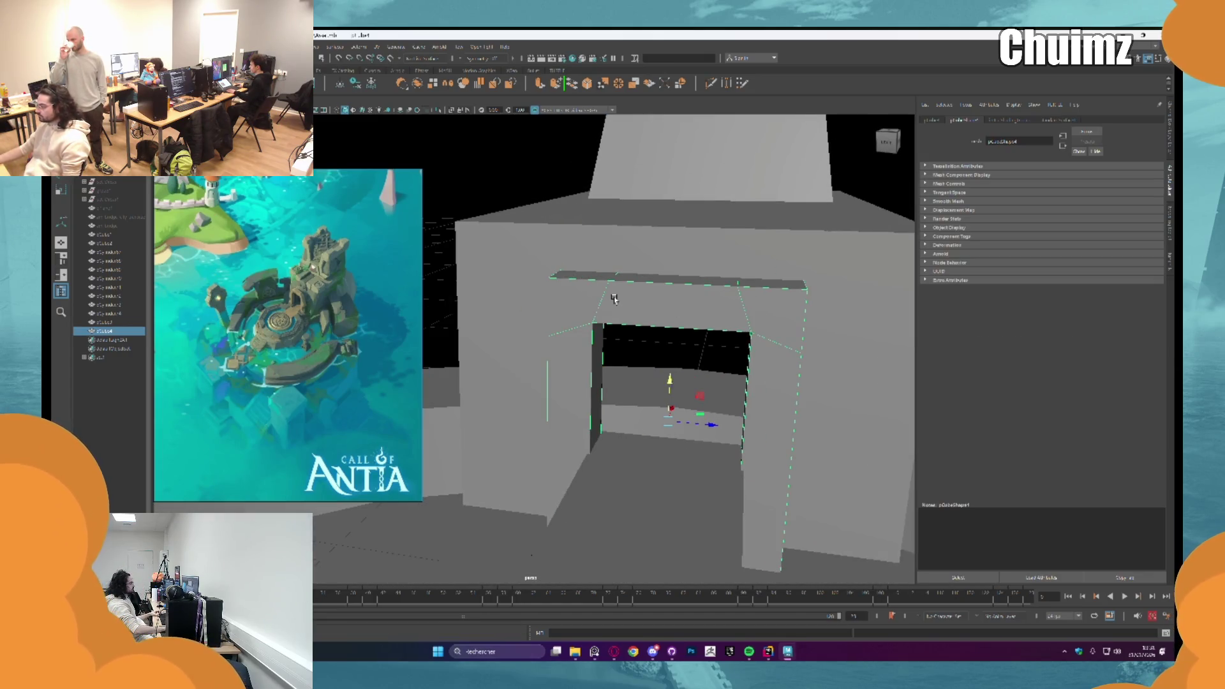
Step: Inspect the frame's top and outer corner edges in Edge mode
right_drag(614, 298, 617, 271)
alt+drag(616, 272, 675, 309)
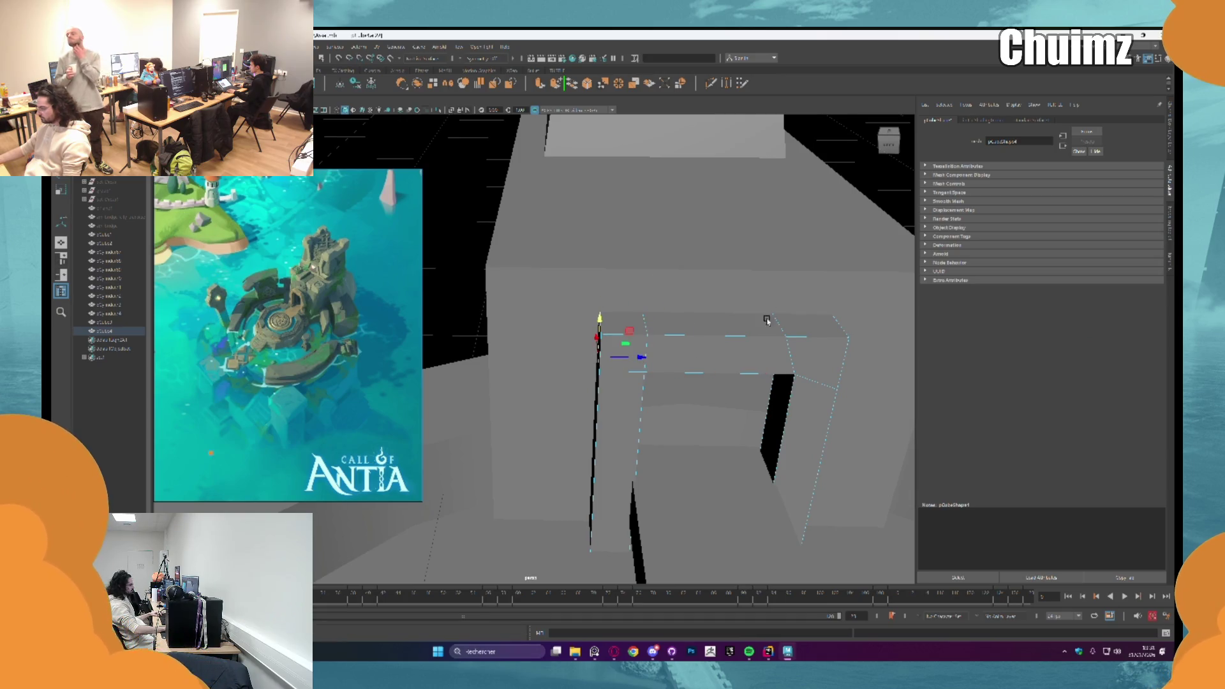
click(800, 339)
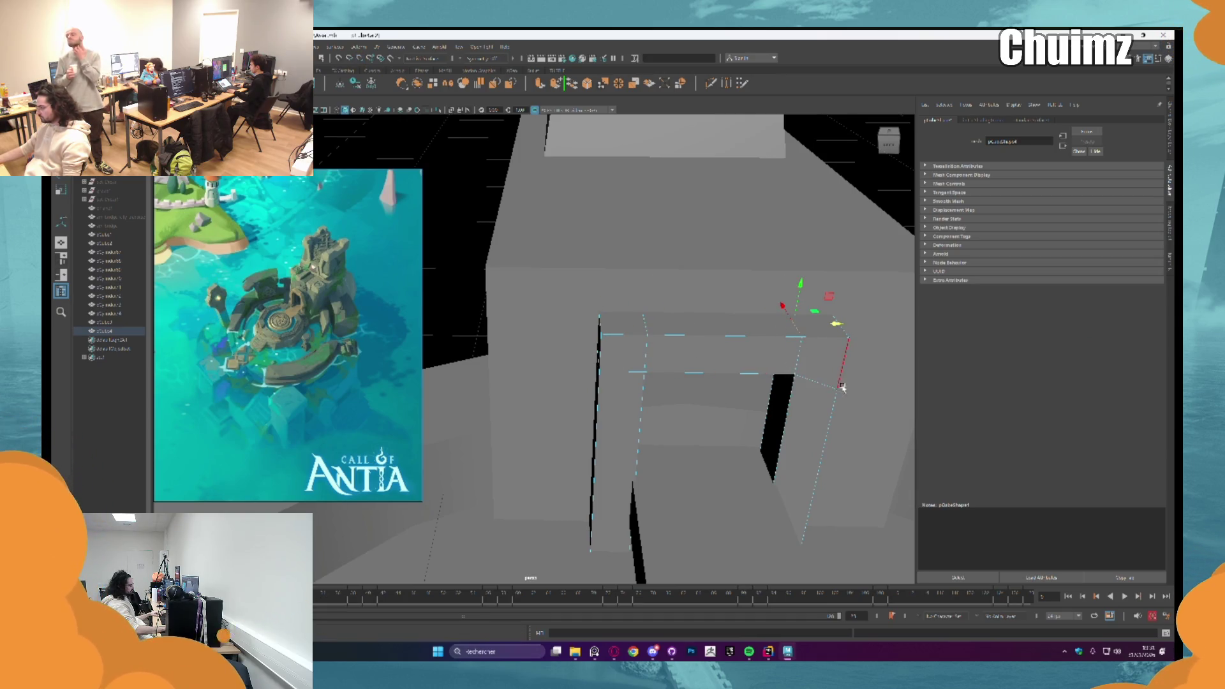
alt+drag(842, 386, 740, 422)
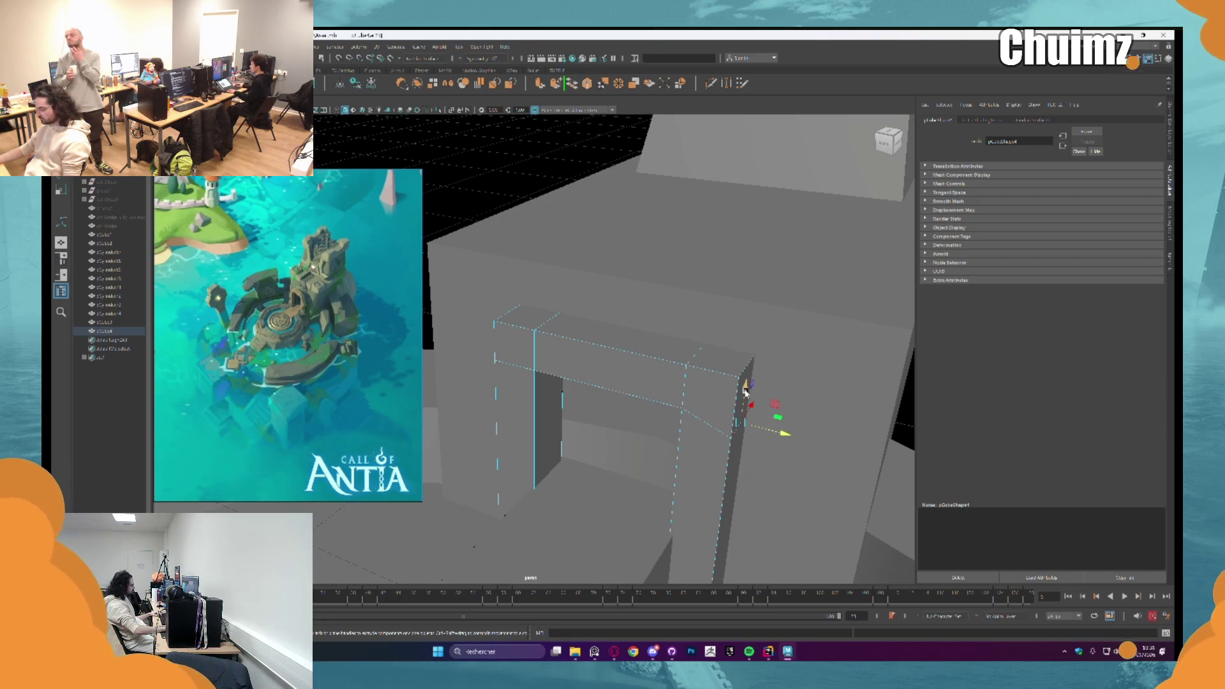
click(745, 388)
alt+drag(690, 412, 670, 364)
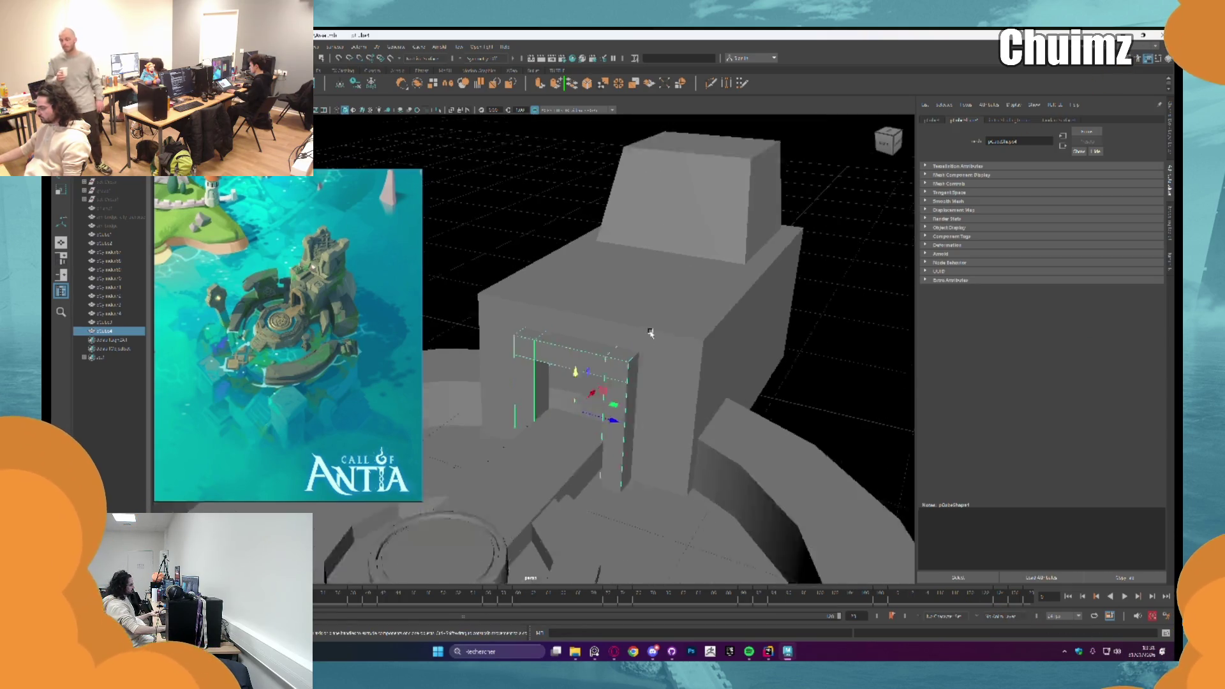
alt+right_drag(670, 364, 775, 303)
scroll(771, 304, up, 5)
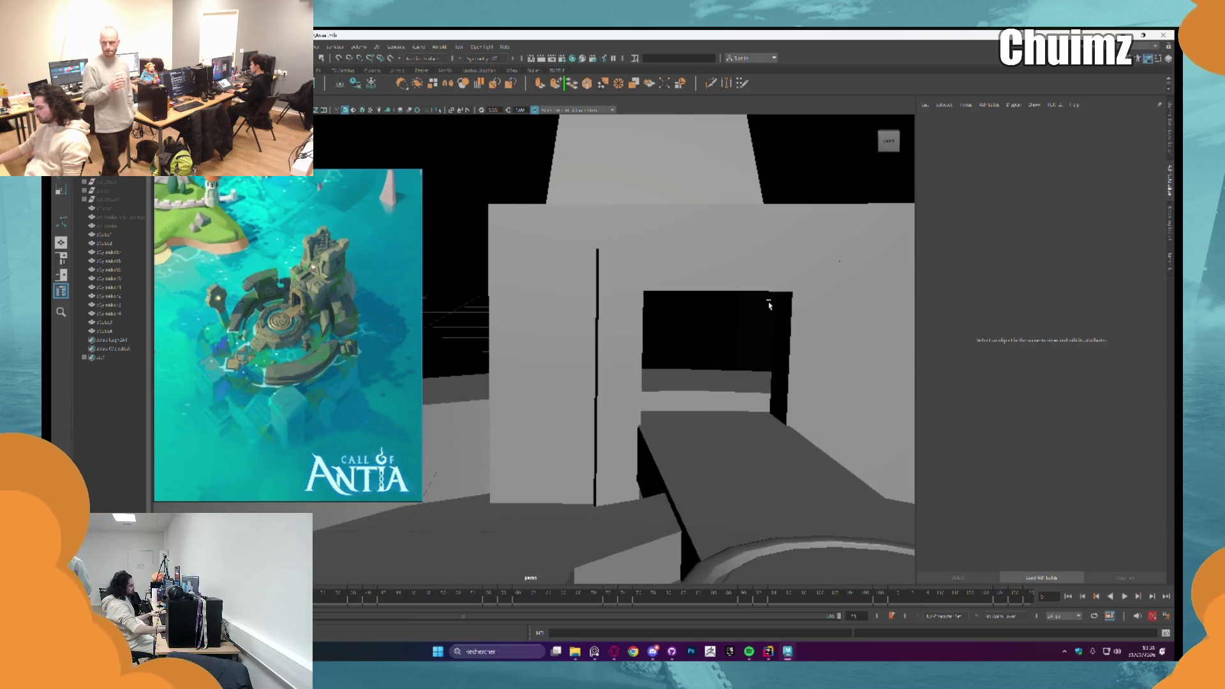
scroll(612, 285, up, 3)
Step: Isolate the doorway frame object with Ctrl+1, hiding the rest of the island
click(622, 268)
alt+drag(629, 259, 638, 275)
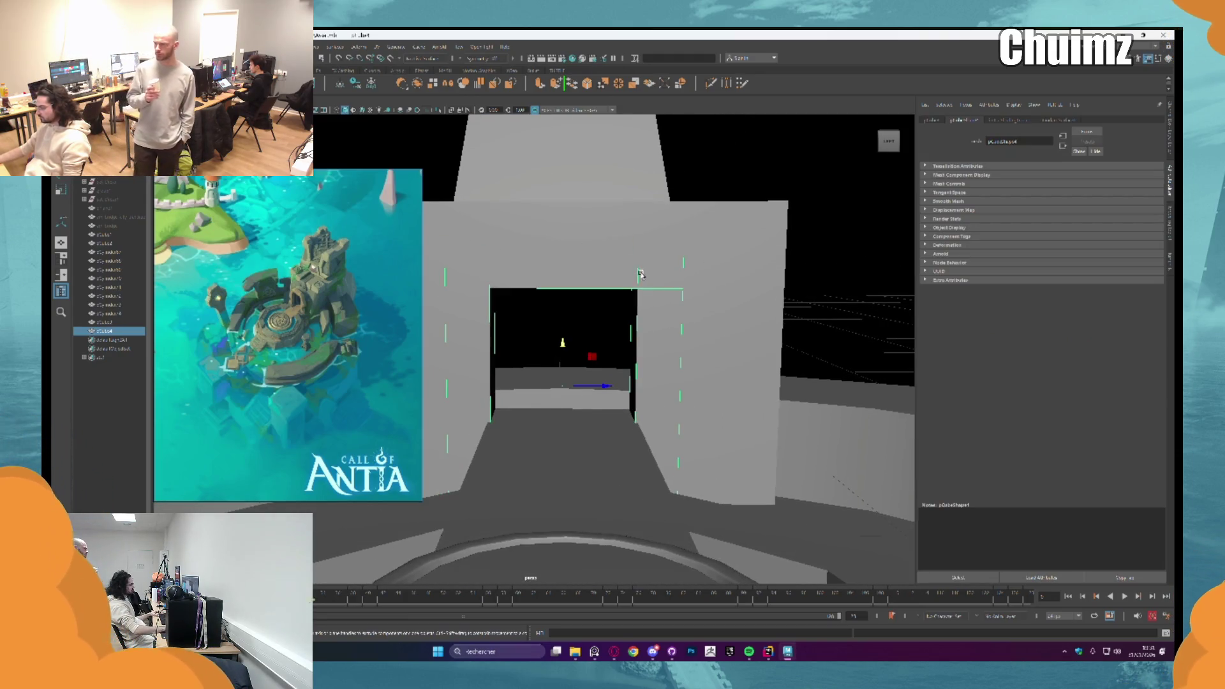
key(ctrl+1)
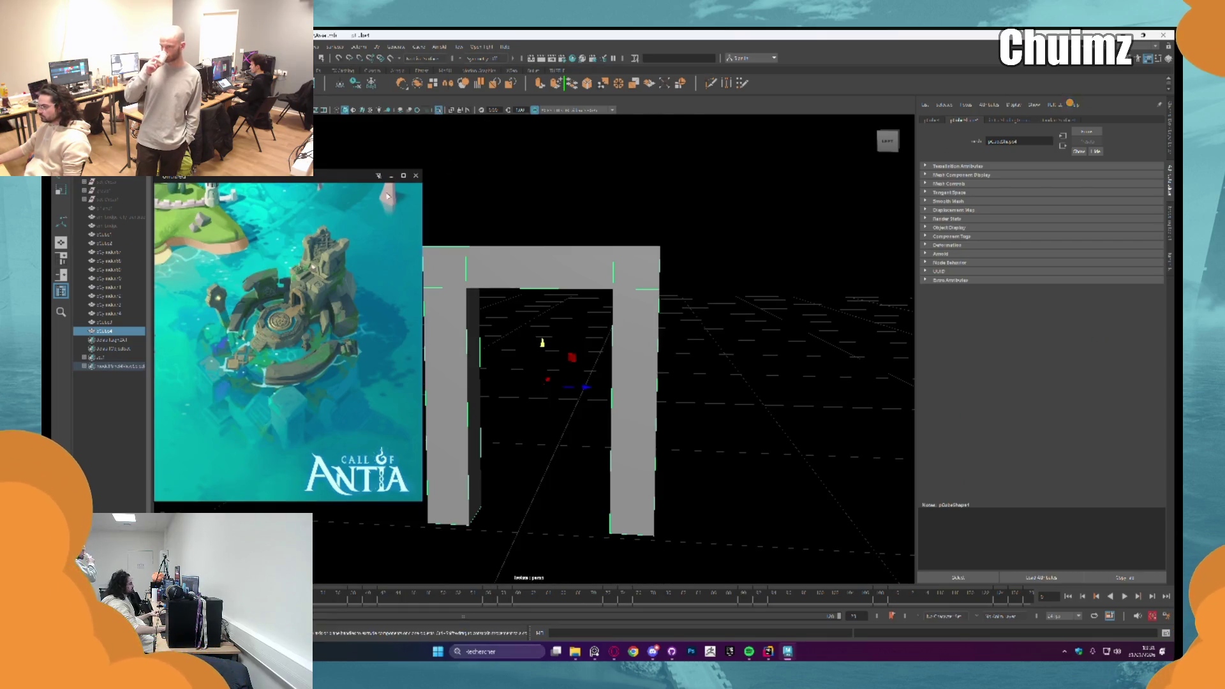
Step: Multi-Cut a diagonal edge across the beam corner from its top to lower edge, then exit the tool
mouse_move(451, 192)
alt+mouse_down()
mouse_move(532, 286)
mouse_move(708, 266)
alt+mouse_up()
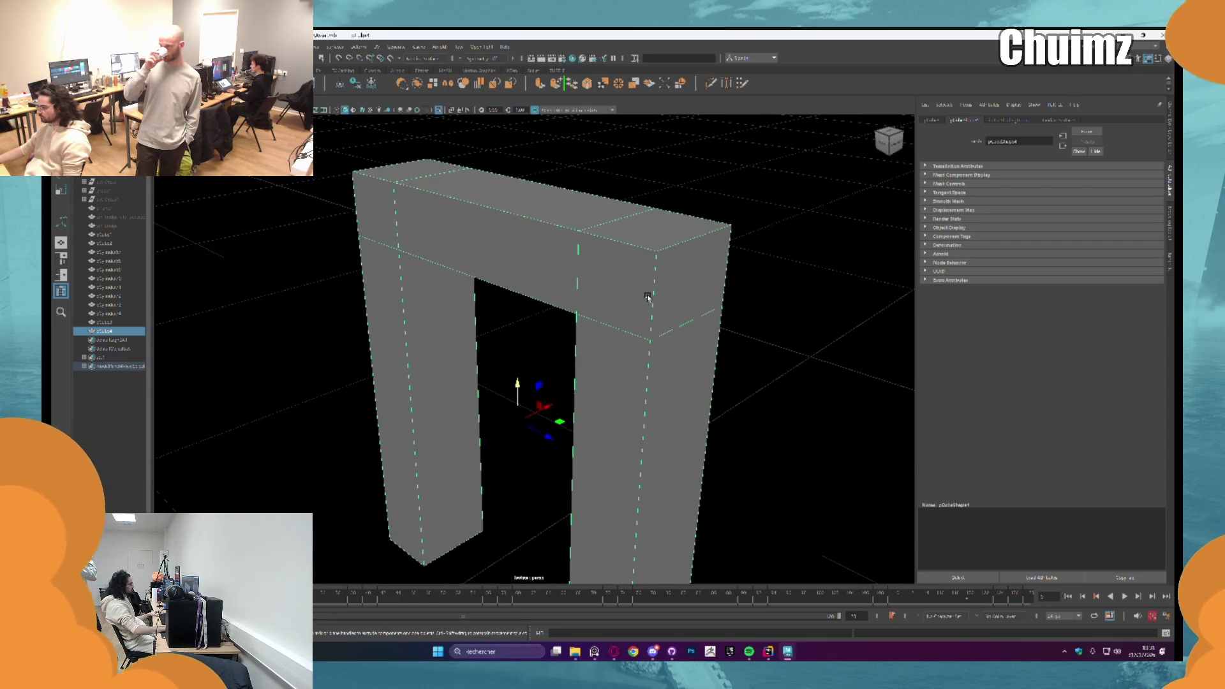
alt+drag(624, 324, 860, 290)
shift+right_drag(859, 289, 859, 290)
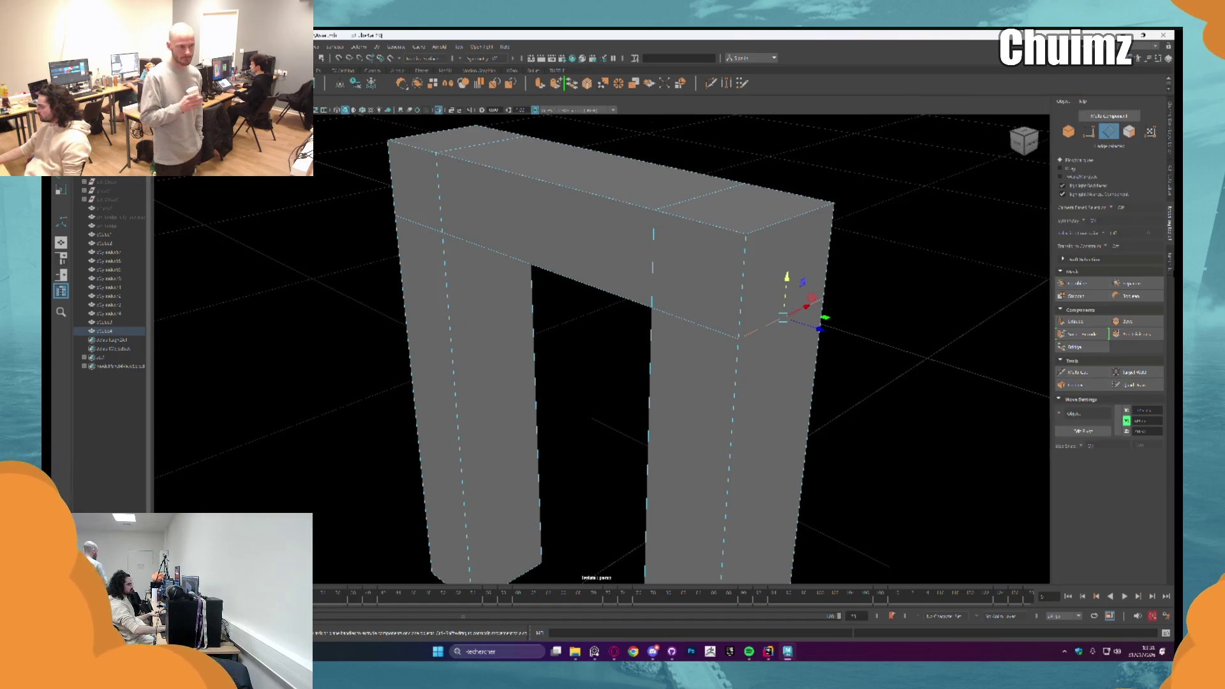
click(745, 232)
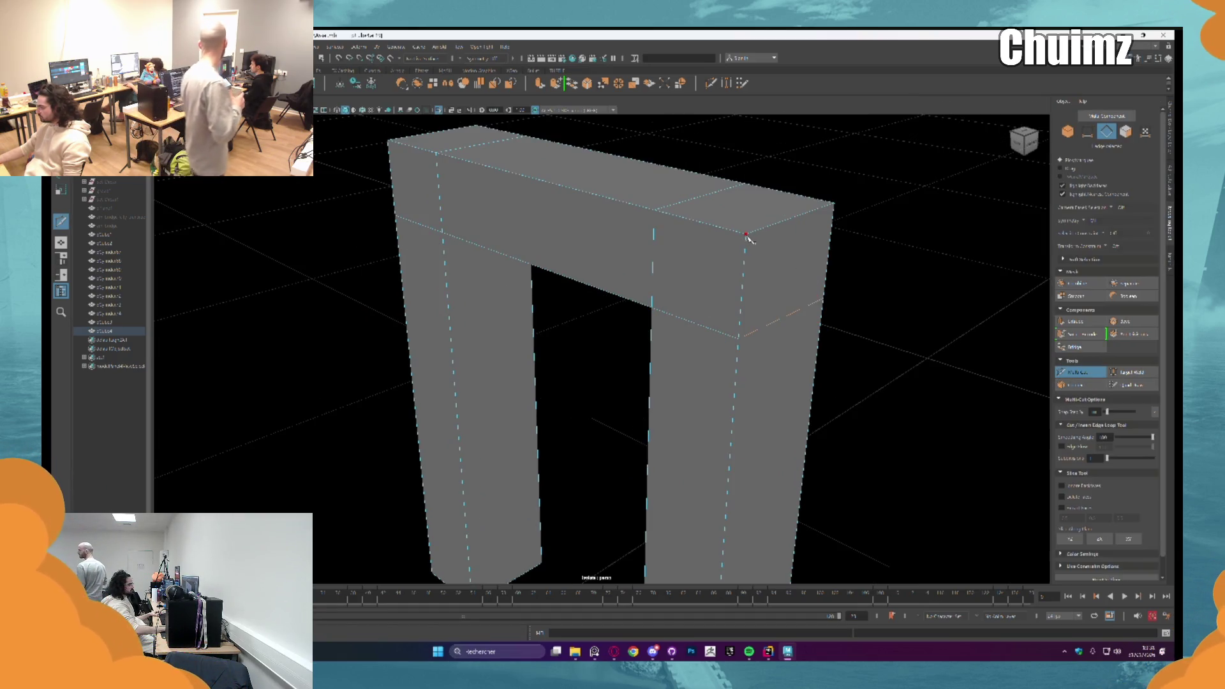
click(651, 306)
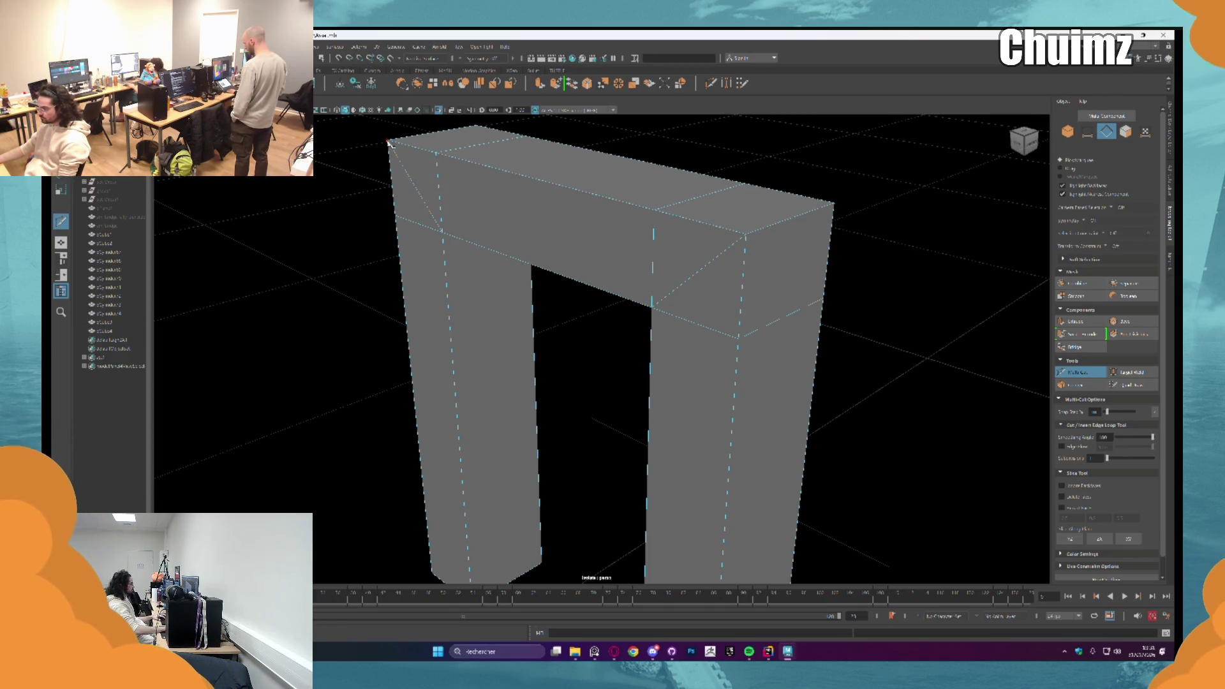
click(1106, 369)
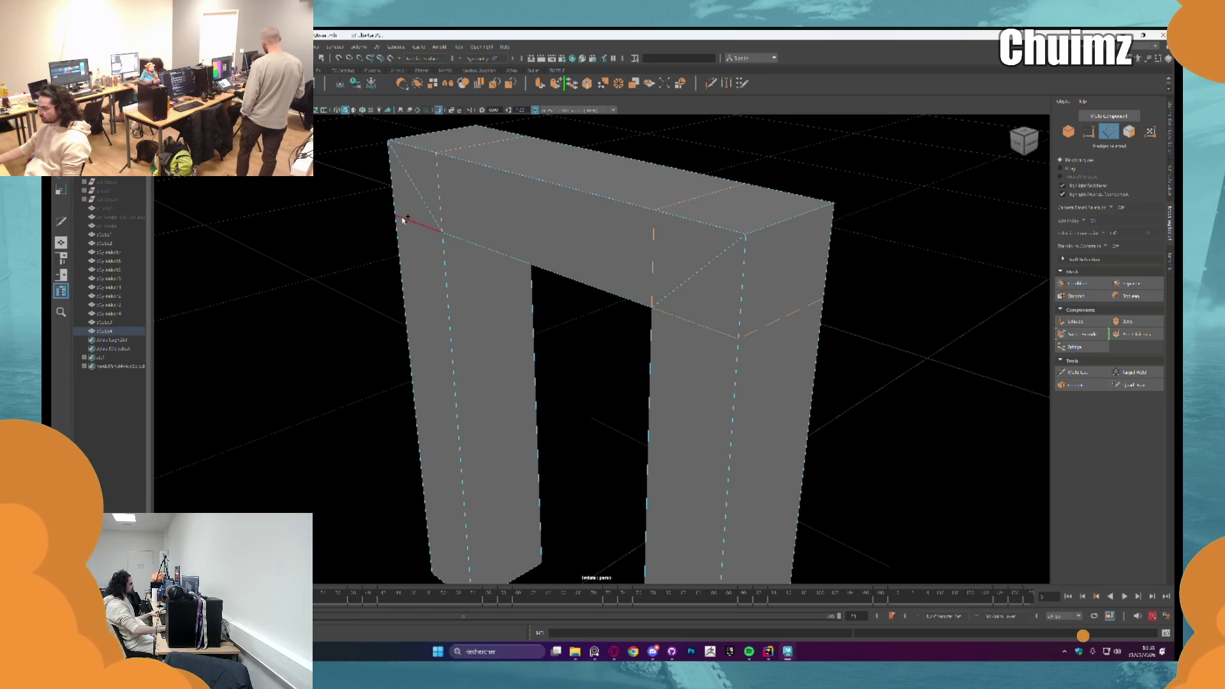
key(Escape)
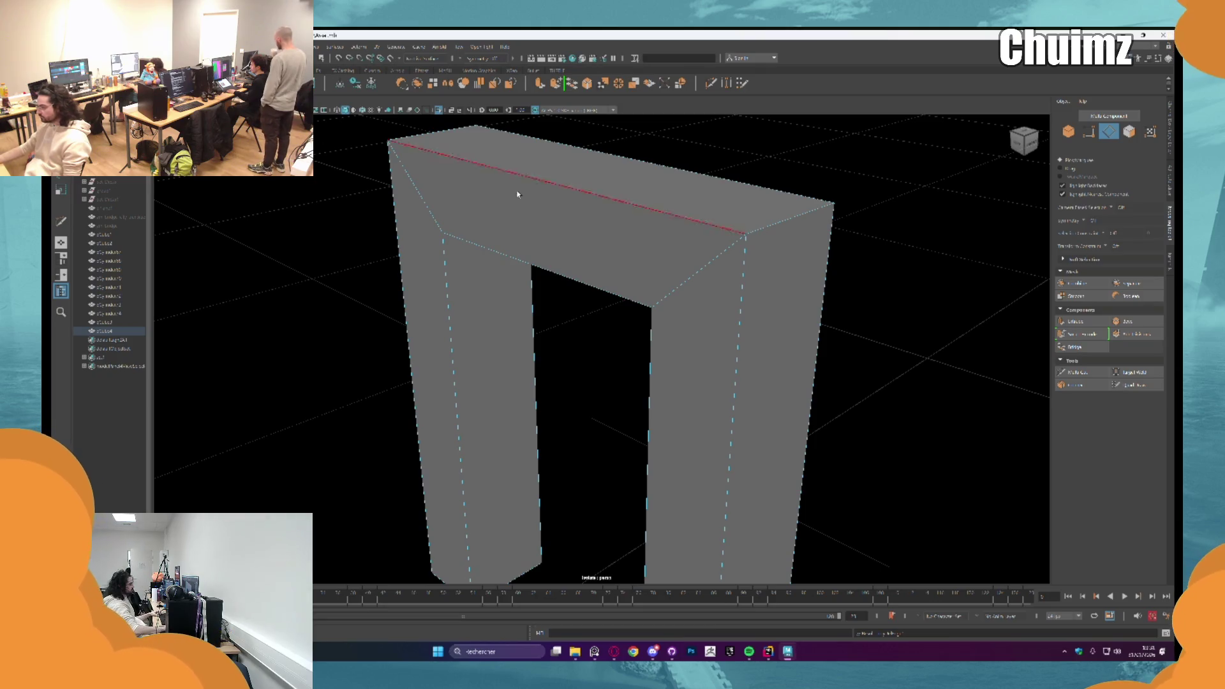
Step: Bevel the corner edges with a raised Fraction so both top corners become broad chamfers
alt+drag(428, 200, 592, 213)
key(ctrl+b)
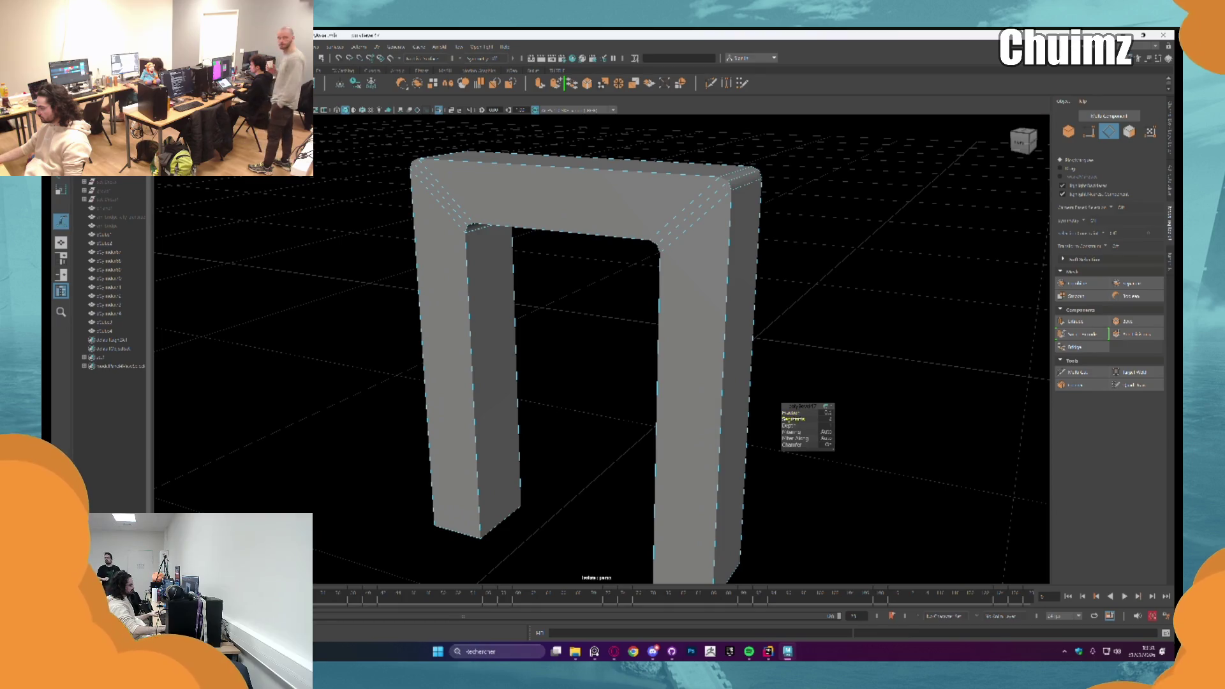
click(790, 412)
middle_drag(806, 425, 861, 425)
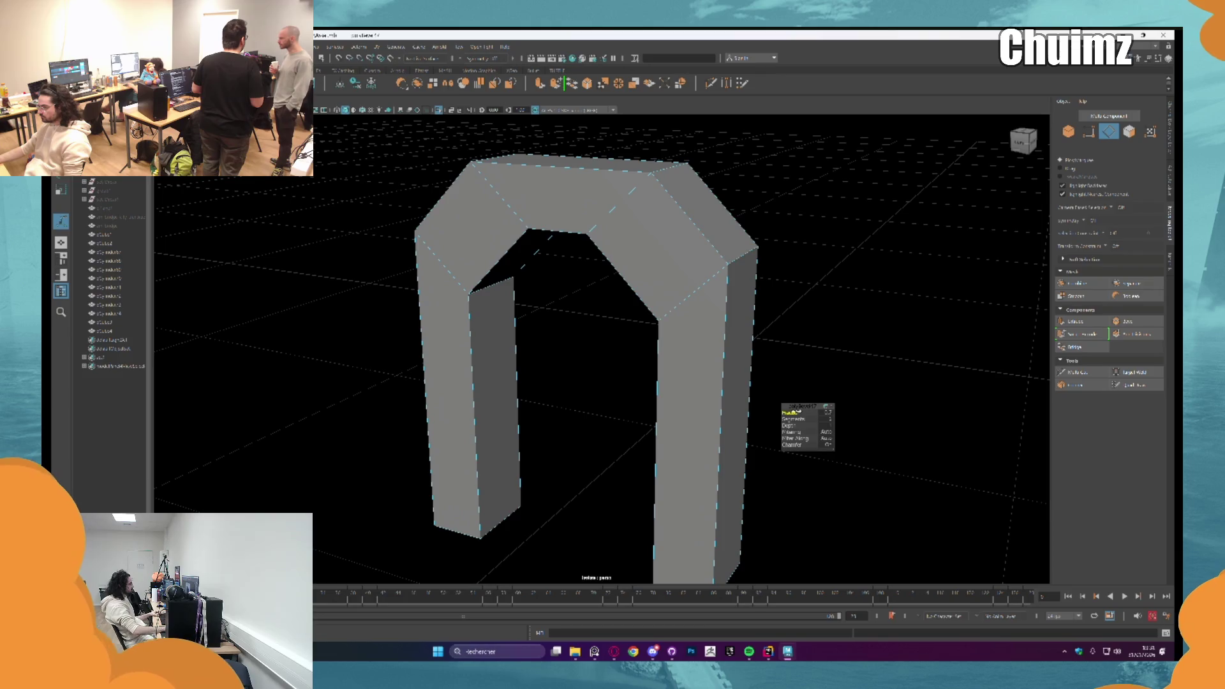
alt+drag(670, 498, 752, 566)
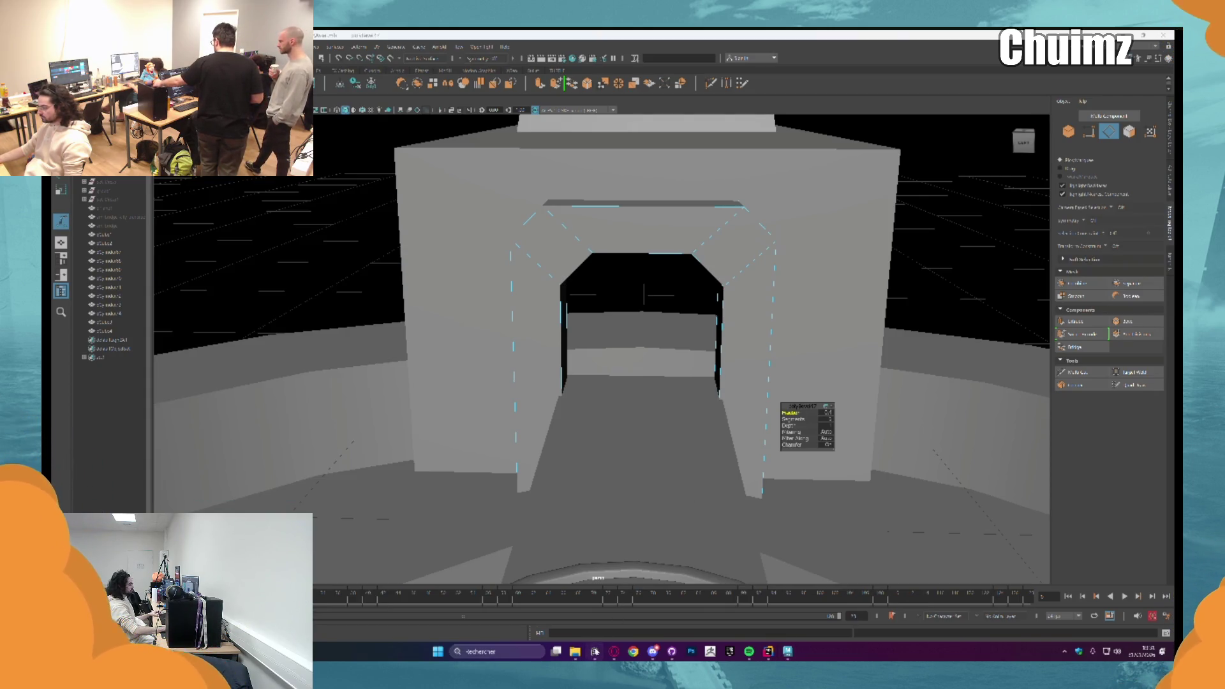
Step: Select the vertical edge loop running along the side of the bevelled arch frame
alt+drag(733, 348, 708, 308)
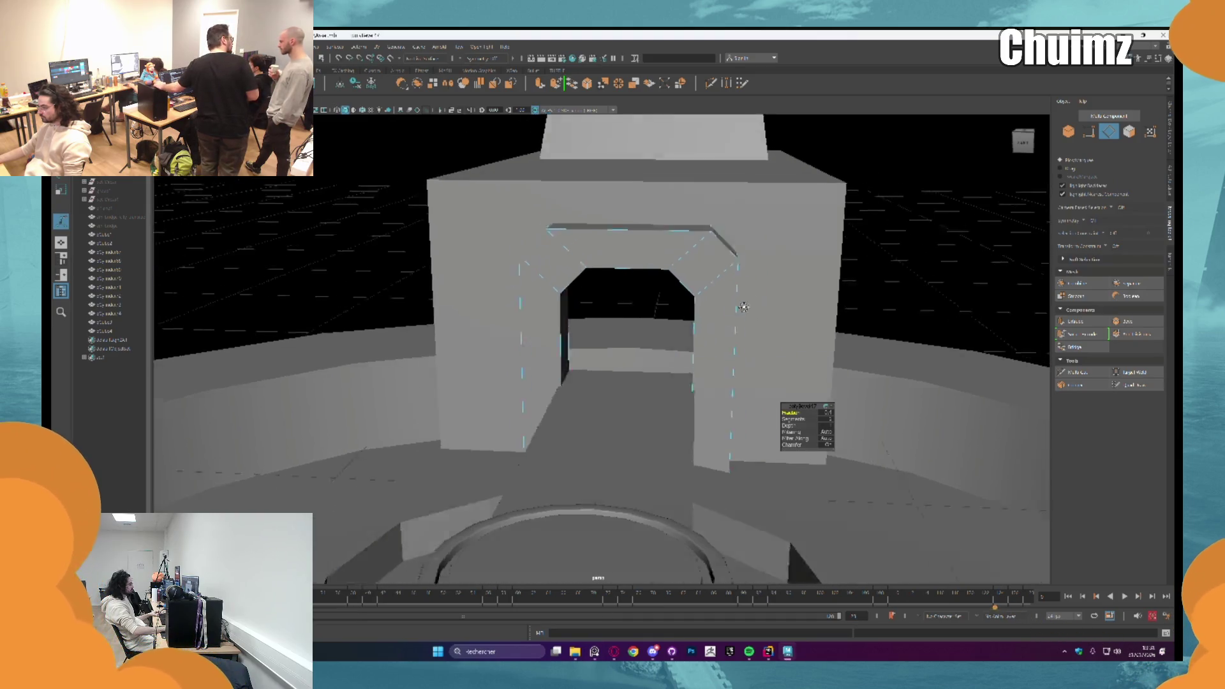
double_click(632, 300)
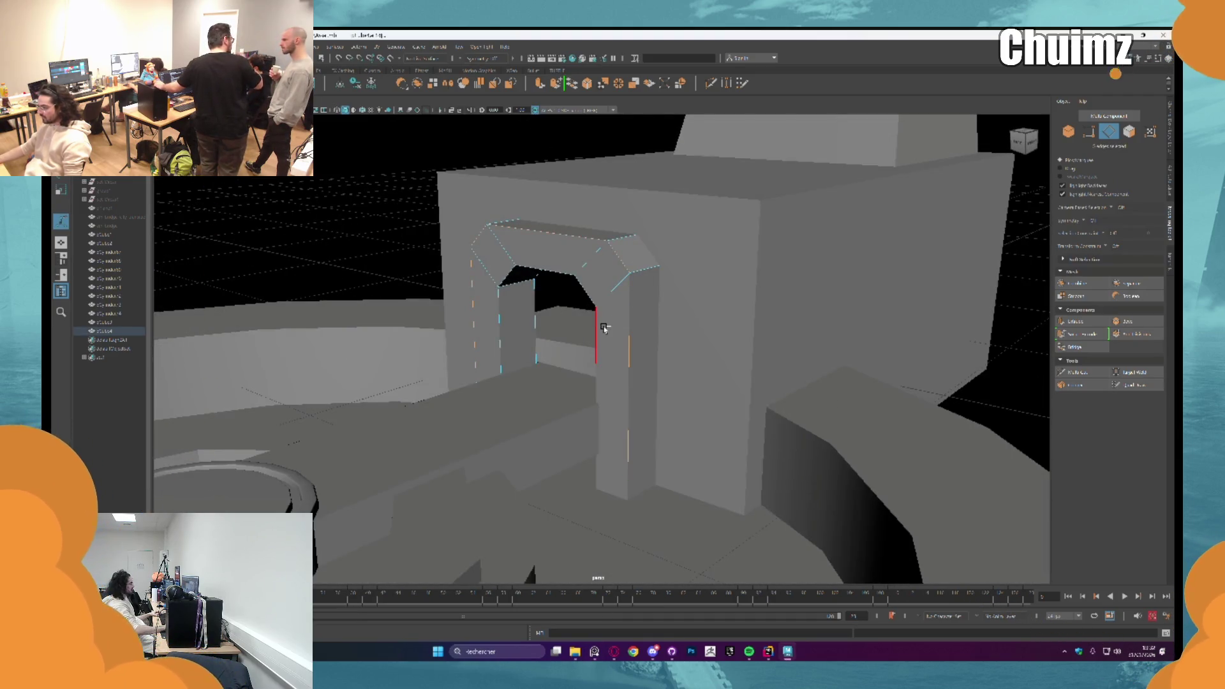
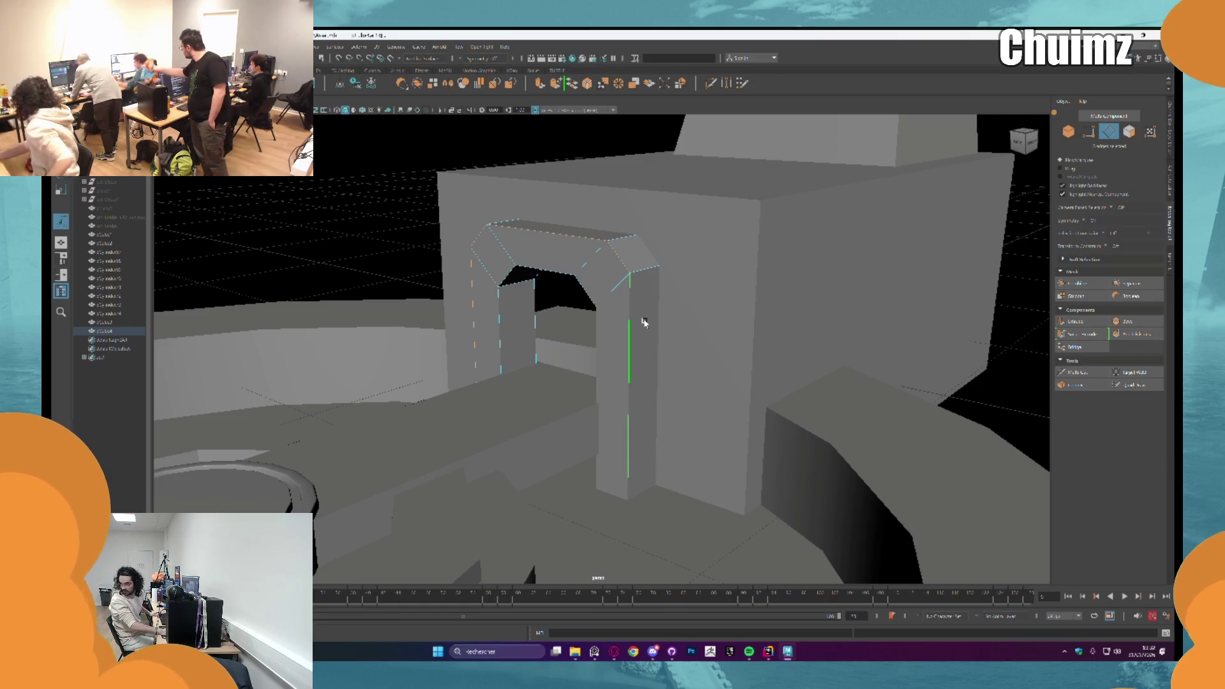
Step: Isolate the stone archway so it shows alone with the rest of the temple hidden
alt+drag(549, 241, 644, 259)
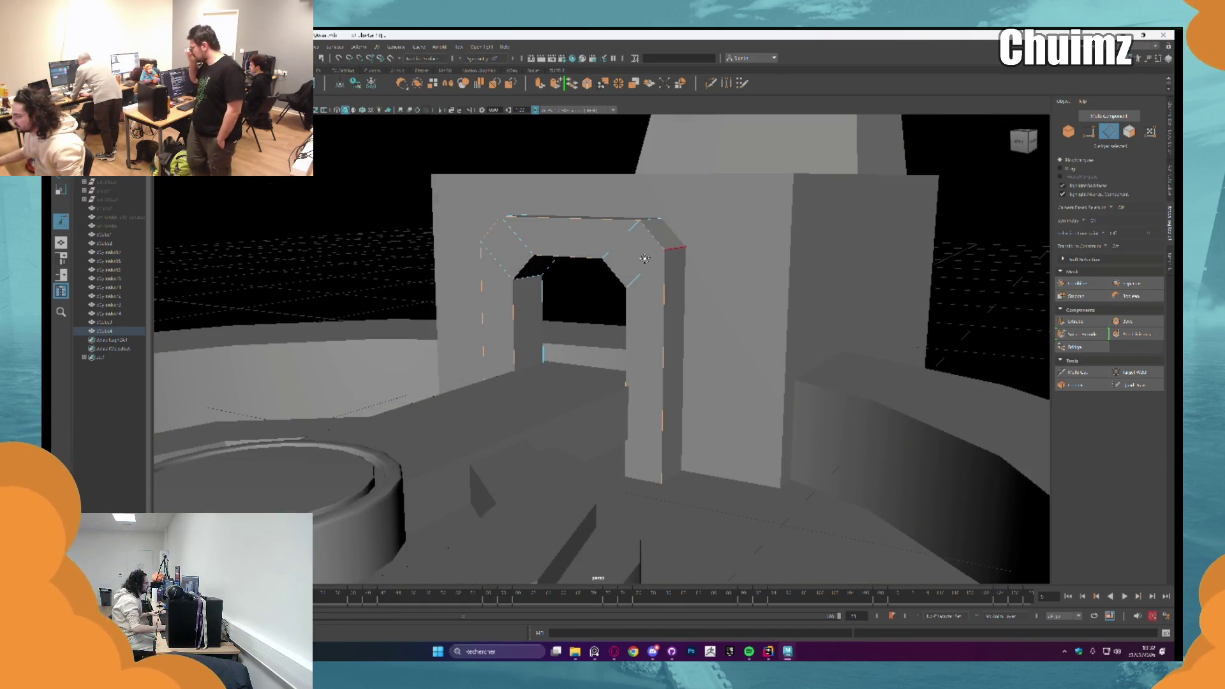
key(F8)
key(f)
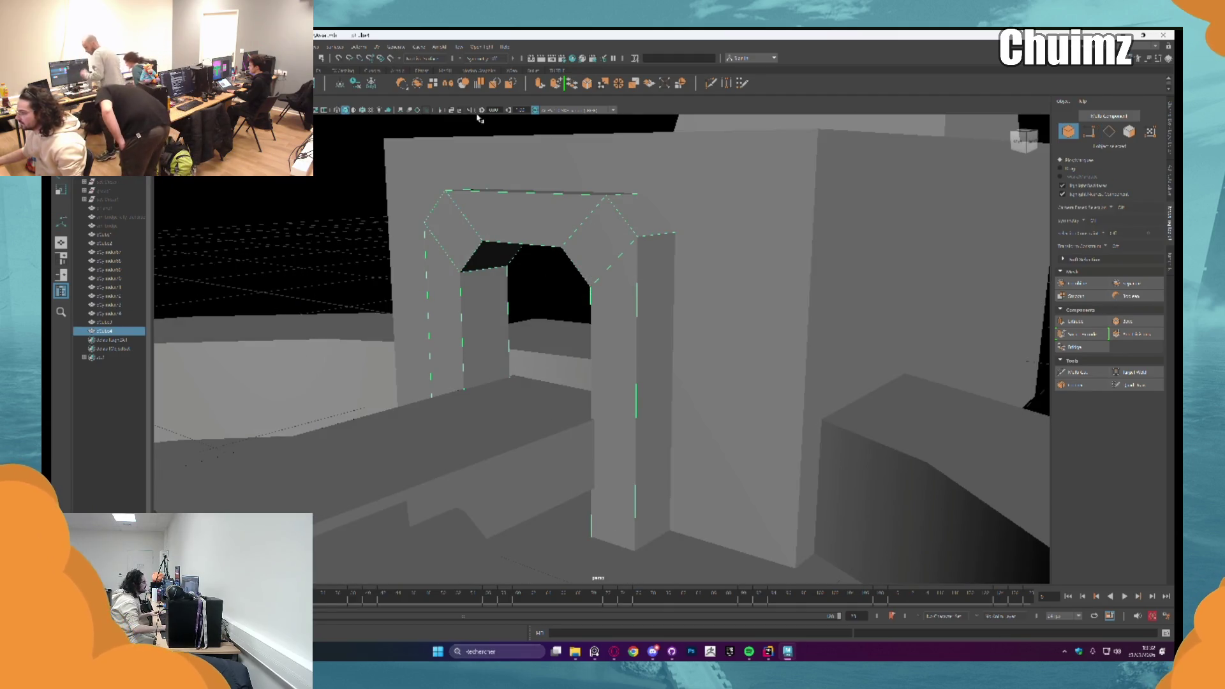
key(ctrl+1)
Step: Select the arch's corner edges in edge mode after checking it from side and front views
right_drag(628, 246, 574, 249)
click(650, 258)
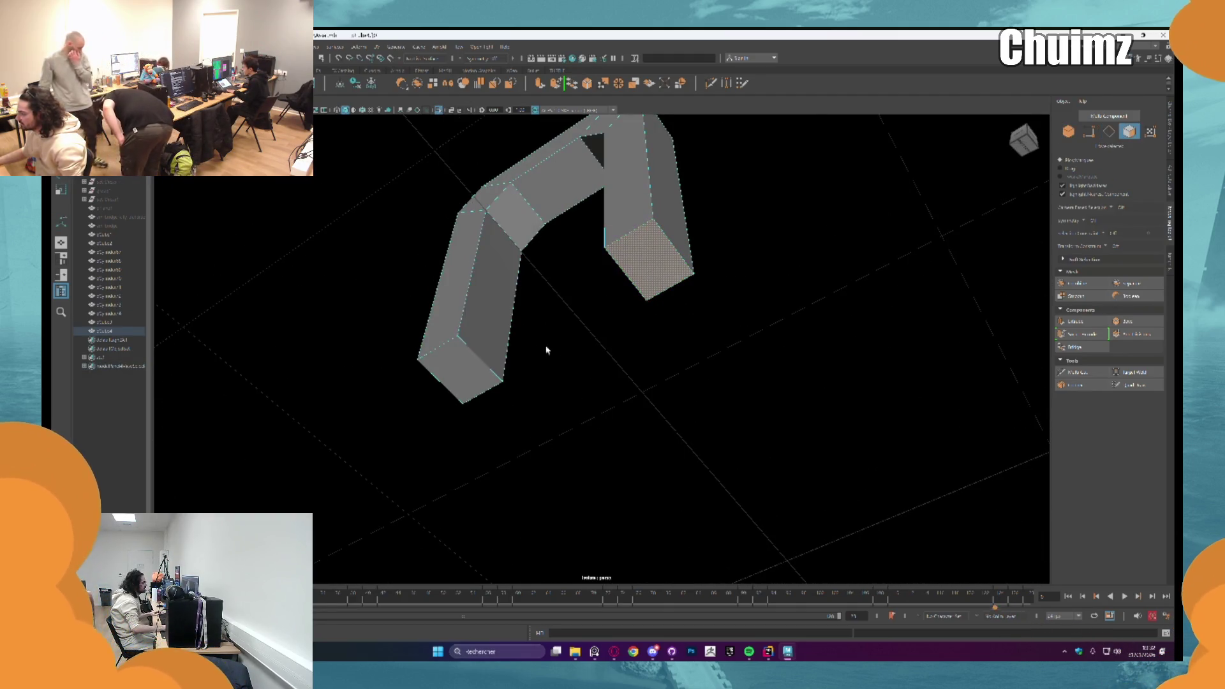
shift+click(459, 373)
alt+drag(582, 332, 450, 300)
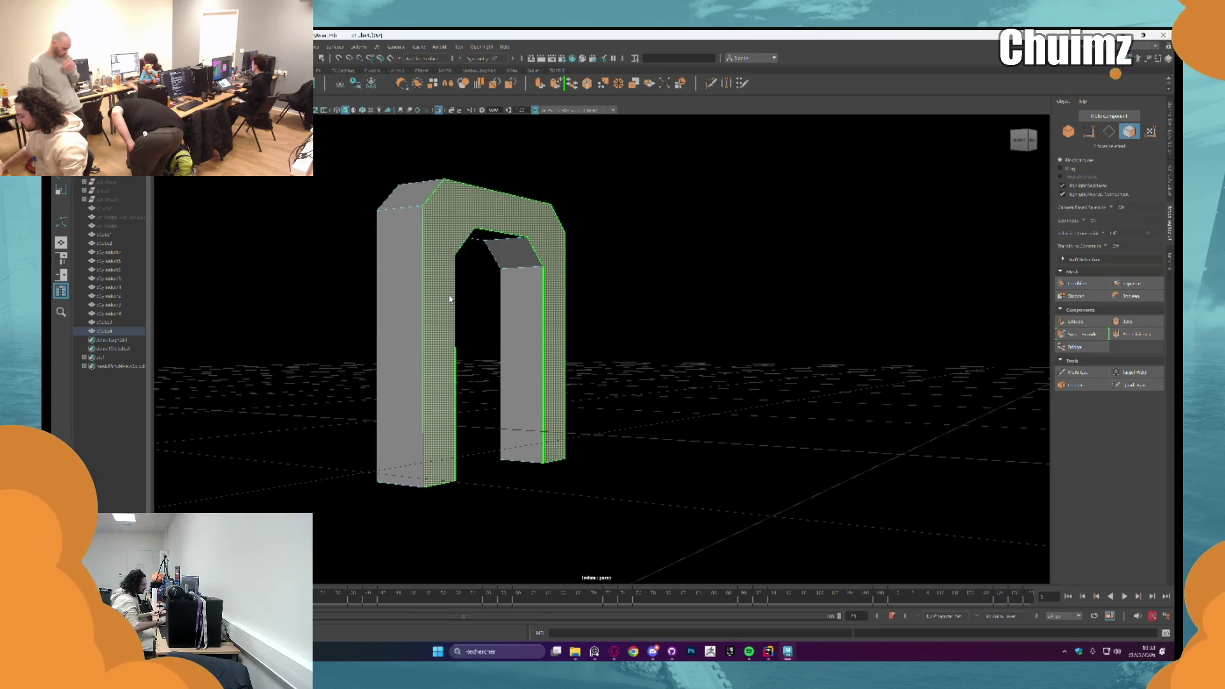
alt+drag(481, 250, 595, 246)
right_drag(684, 246, 697, 192)
mouse_move(698, 191)
alt+mouse_down()
mouse_move(733, 259)
mouse_move(636, 234)
mouse_move(641, 214)
alt+mouse_up()
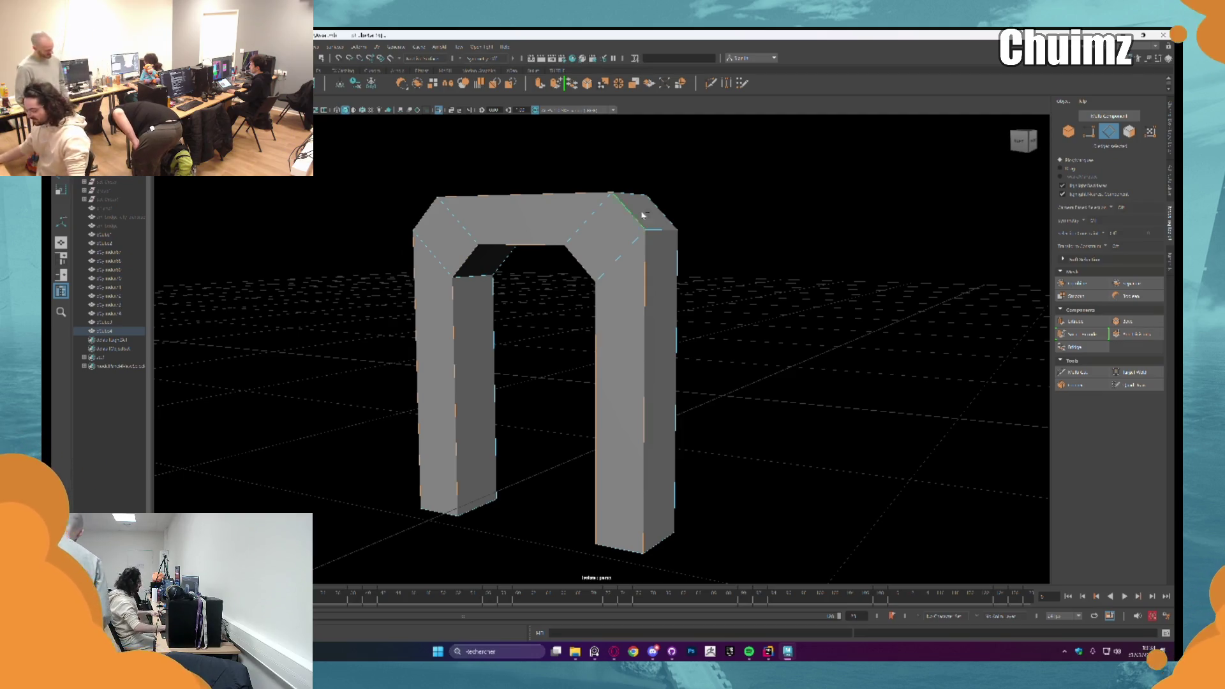
Step: Bevel the arch's corner edges, adjusting Fraction and Miter Along for softened corners
key(ctrl+b)
middle_drag(791, 412, 824, 413)
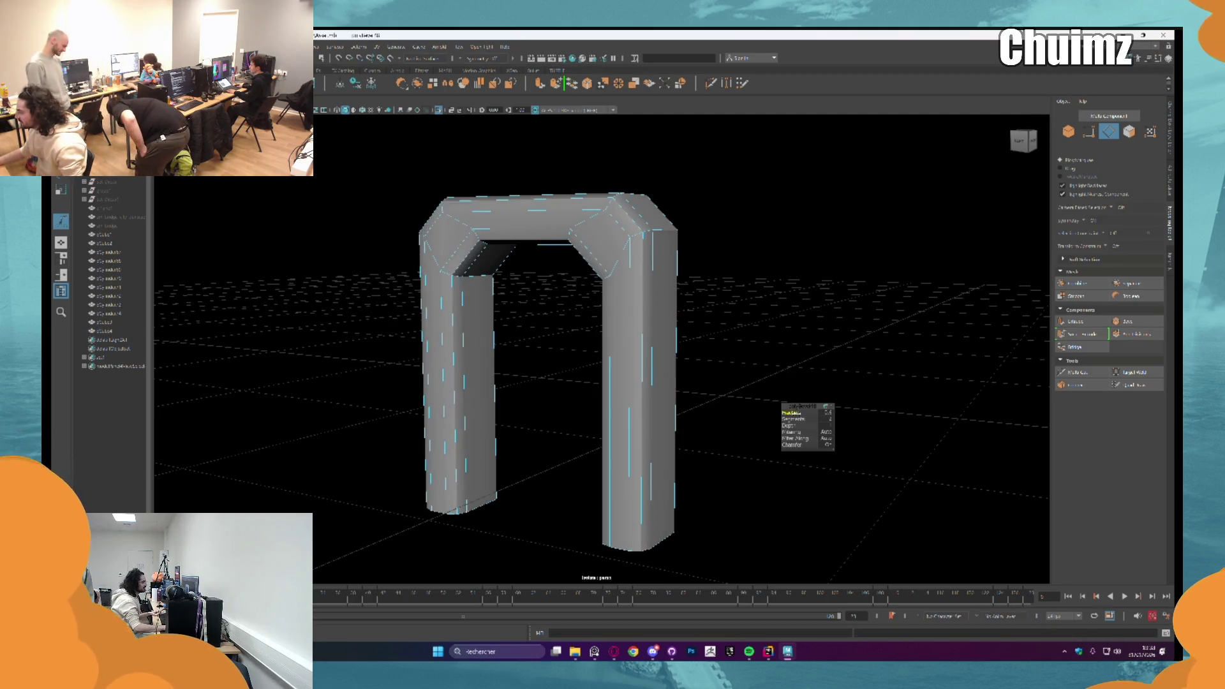
mouse_move(795, 438)
mouse_down()
mouse_move(852, 446)
mouse_move(840, 437)
mouse_up()
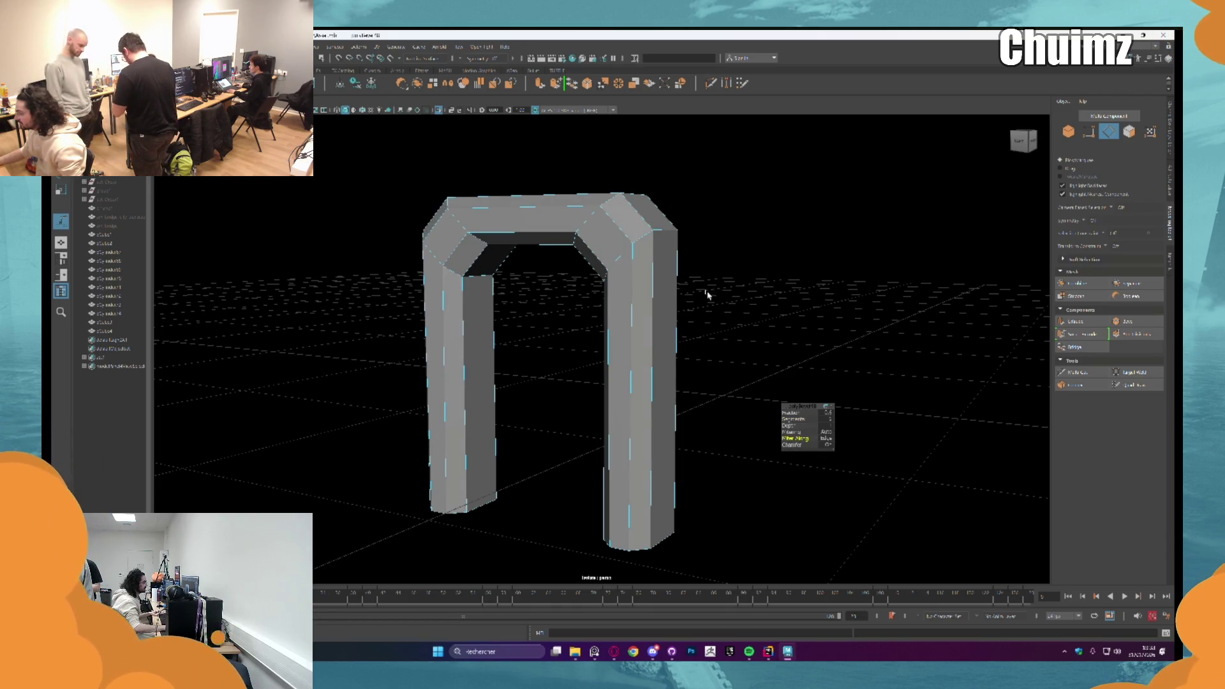
alt+drag(736, 325, 665, 276)
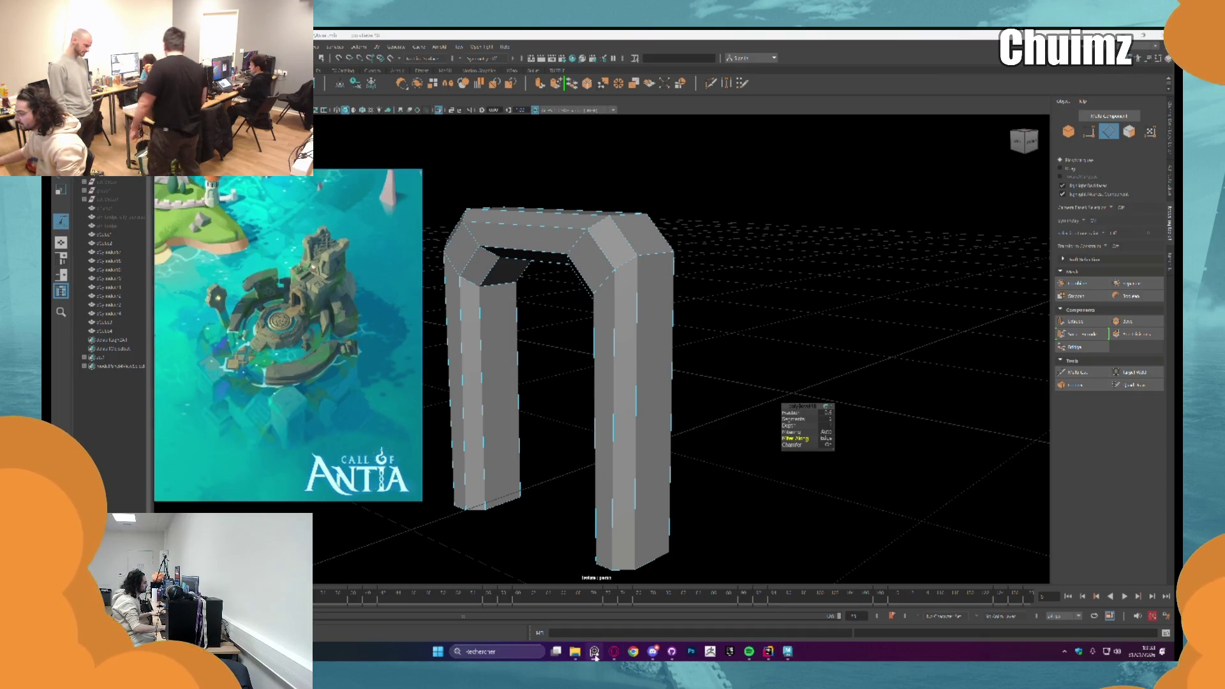
middle_drag(727, 317, 765, 315)
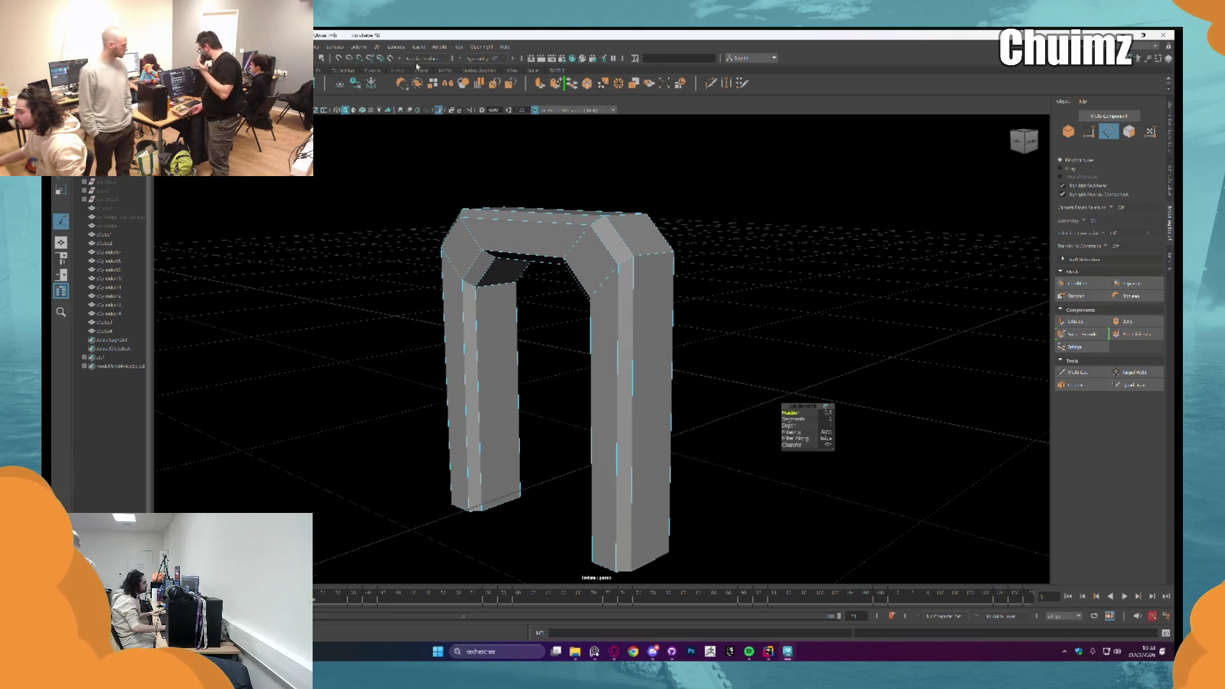
Step: Turn off Isolate Select to show the whole temple again and return to object mode
click(439, 111)
right_drag(622, 306, 670, 274)
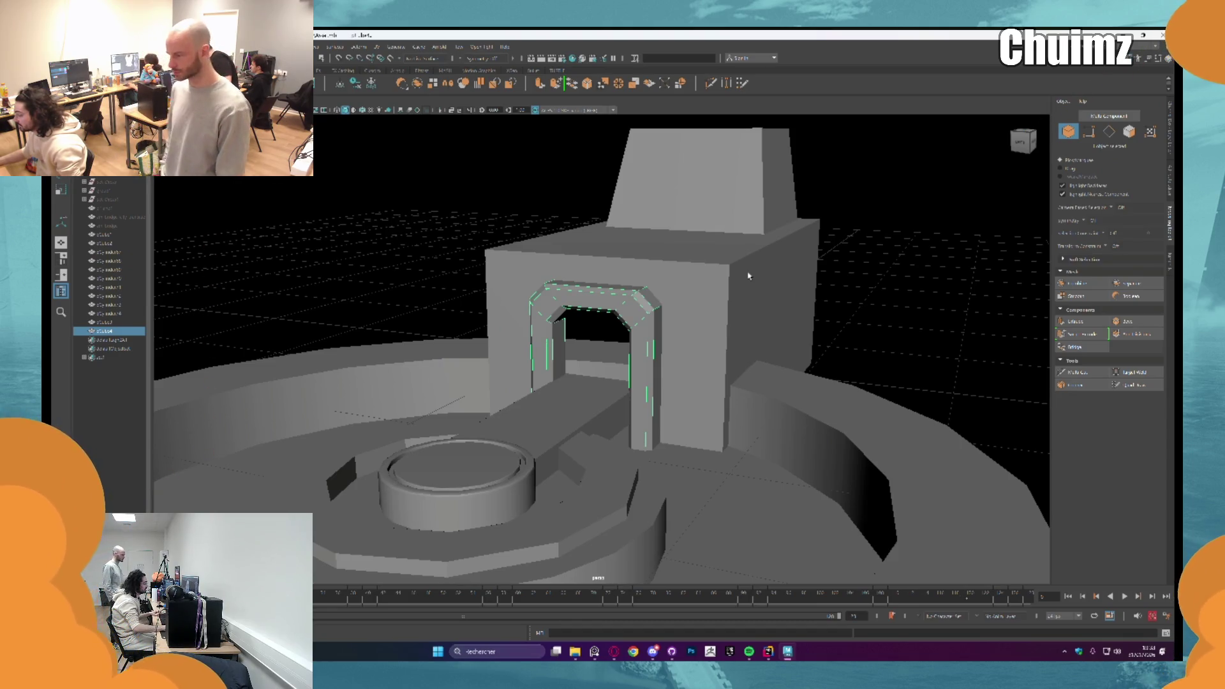
Step: Select the arch and orbit around to view the tower's left side
alt+drag(748, 276, 597, 333)
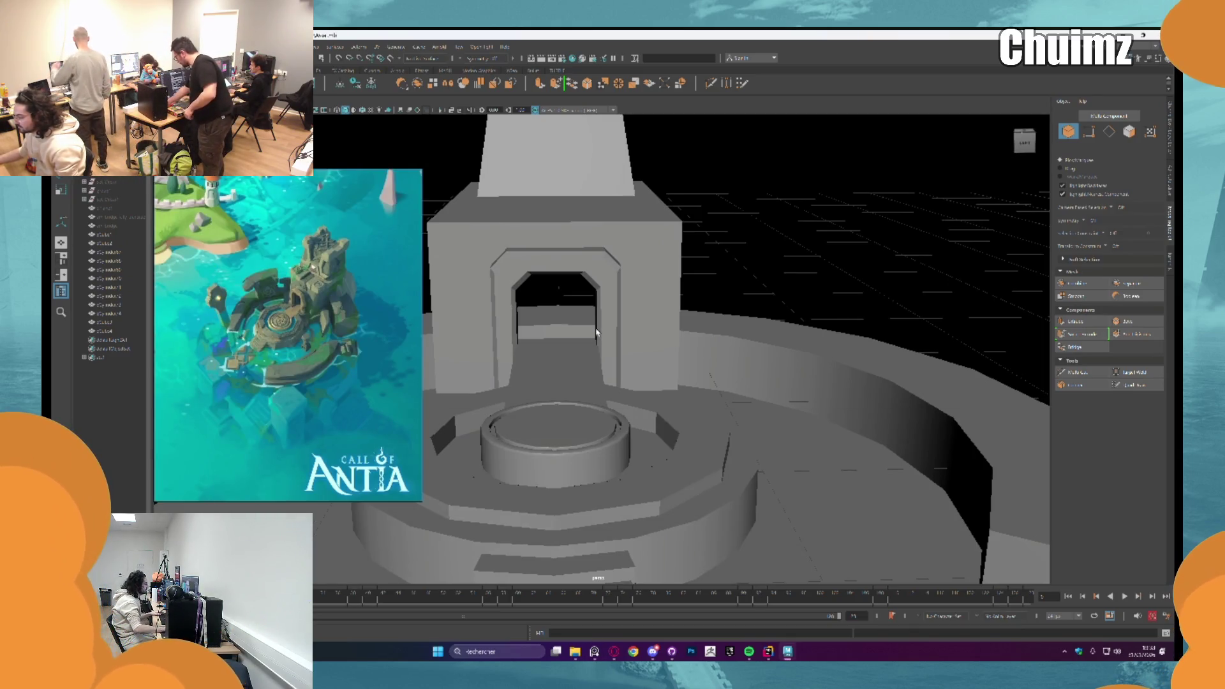
click(564, 270)
alt+drag(563, 270, 577, 277)
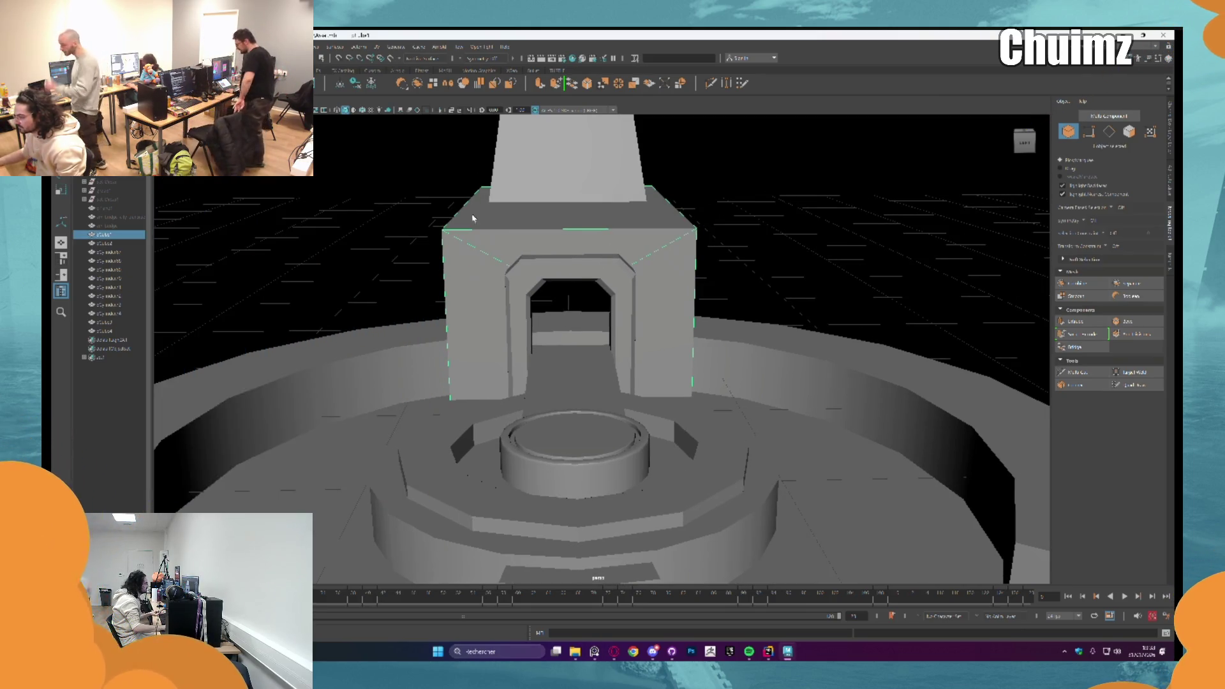
scroll(673, 225, down, 3)
scroll(580, 240, up, 3)
alt+drag(581, 240, 527, 221)
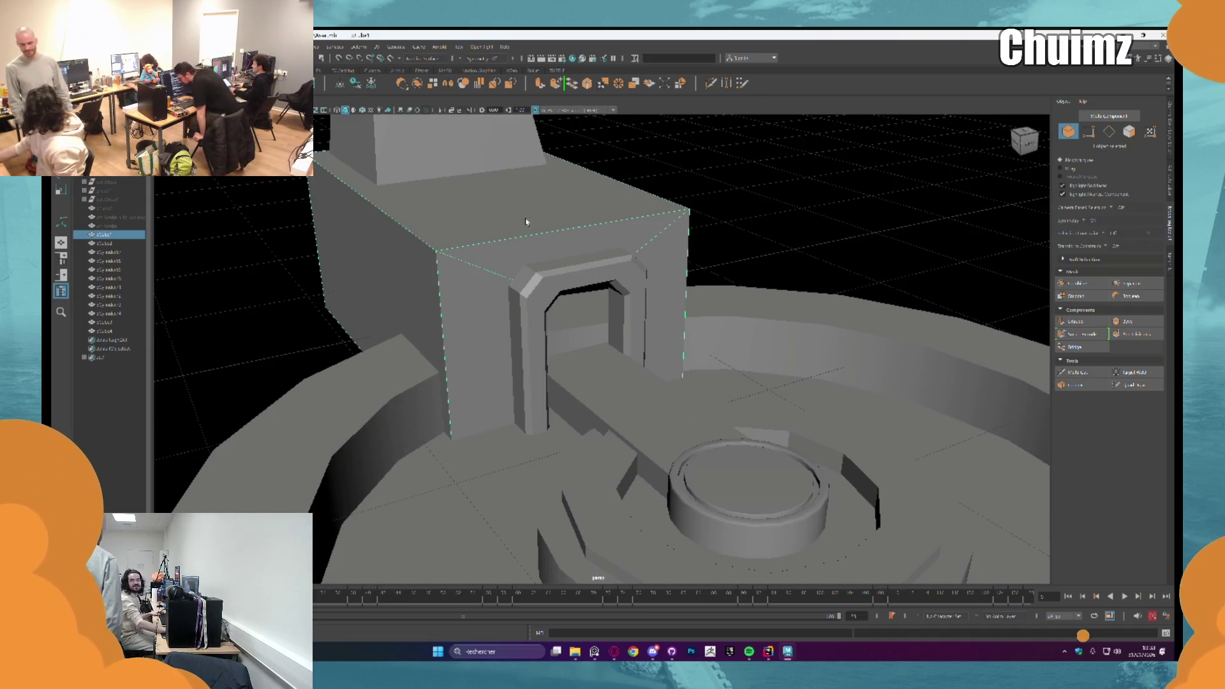
Step: Bring up the Call of Antia reference artwork beside the temple model for comparison
key(alt+Tab)
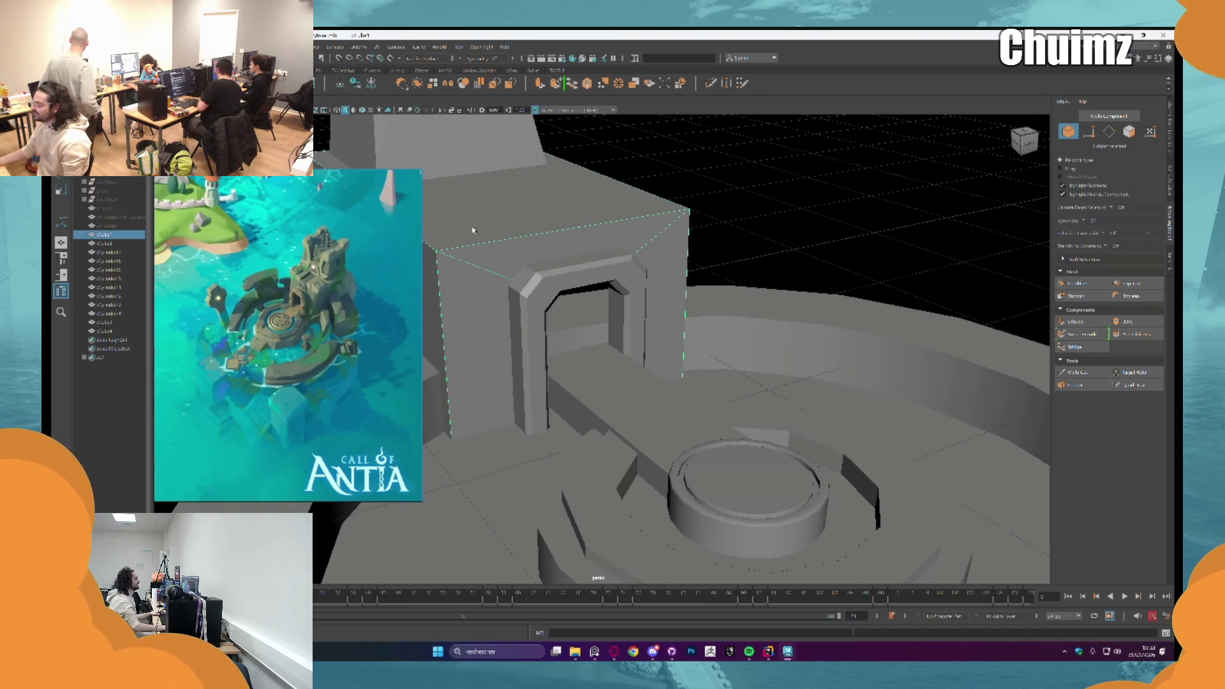
key(alt+Tab)
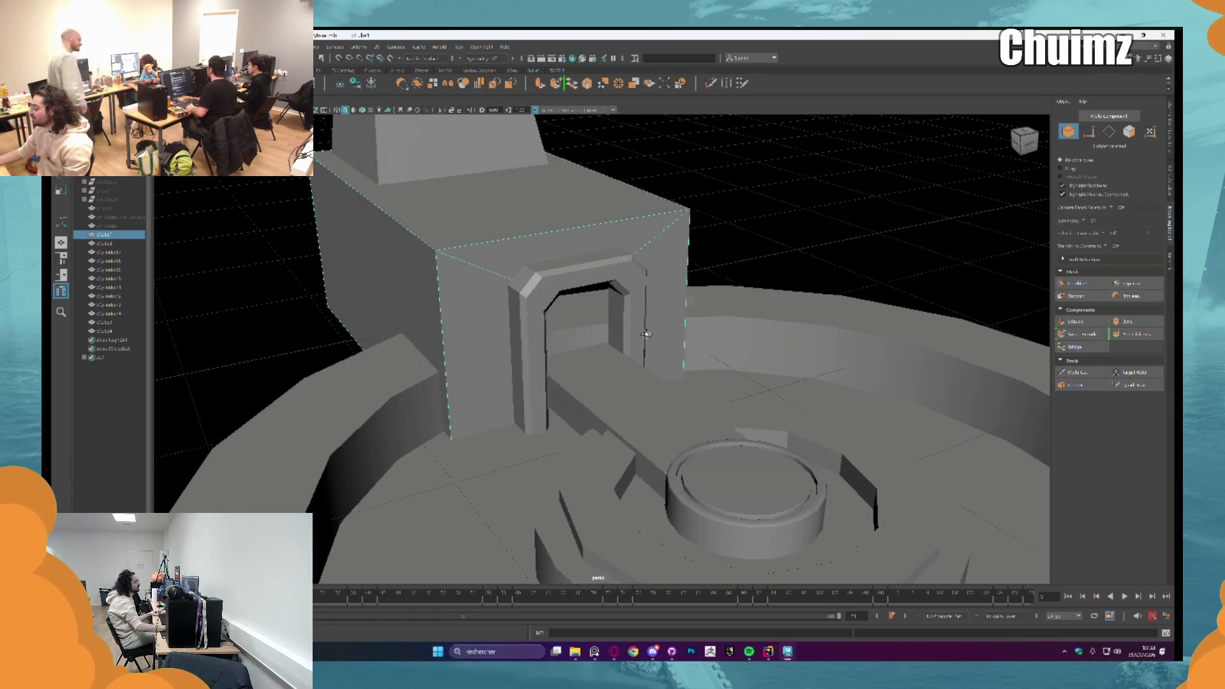
alt+drag(670, 334, 650, 316)
click(614, 651)
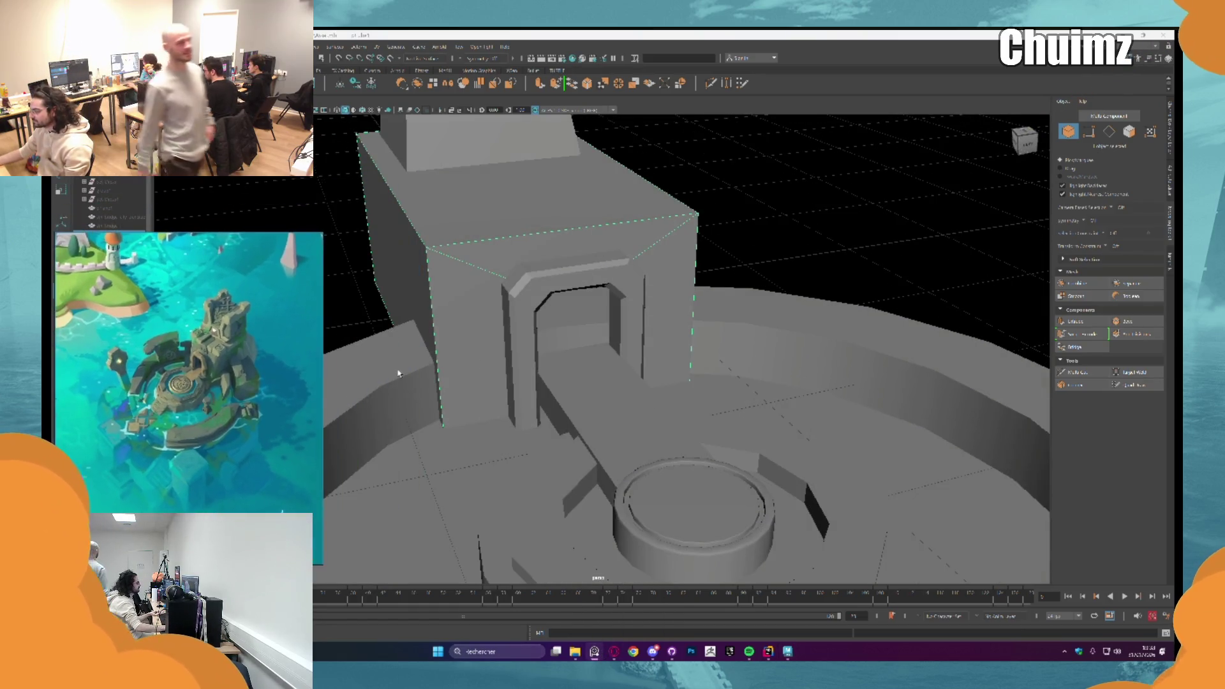
scroll(577, 321, down, 5)
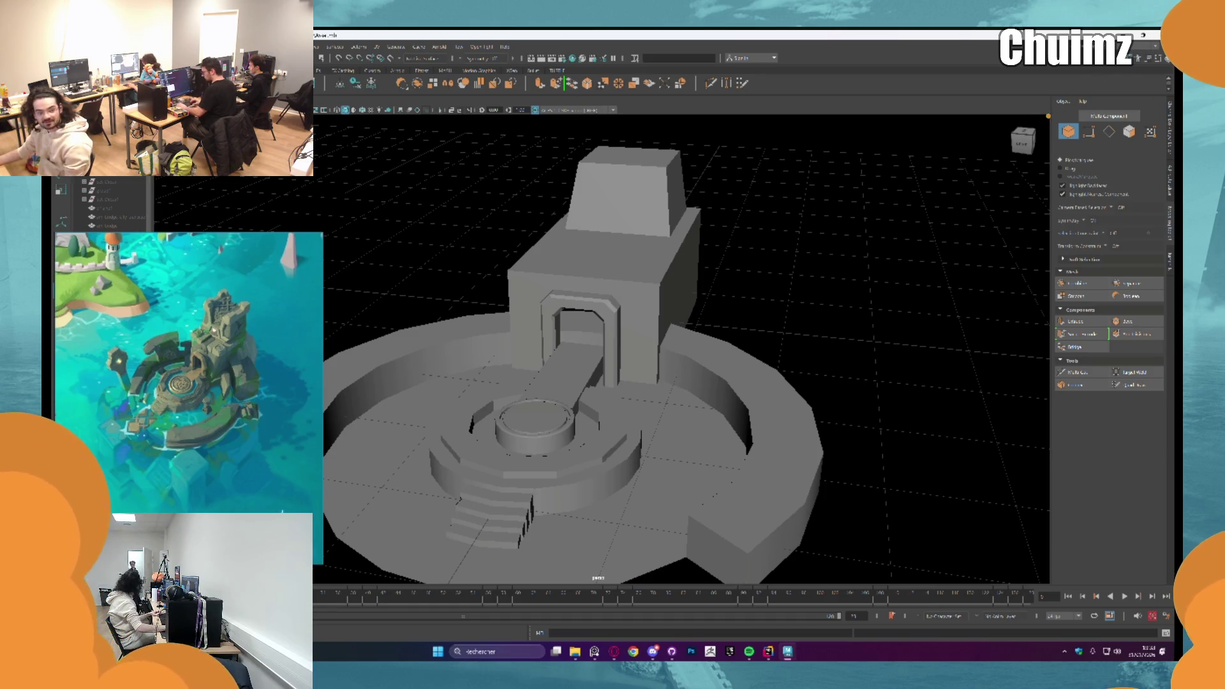
scroll(612, 345, up, 3)
Step: Duplicate a small block out from the tower, raise it to the upper corner and flatten its height
mouse_move(520, 252)
mouse_down()
mouse_move(513, 241)
mouse_move(473, 296)
mouse_up()
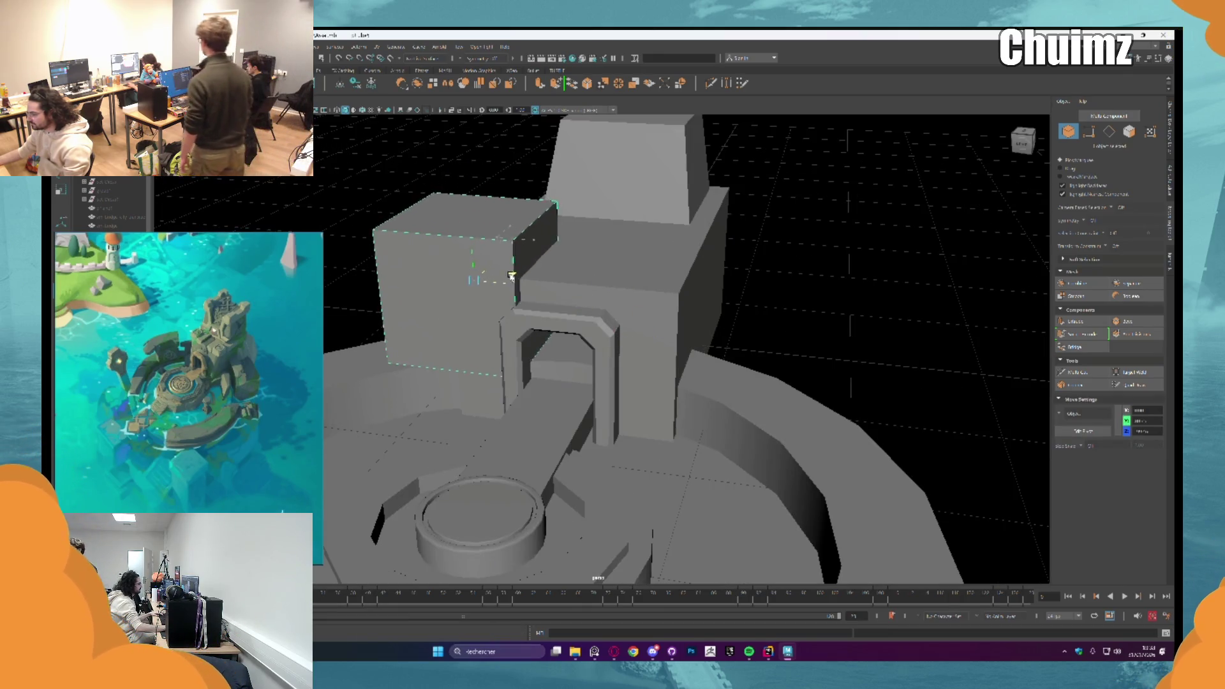
scroll(473, 296, up, 3)
scroll(473, 296, down, 1)
scroll(478, 306, down, 2)
scroll(485, 324, down, 2)
scroll(486, 323, up, 2)
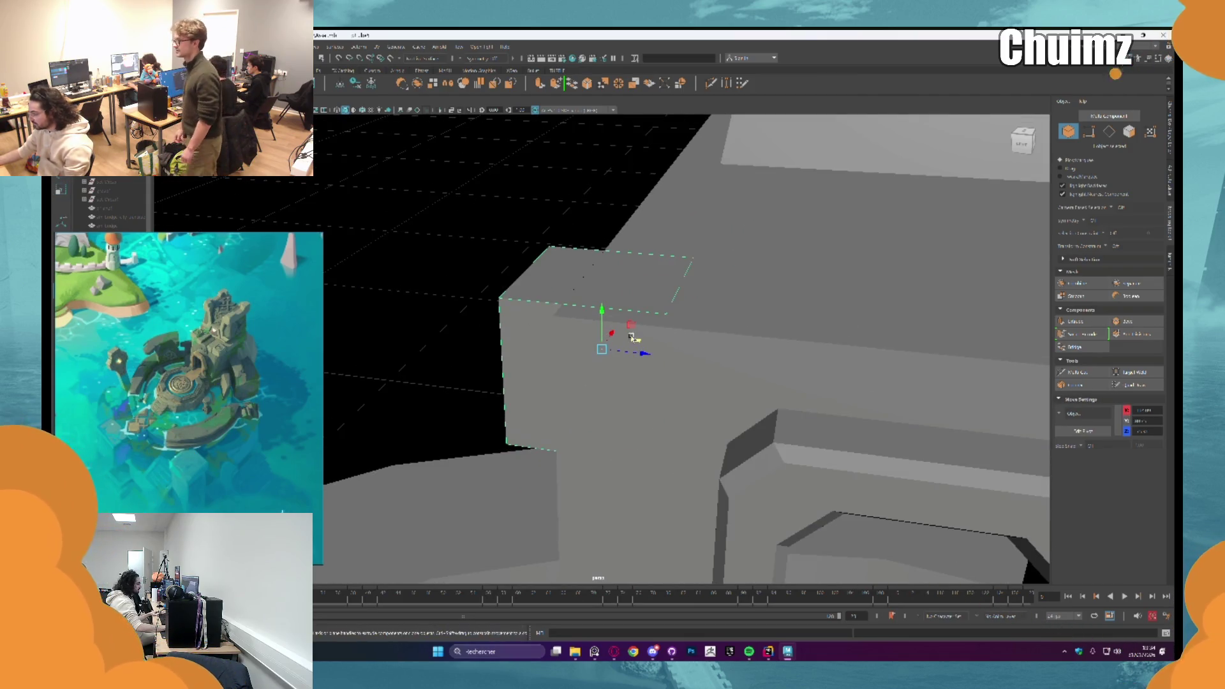
middle_drag(486, 323, 486, 291)
mouse_move(637, 301)
alt+mouse_down()
mouse_move(685, 394)
mouse_move(683, 352)
alt+mouse_up()
alt+drag(622, 309, 691, 343)
mouse_move(616, 328)
mouse_down()
mouse_move(533, 282)
mouse_move(598, 299)
mouse_move(610, 330)
mouse_move(706, 286)
mouse_move(697, 373)
mouse_up()
scroll(567, 314, up, 3)
click(568, 314)
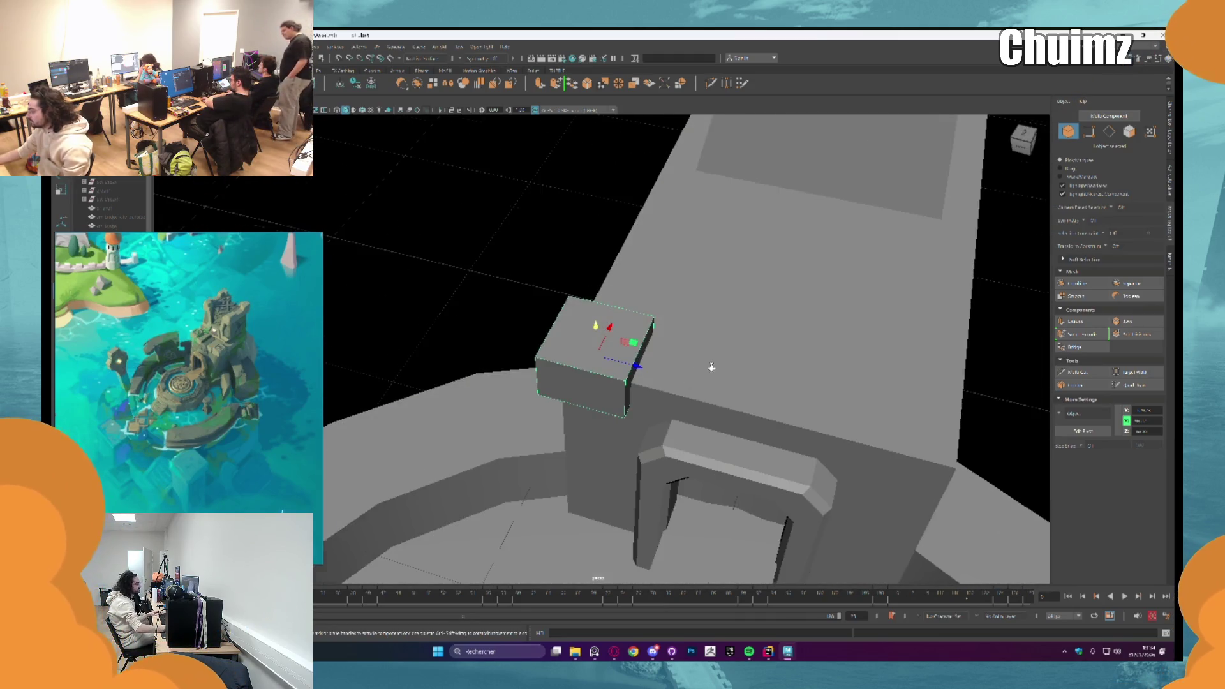
Step: Select the new block's vertical edges and bevel them with an initial width
mouse_move(696, 373)
alt+mouse_down()
mouse_move(588, 307)
mouse_move(565, 341)
mouse_move(570, 358)
alt+mouse_up()
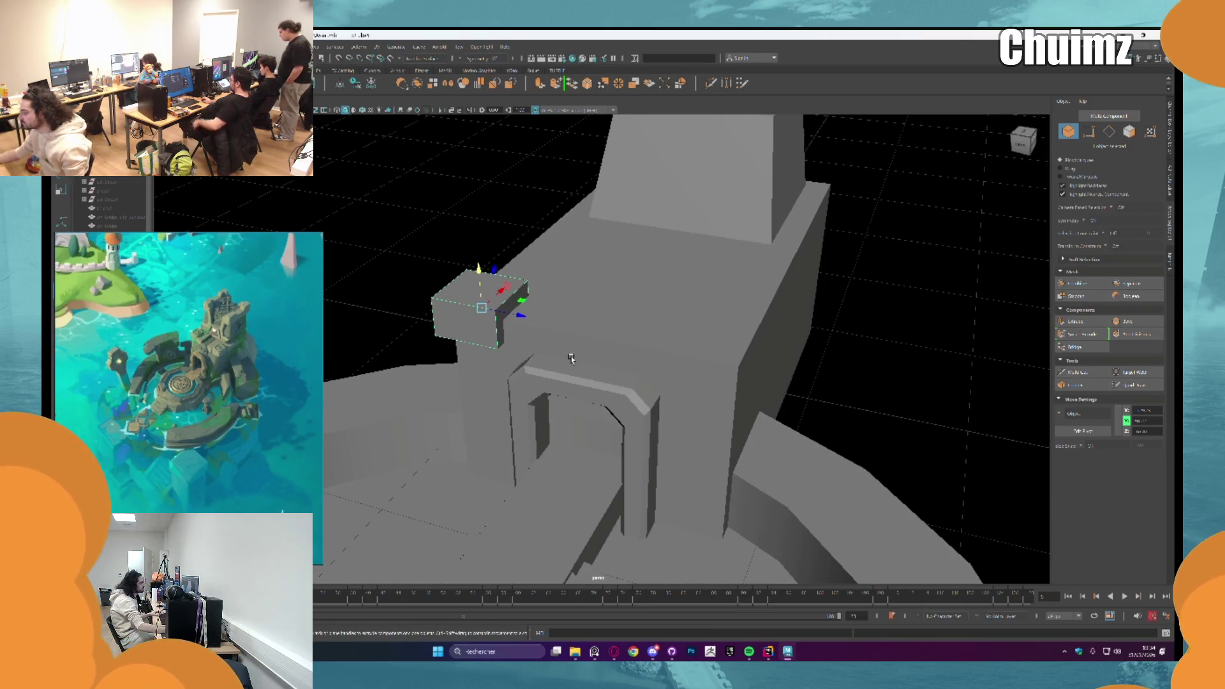
alt+drag(571, 358, 558, 317)
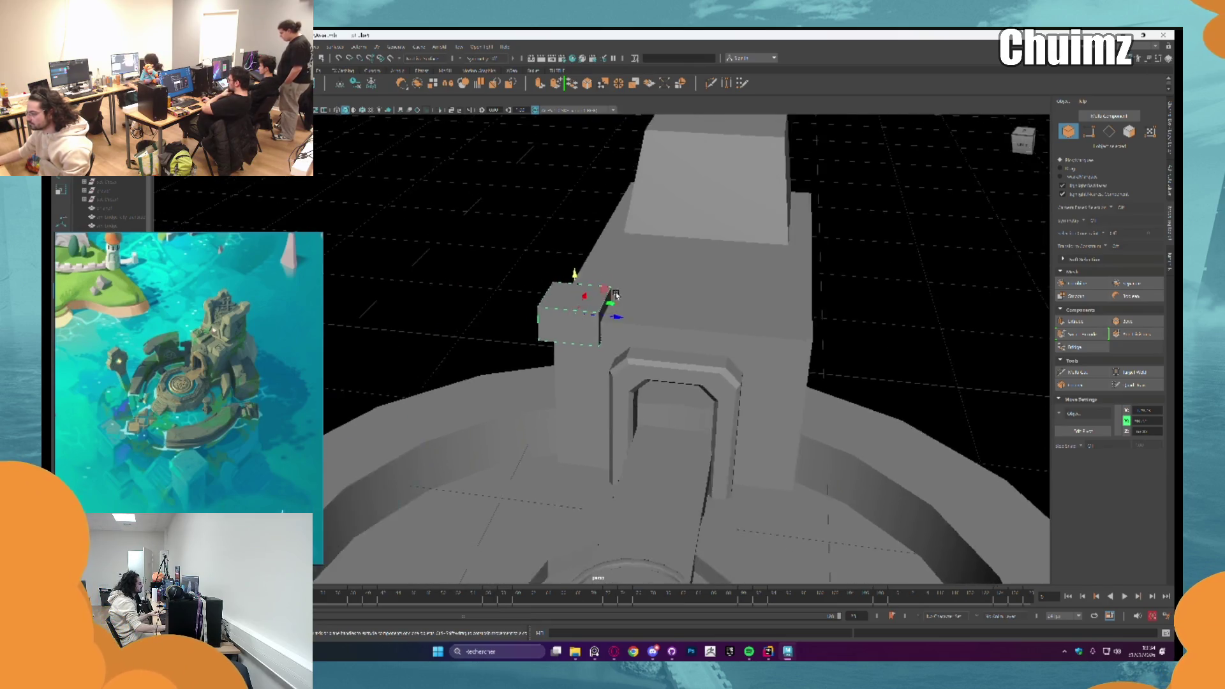
scroll(564, 316, up, 5)
right_drag(576, 324, 525, 304)
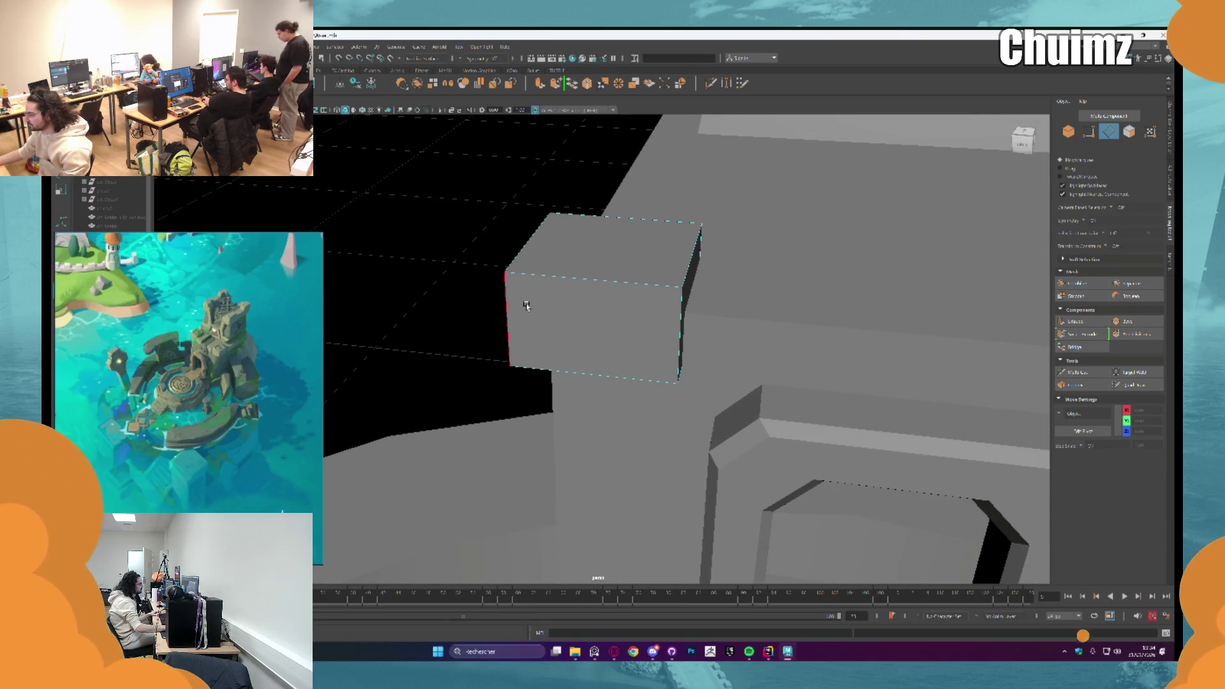
click(514, 307)
scroll(479, 192, down, 3)
click(606, 277)
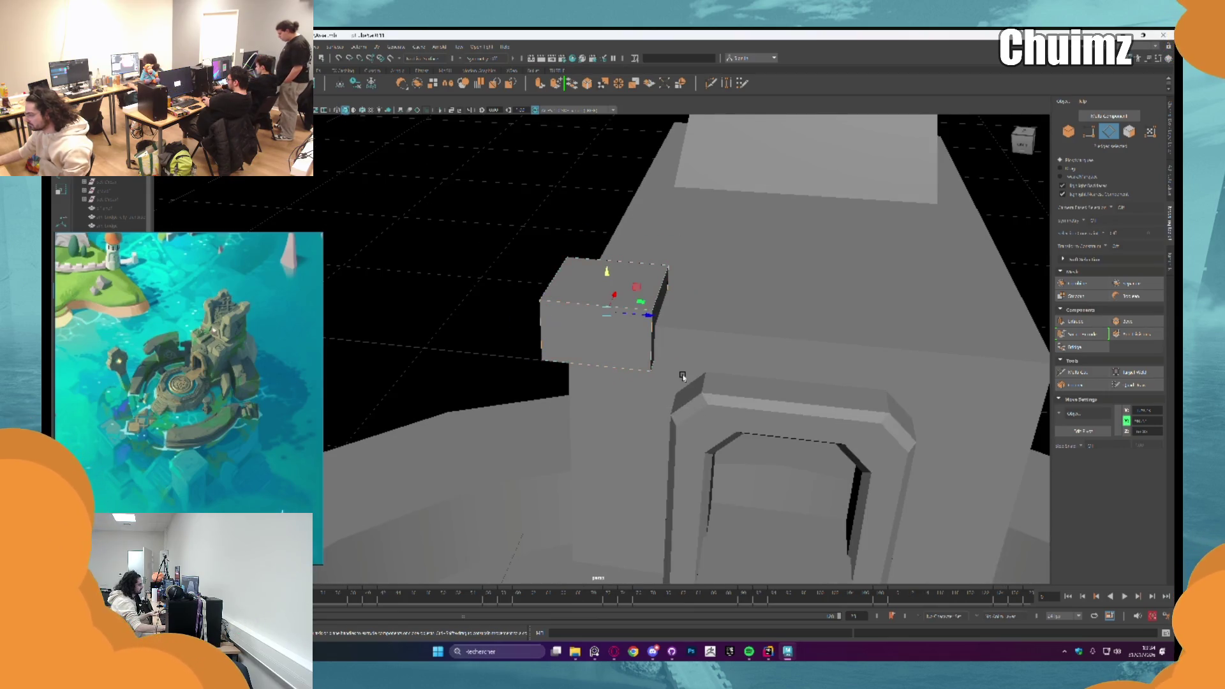
scroll(682, 376, up, 3)
key(ctrl+b)
middle_drag(794, 414, 813, 413)
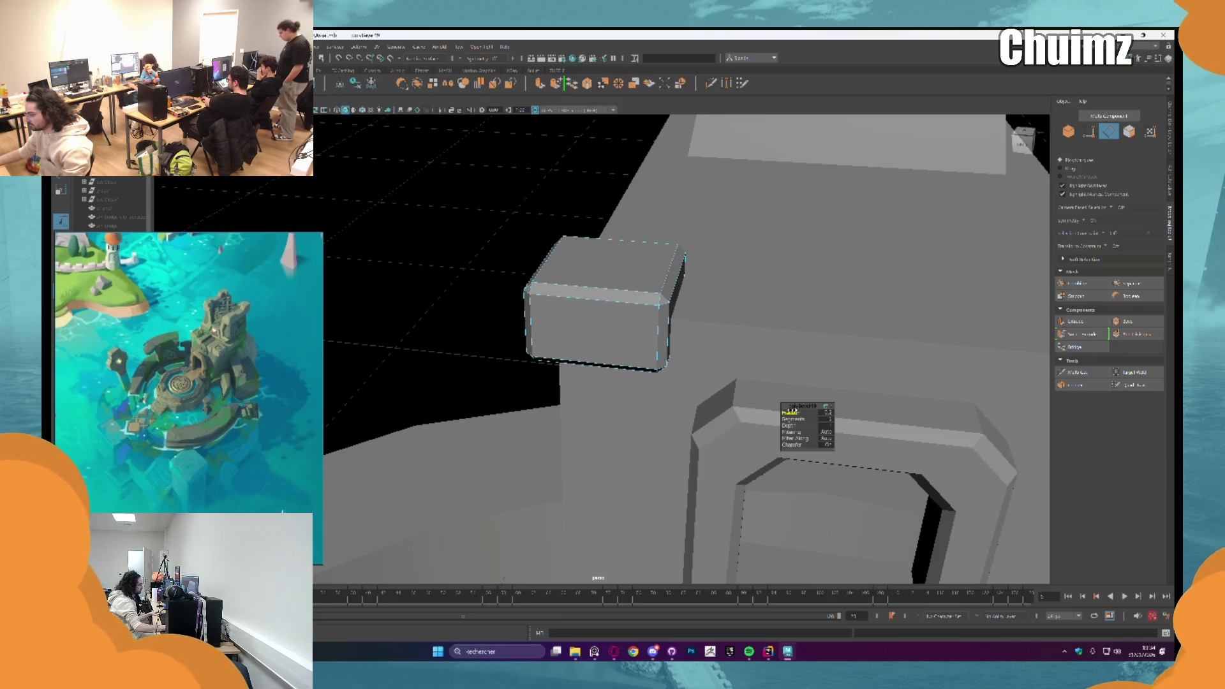
Step: Redo the block's edge bevel with a wider, rounder Fraction on its vertical corners
key(ctrl+z)
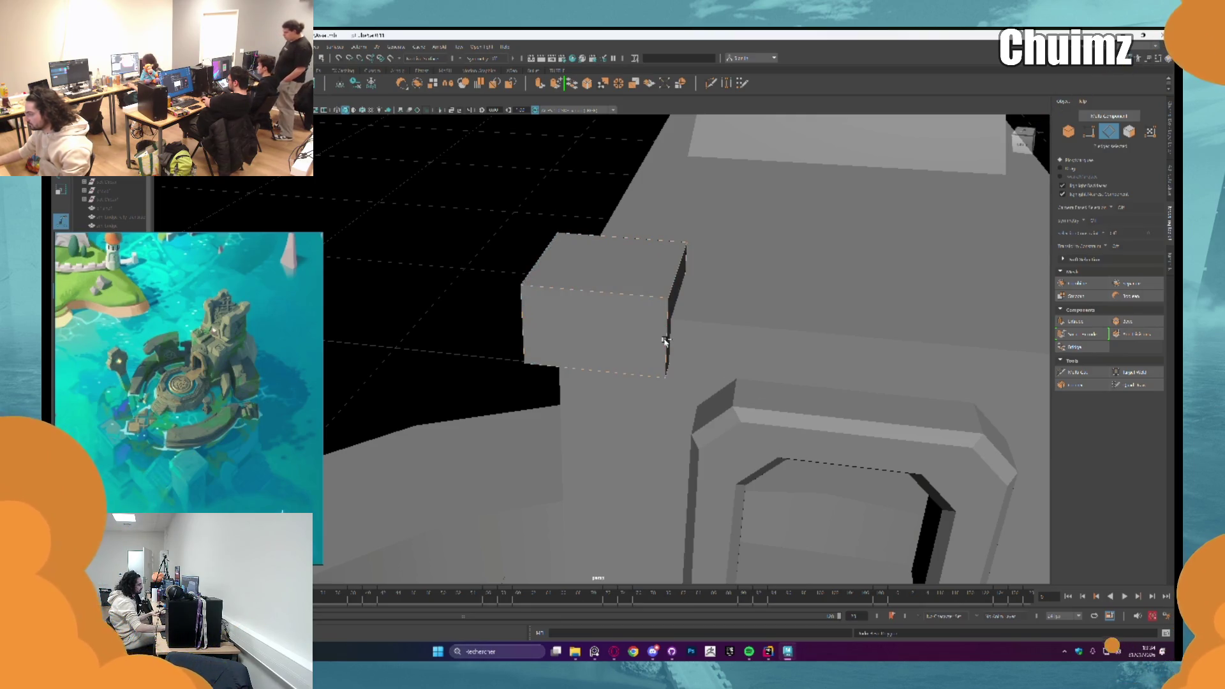
key(ctrl+b)
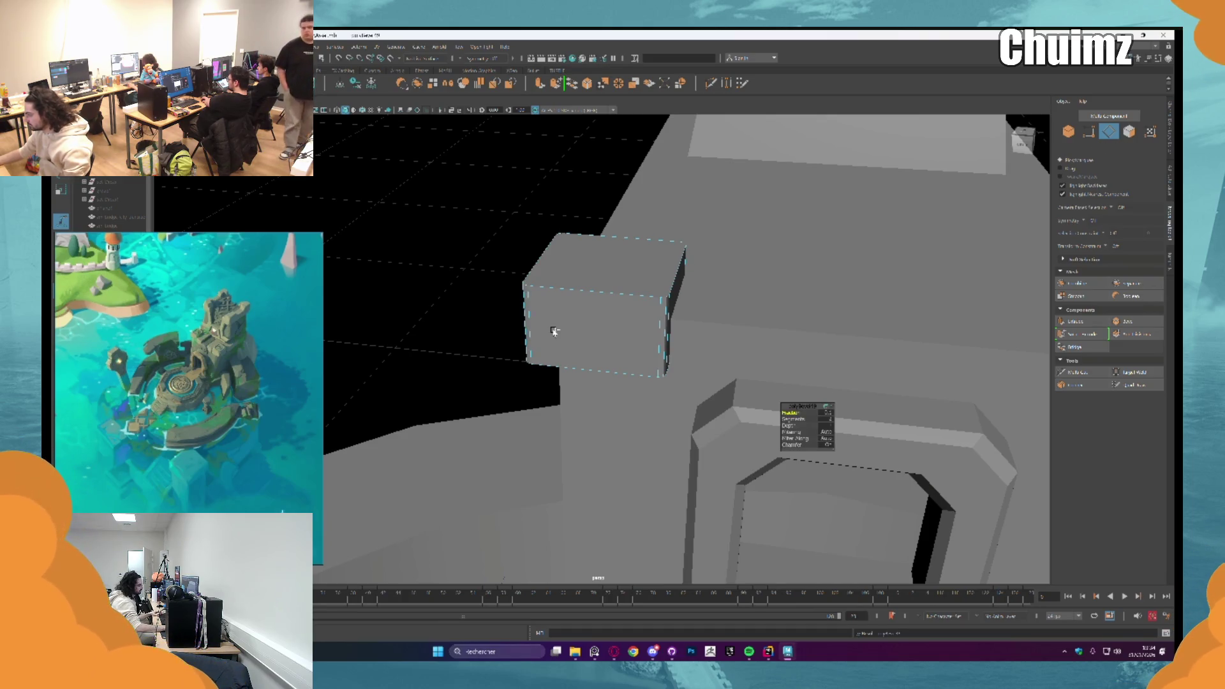
middle_drag(553, 330, 584, 330)
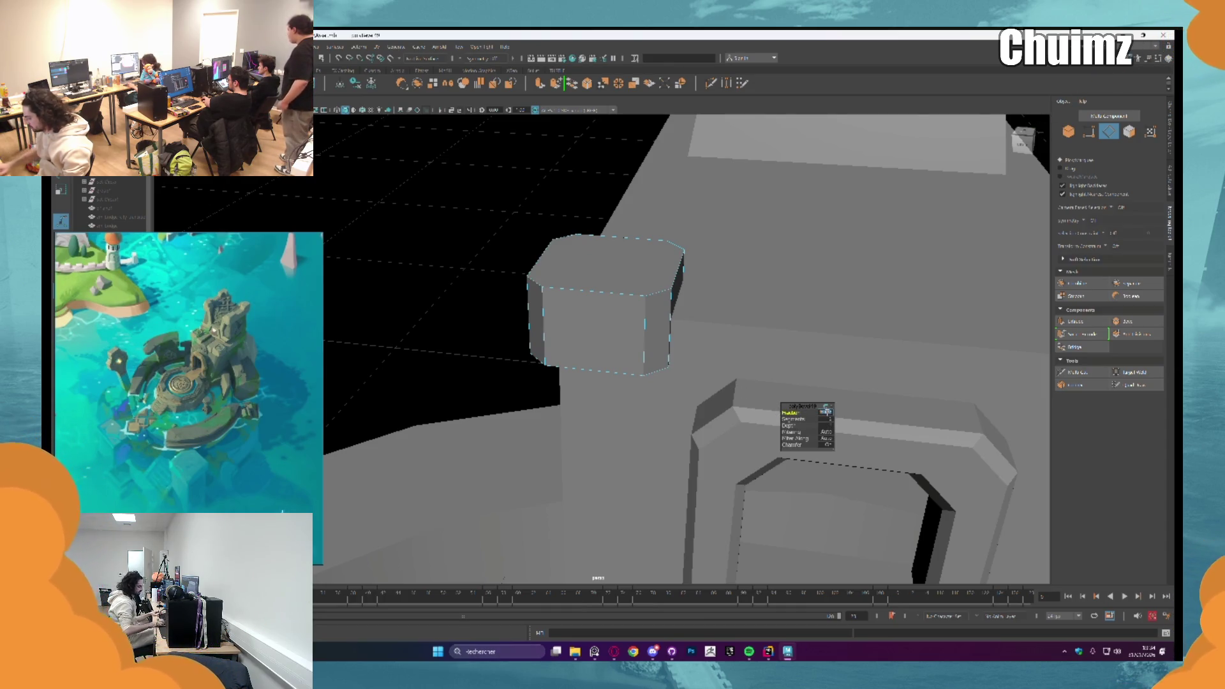
key(q)
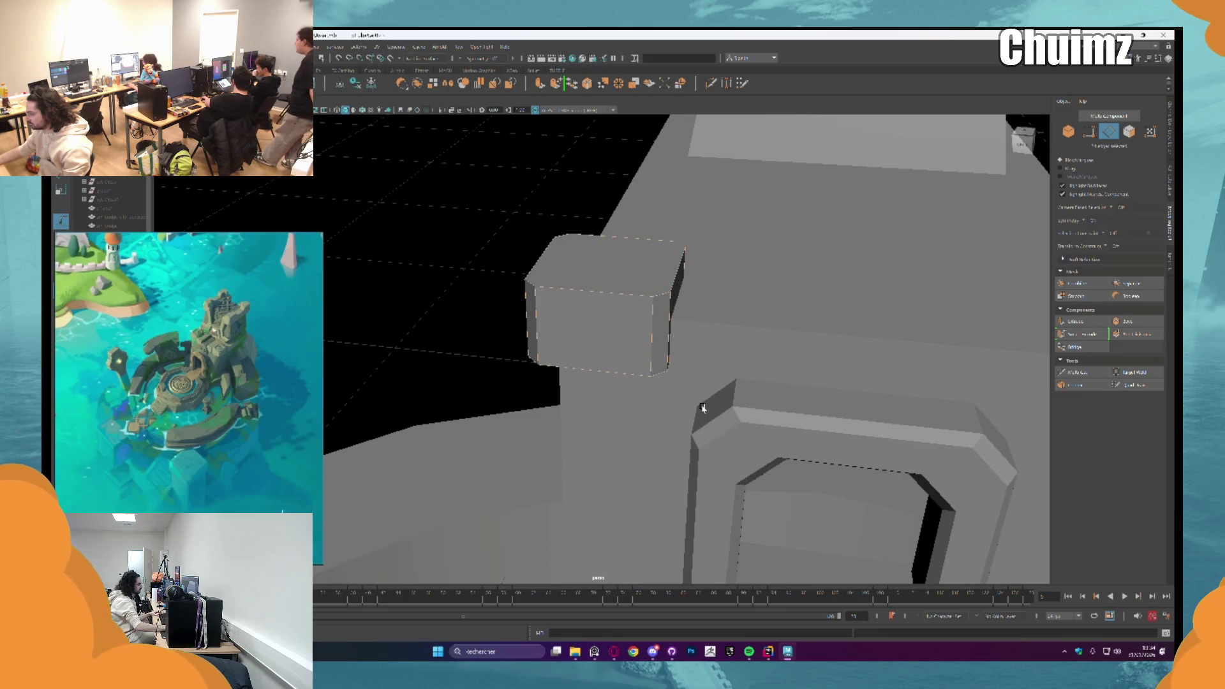
key(ctrl+b)
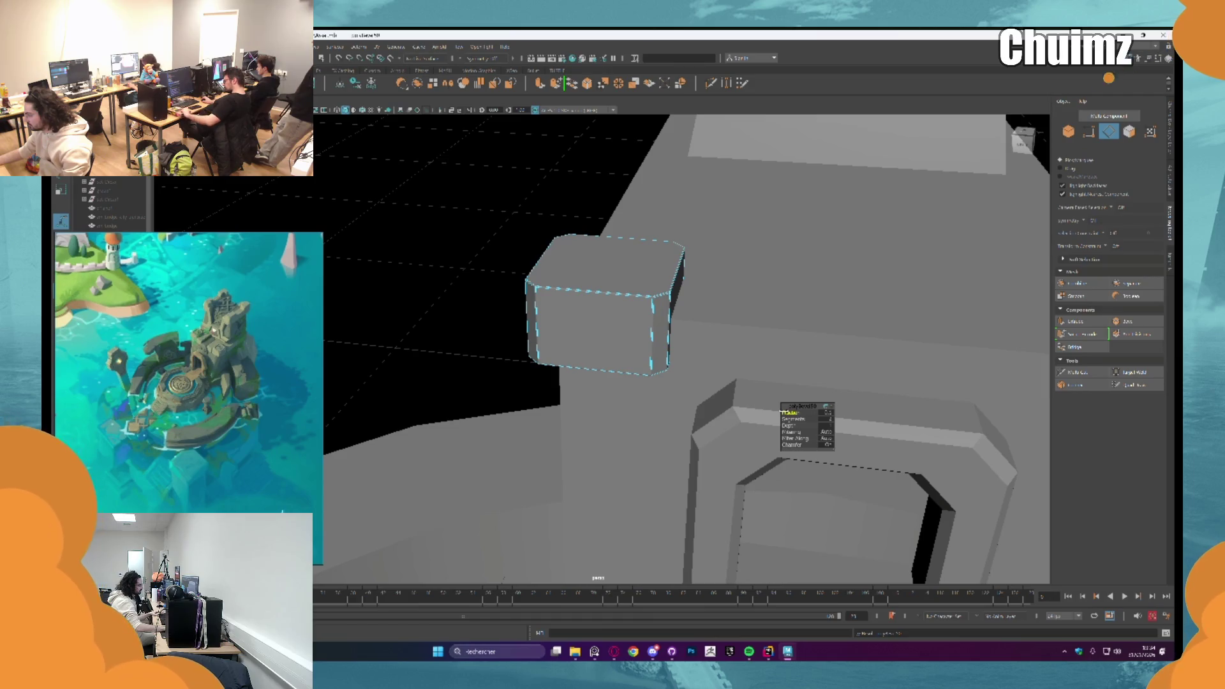
mouse_move(804, 421)
middle_down()
mouse_move(842, 421)
mouse_move(813, 422)
middle_up()
scroll(695, 362, down, 2)
scroll(696, 362, down, 3)
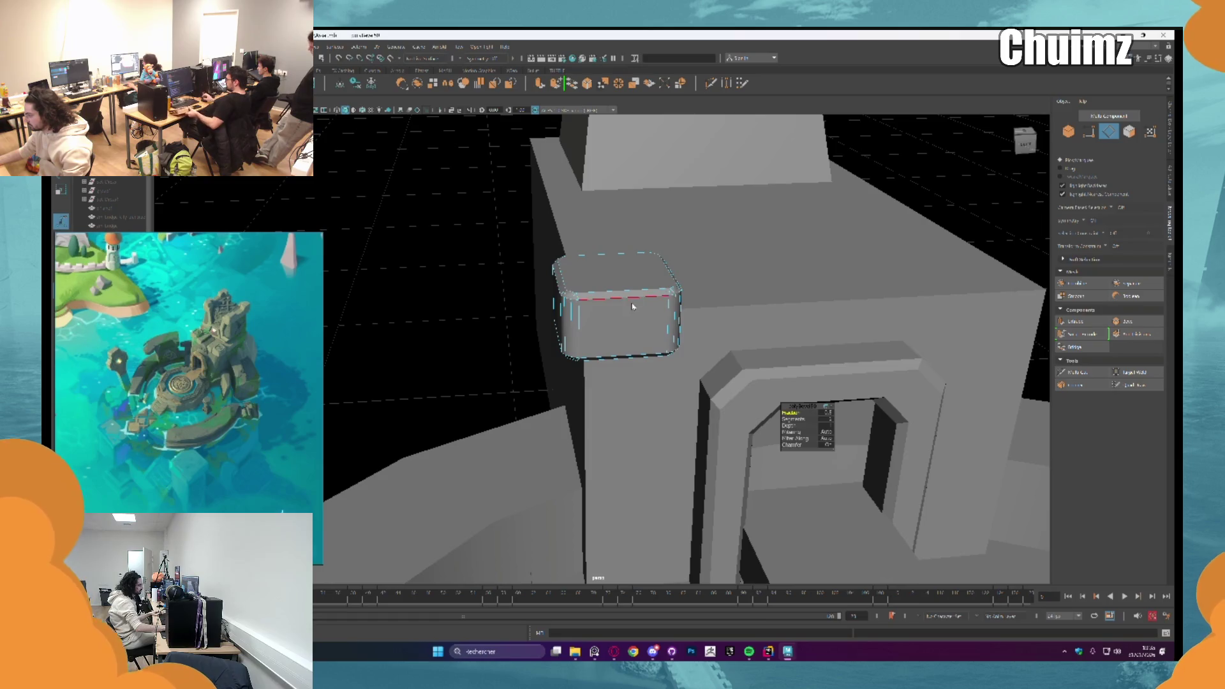
scroll(880, 235, down, 3)
scroll(780, 297, down, 3)
Step: Orbit in over the block's top face and start the Multi-Cut tool
mouse_move(780, 298)
alt+mouse_down()
mouse_move(811, 284)
mouse_move(716, 330)
alt+mouse_up()
scroll(716, 330, up, 3)
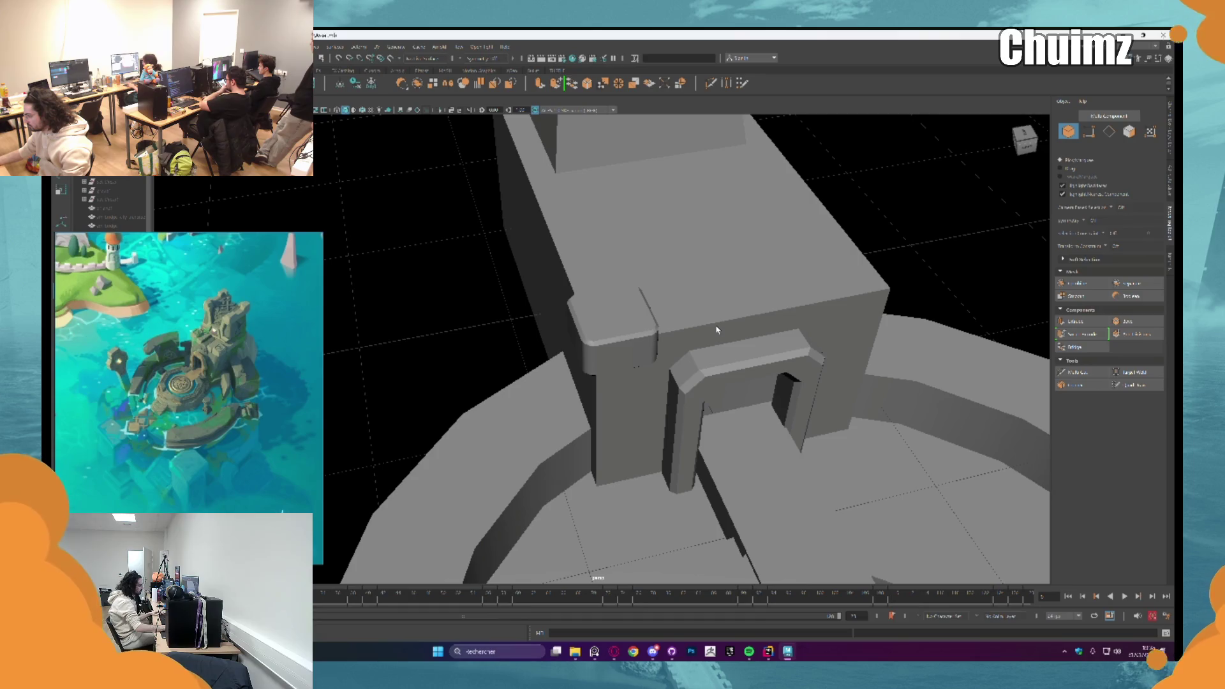
alt+drag(716, 330, 529, 309)
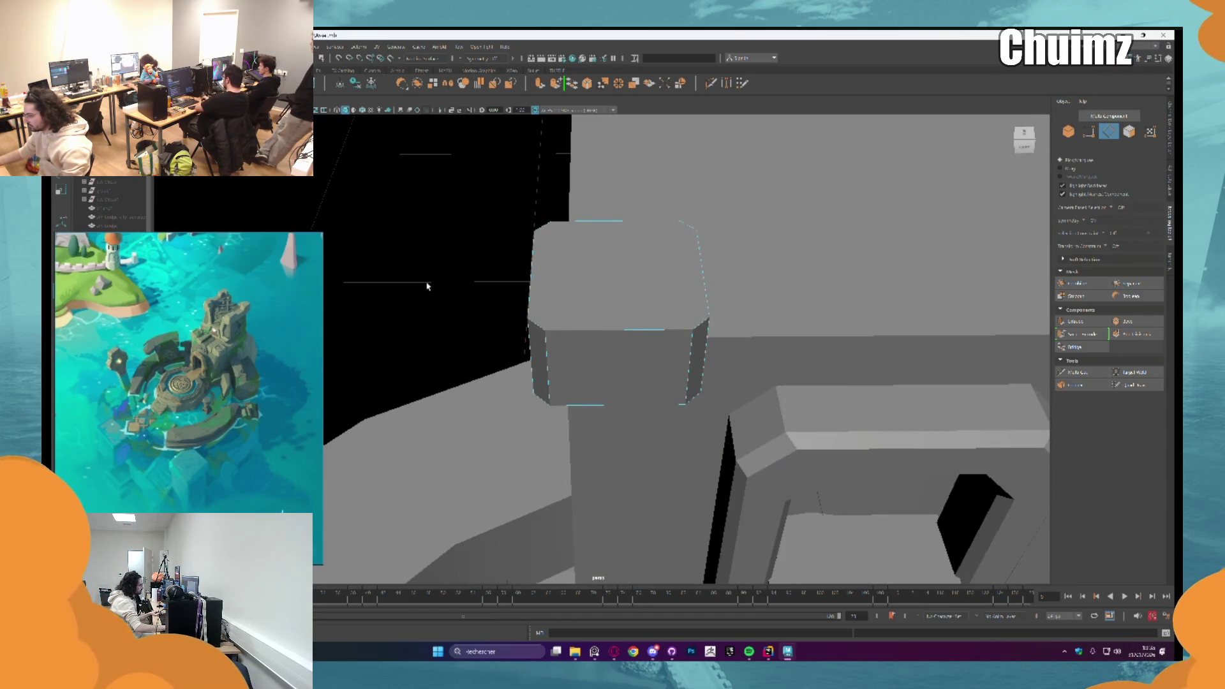
alt+drag(426, 285, 446, 281)
alt+drag(632, 295, 624, 303)
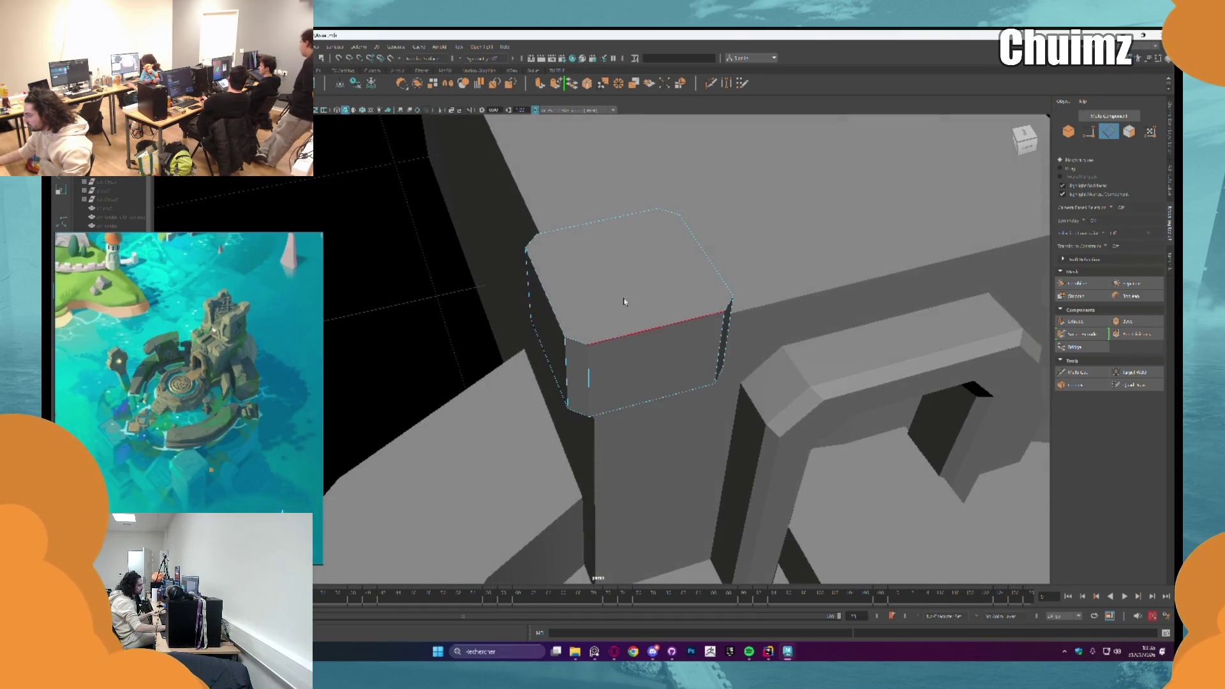
click(1068, 372)
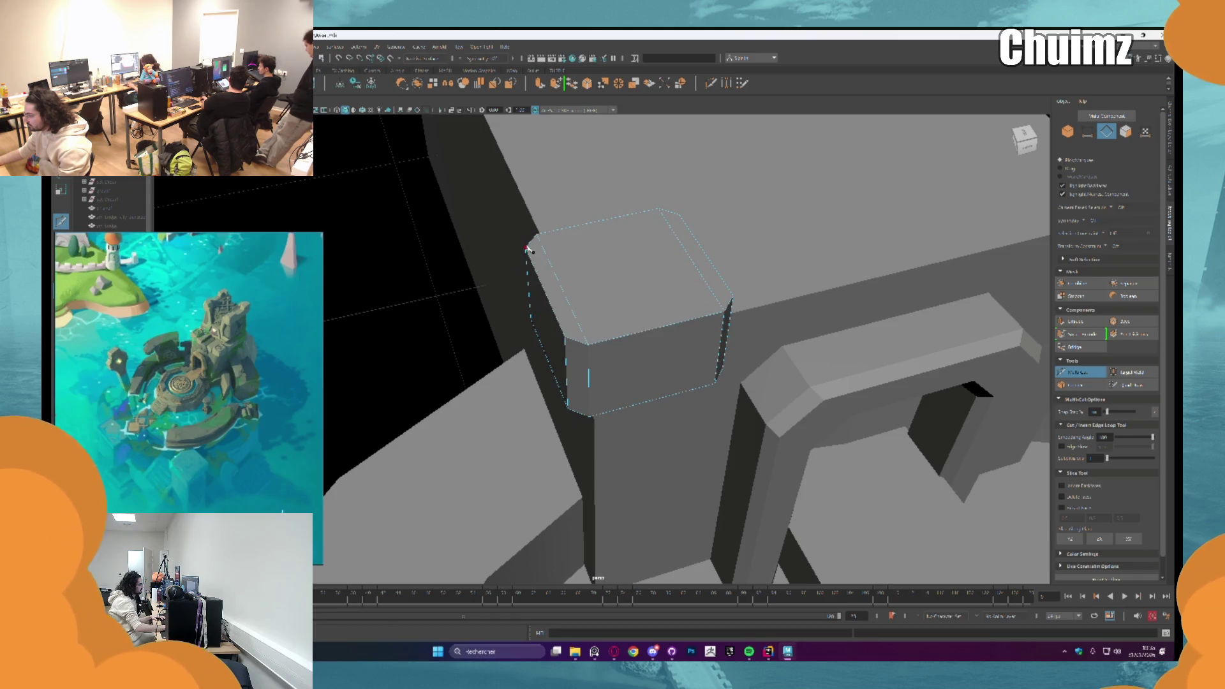
Step: Bevel the block's top edge loop so its upper rim is chamfered
click(526, 250)
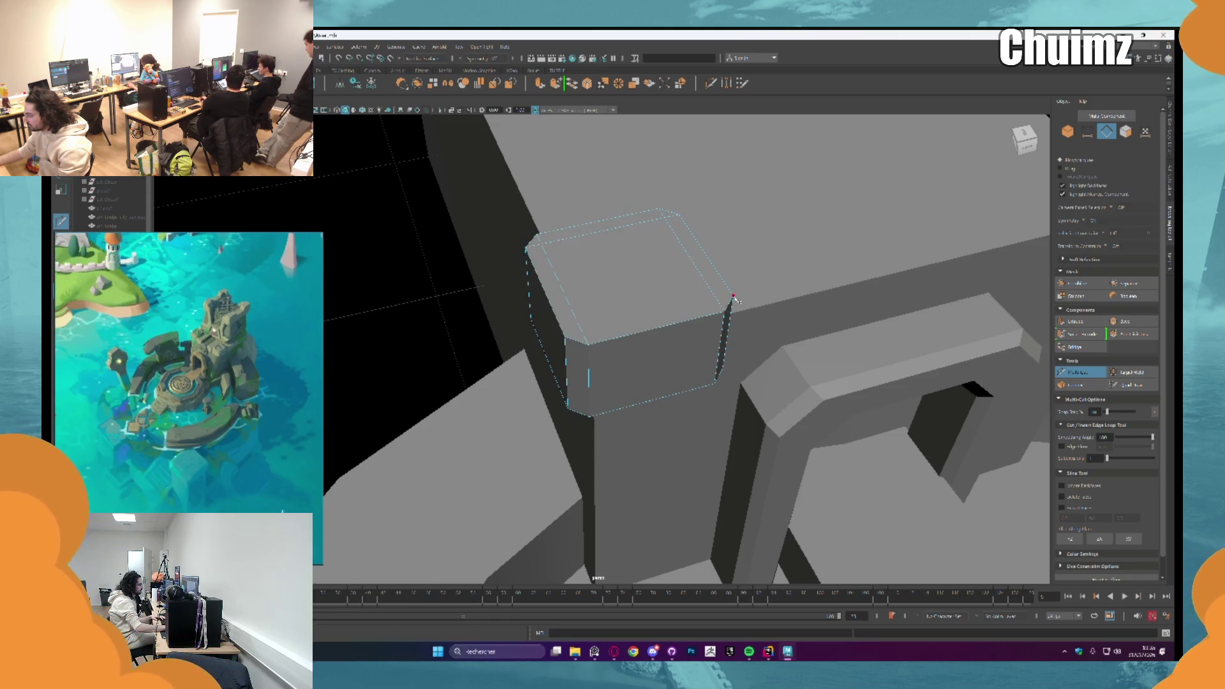
key(q)
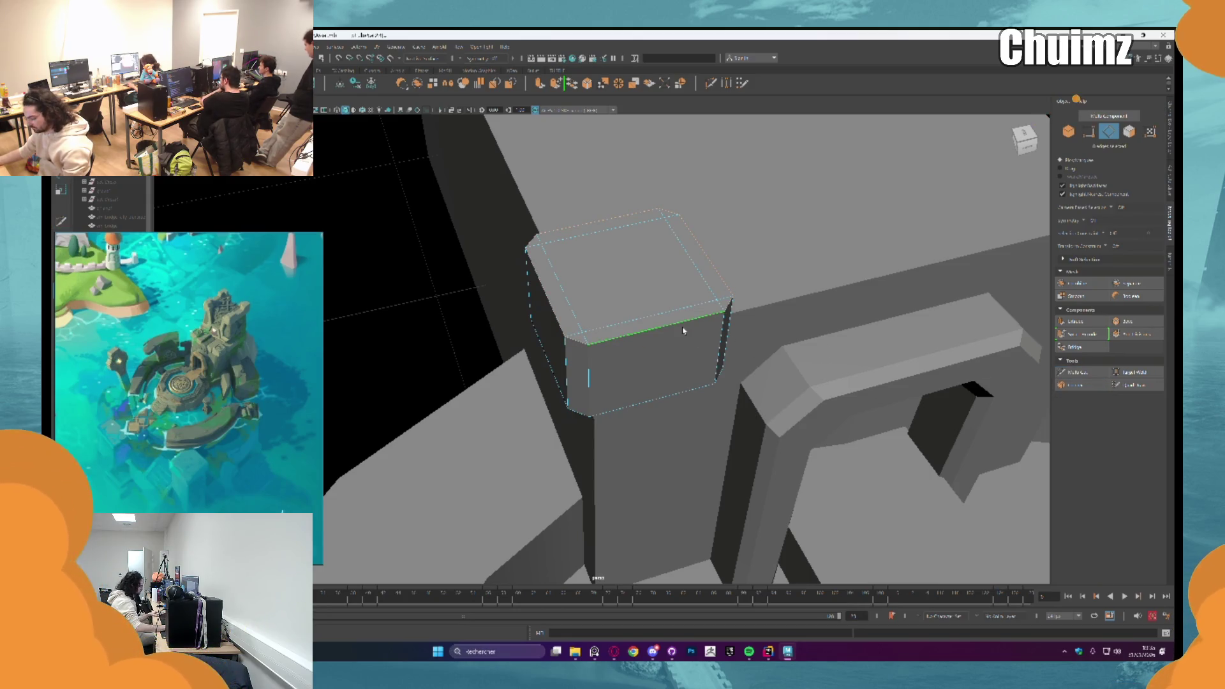
key(ctrl+b)
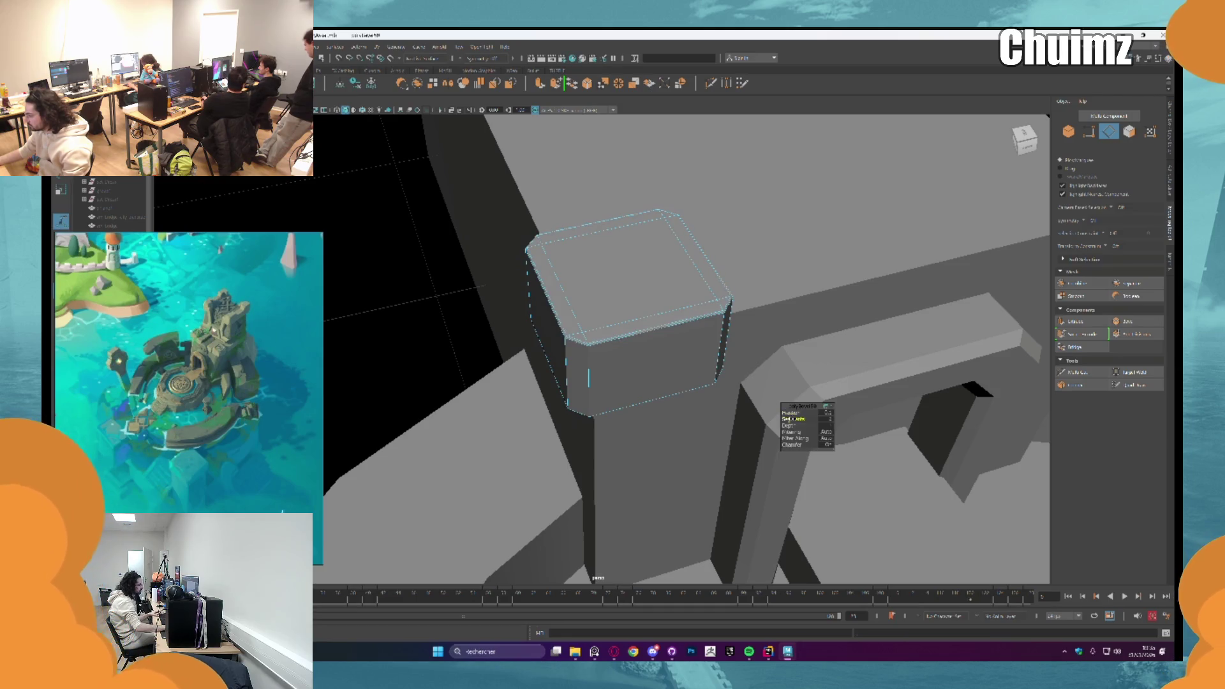
mouse_move(791, 412)
middle_down()
mouse_move(823, 412)
mouse_move(791, 412)
middle_up()
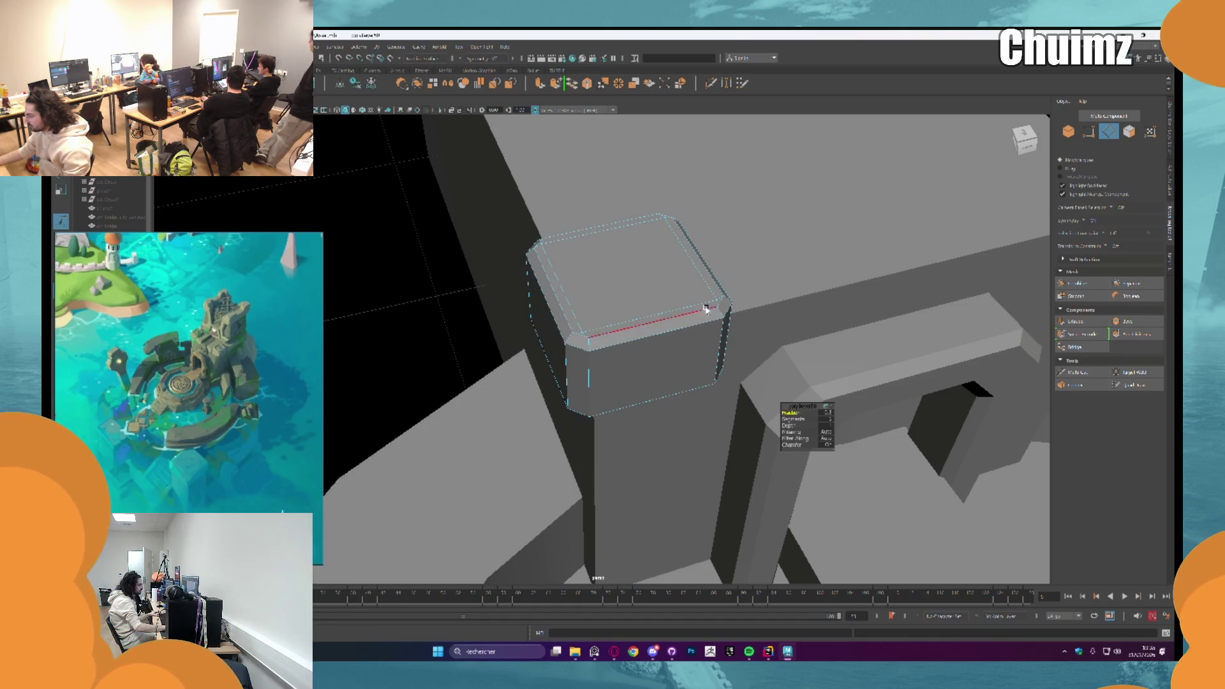
alt+drag(683, 300, 671, 350)
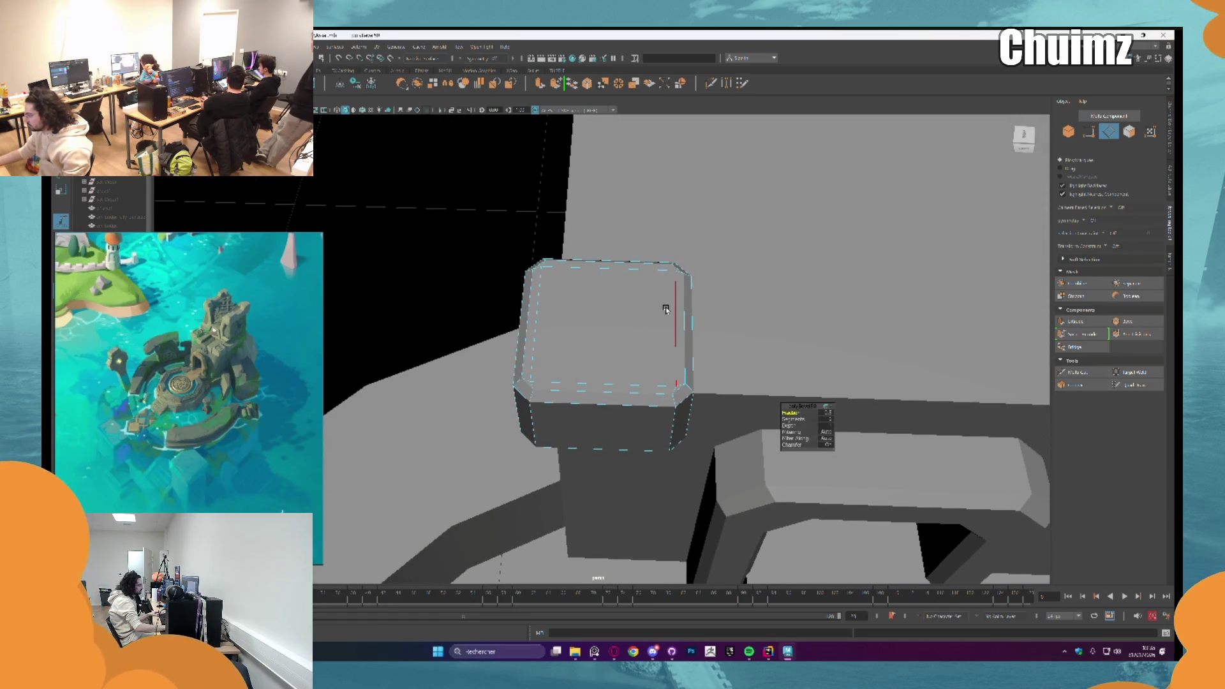
Step: Select the border edges around the block's top face
click(665, 308)
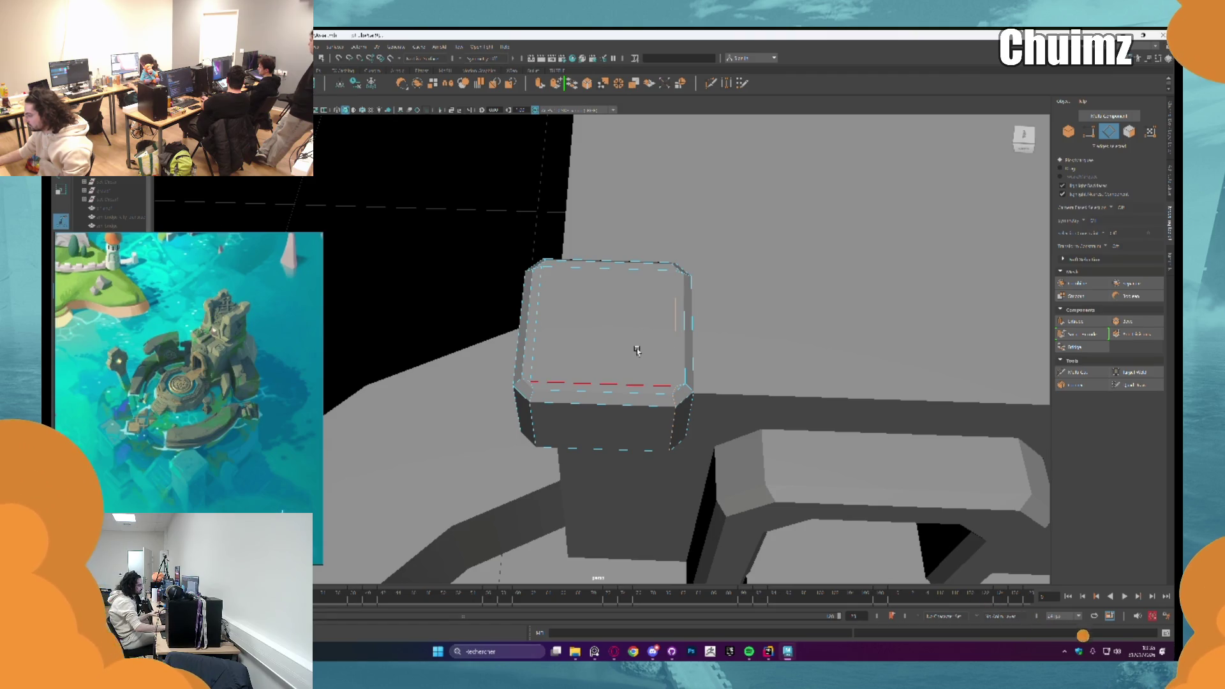
click(686, 373)
click(699, 355)
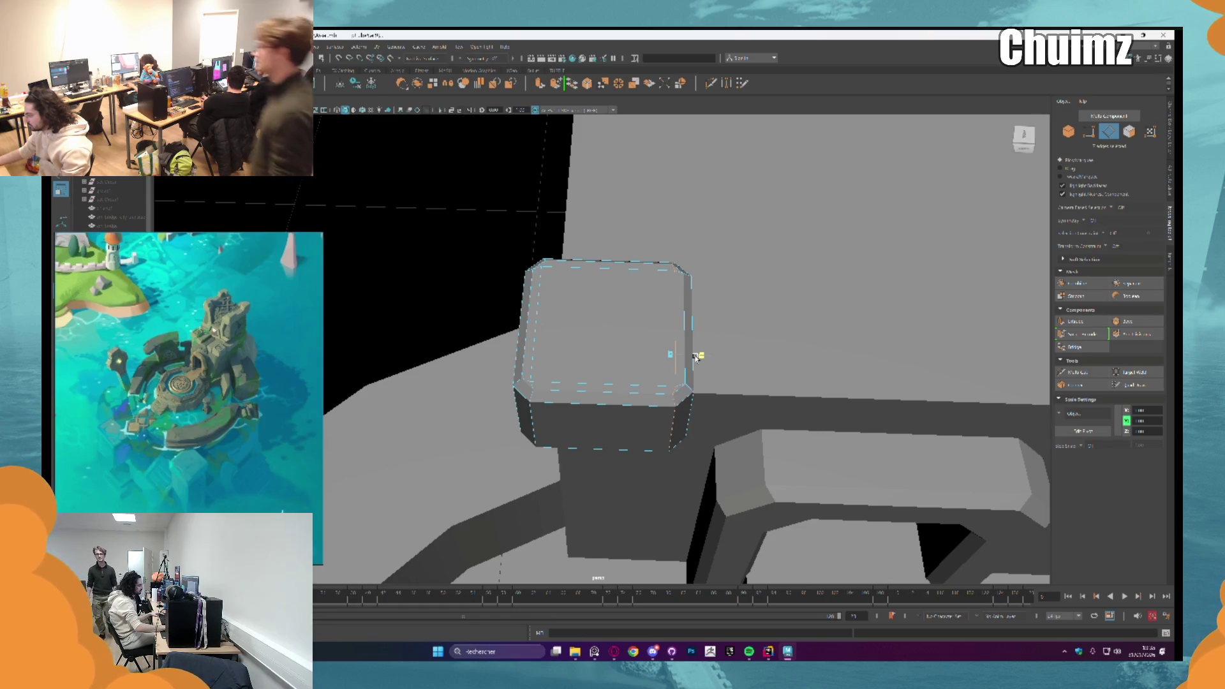
click(541, 350)
click(609, 266)
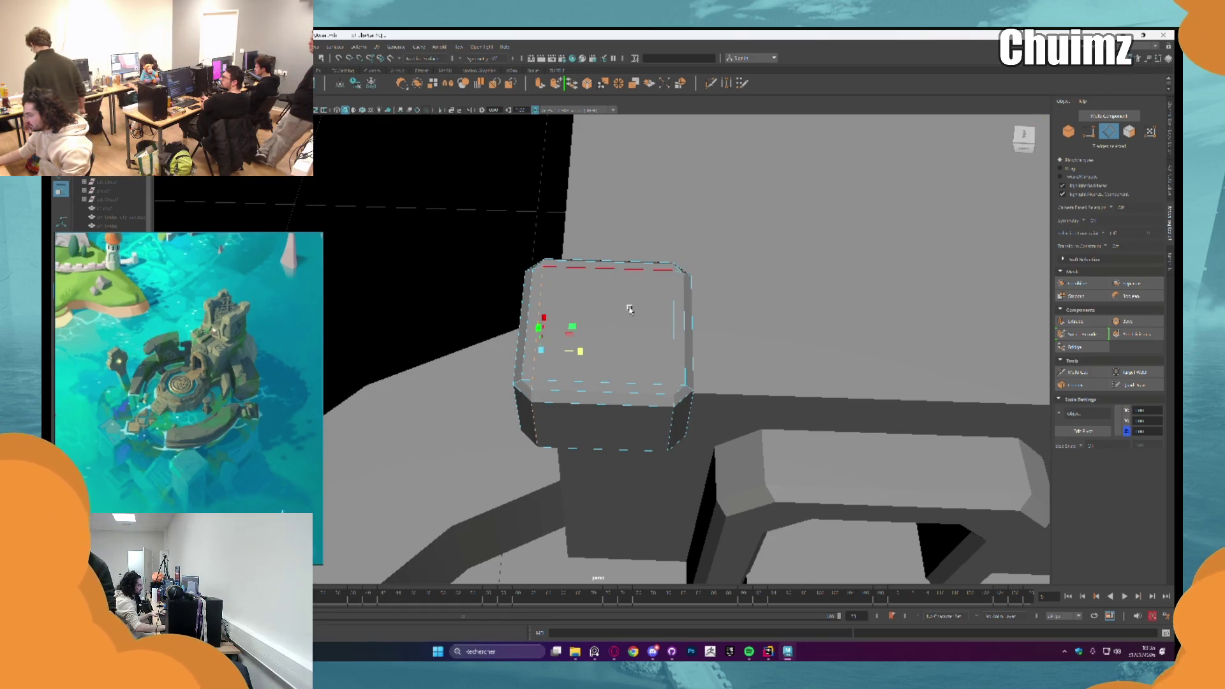
Step: Inspect the block from several angles and pick its front face, zooming in close
mouse_move(622, 287)
alt+mouse_down()
mouse_move(628, 324)
mouse_move(627, 297)
alt+mouse_up()
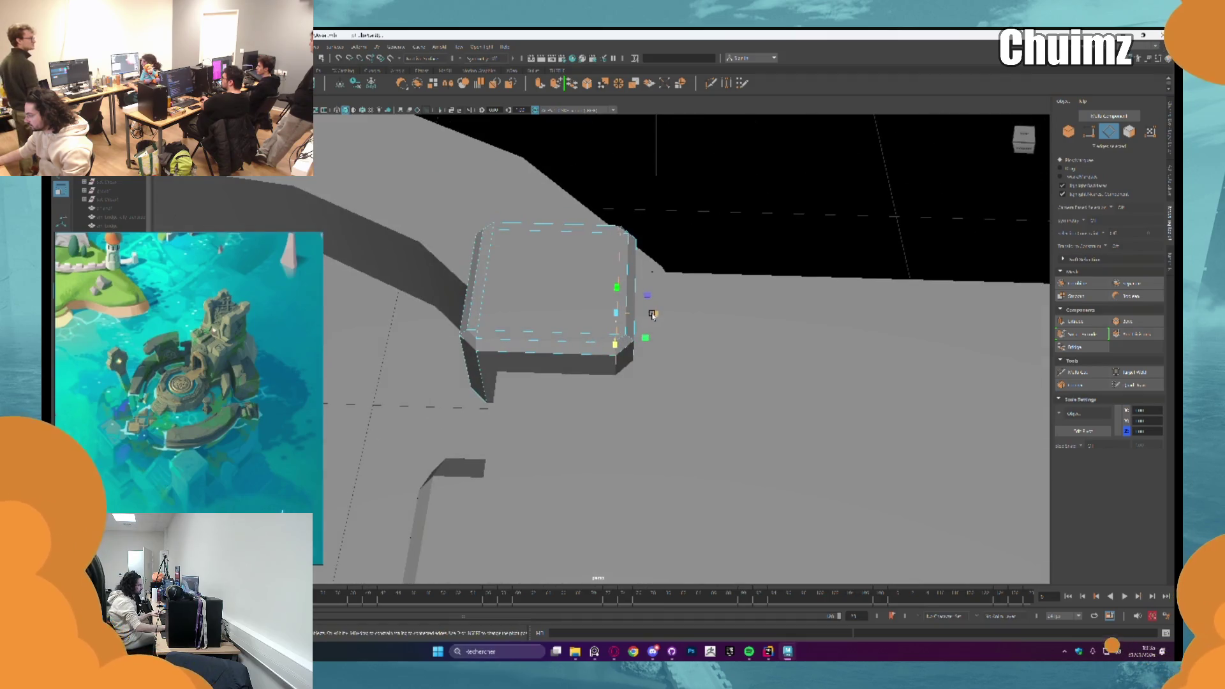
click(555, 328)
mouse_move(555, 328)
alt+mouse_down()
mouse_move(597, 332)
mouse_move(683, 290)
mouse_move(587, 279)
alt+mouse_up()
click(659, 302)
right_drag(586, 278, 638, 256)
mouse_move(637, 256)
alt+mouse_down()
mouse_move(678, 219)
mouse_move(664, 239)
alt+mouse_up()
click(583, 316)
alt+drag(583, 316, 727, 325)
shift+right_drag(728, 325, 731, 327)
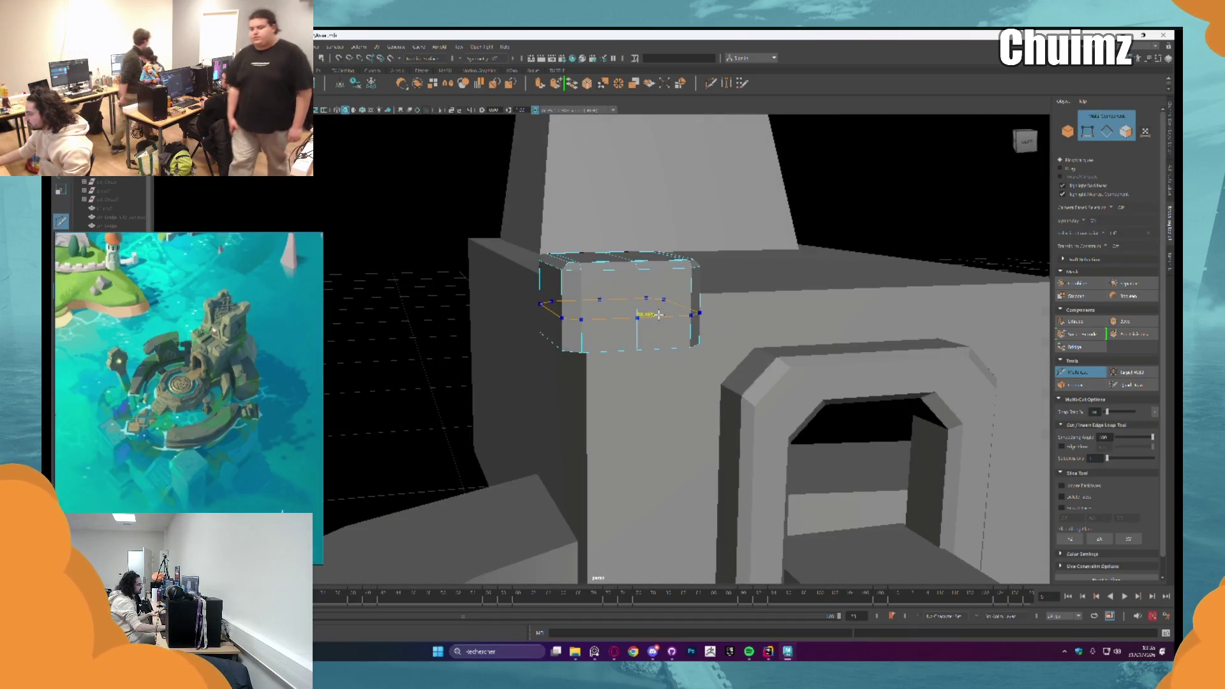
Step: Cut a horizontal edge loop around the block's upper sides with Multi-Cut and return to object mode
click(564, 308)
click(691, 308)
key(Return)
click(1076, 372)
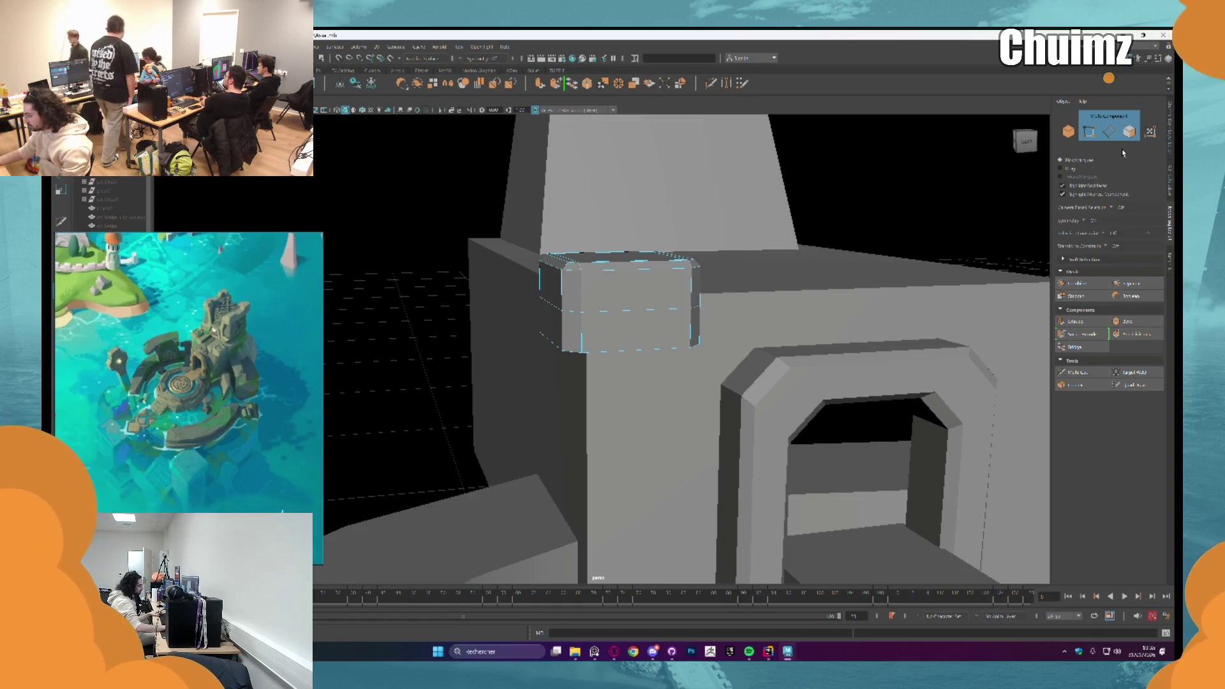
click(1129, 131)
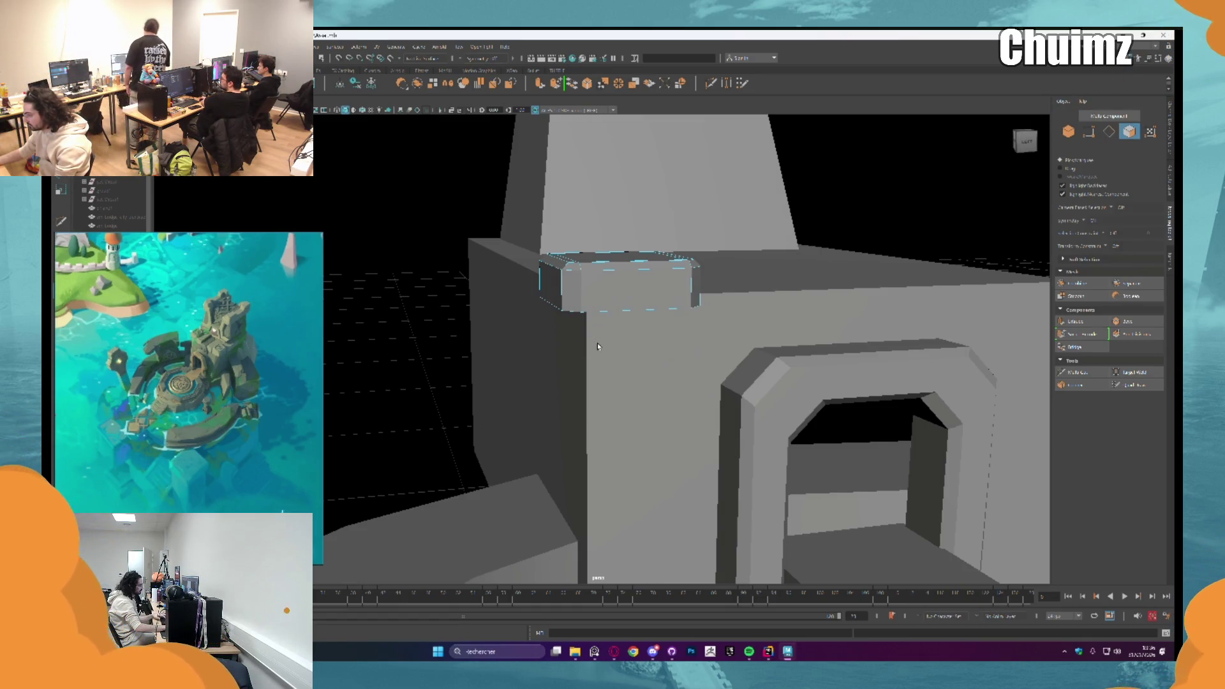
right_drag(597, 345, 632, 316)
alt+drag(632, 315, 623, 254)
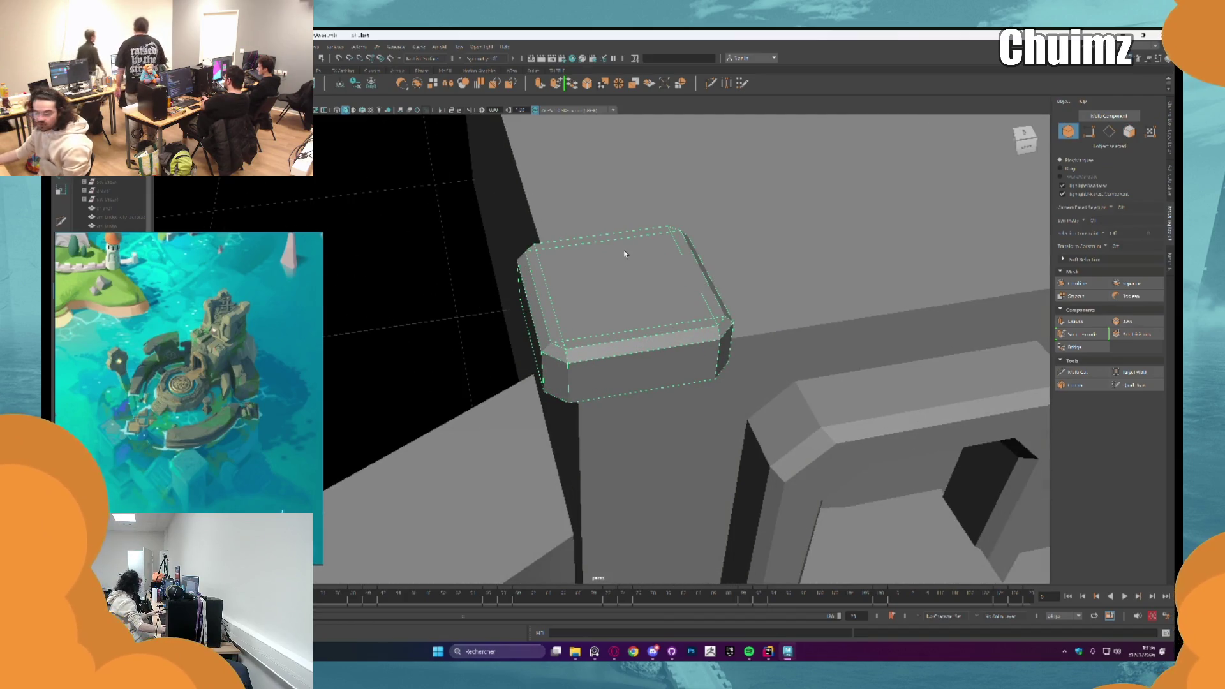
scroll(625, 254, up, 3)
Step: Extrude the block's top face and inset it to form a rim
right_click(620, 277)
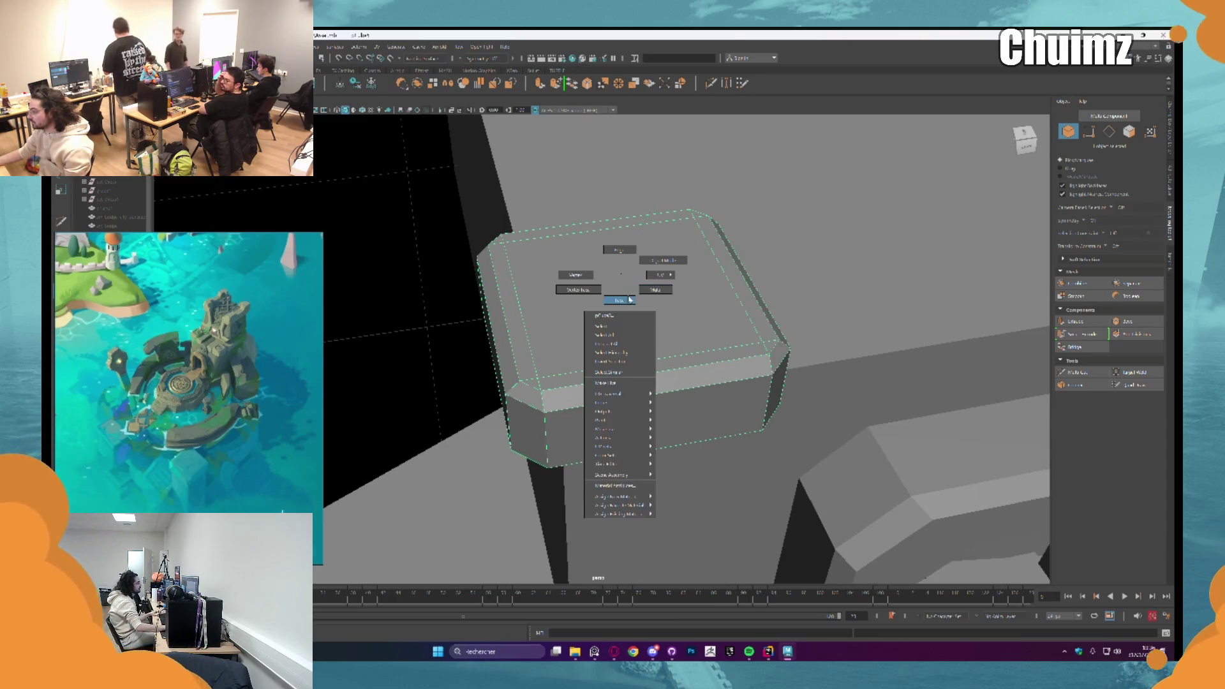
click(629, 300)
key(ctrl+e)
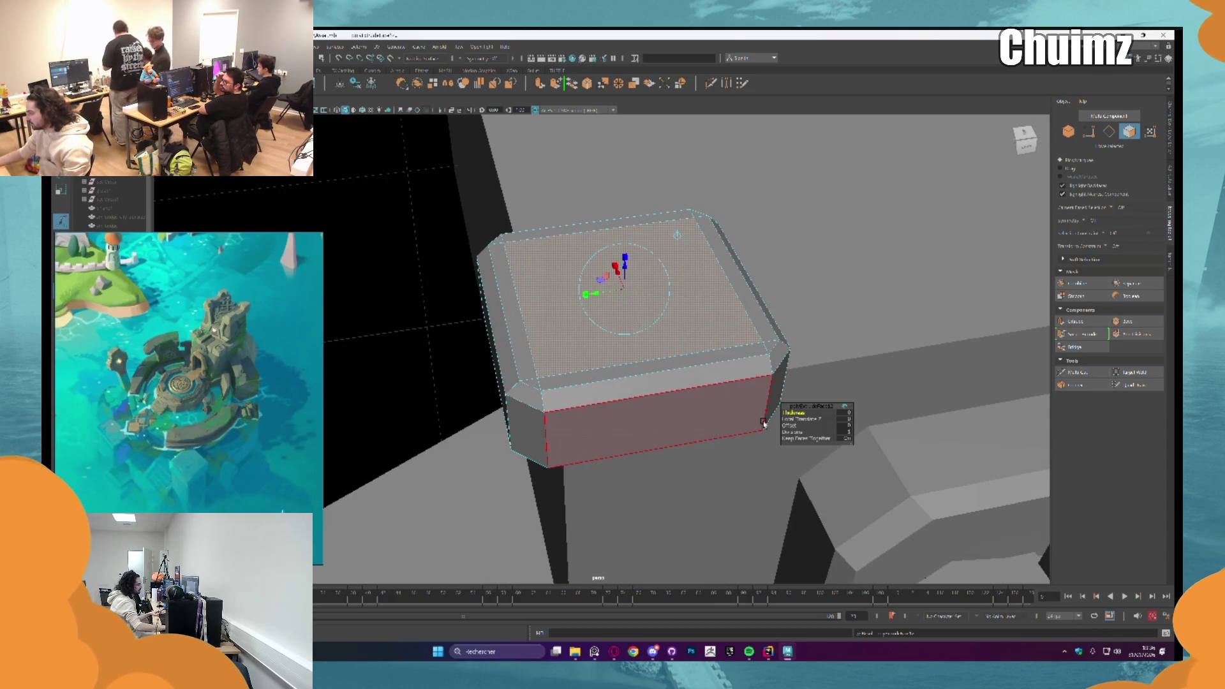
middle_drag(677, 234, 677, 234)
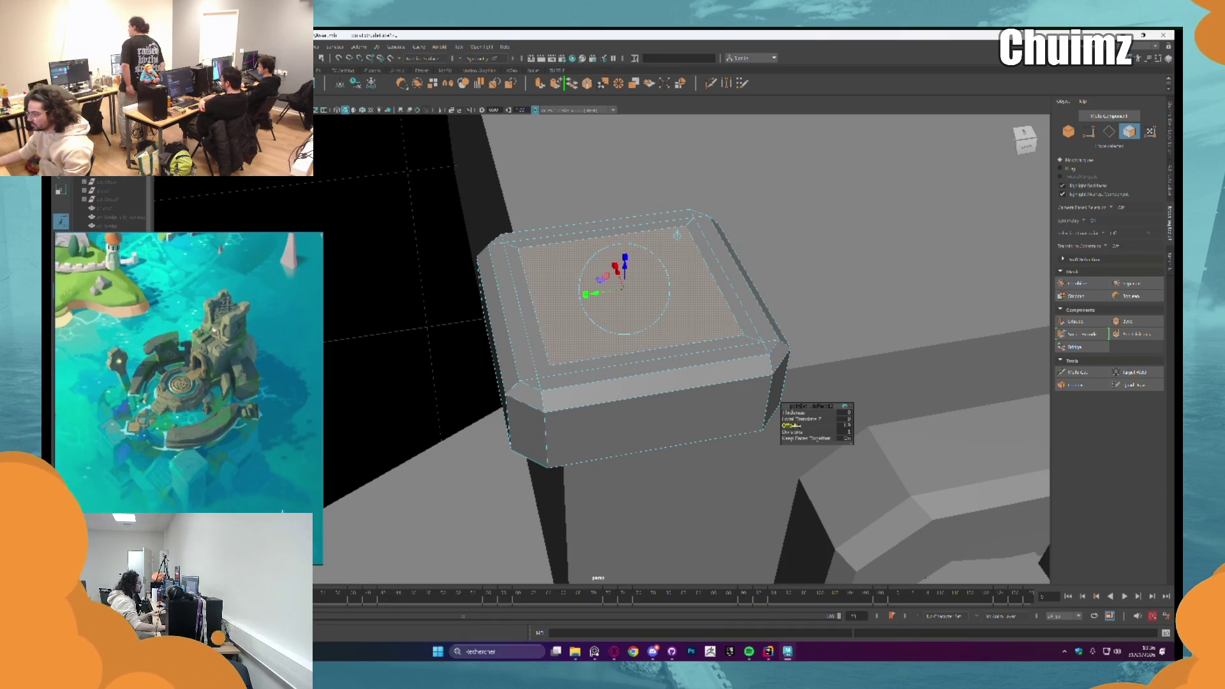
Step: Extrude the ring of rim faces downward to sink a recessed groove around the top
key(q)
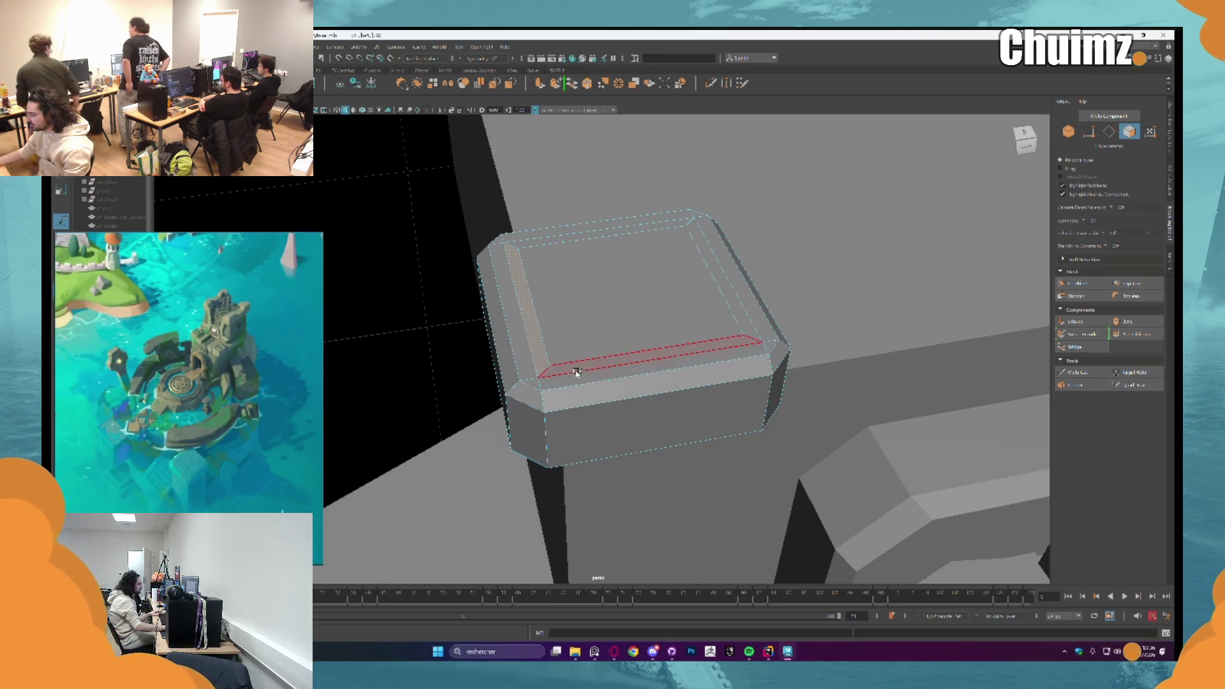
double_click(574, 368)
key(ctrl+e)
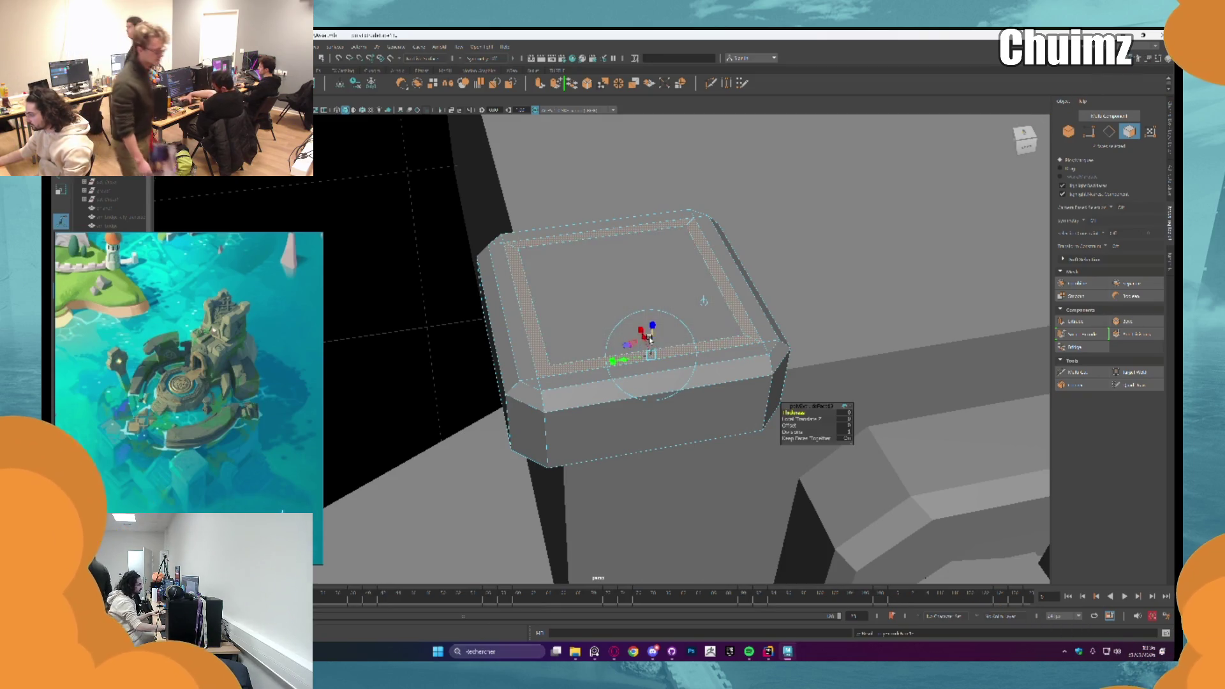
drag(648, 329, 651, 344)
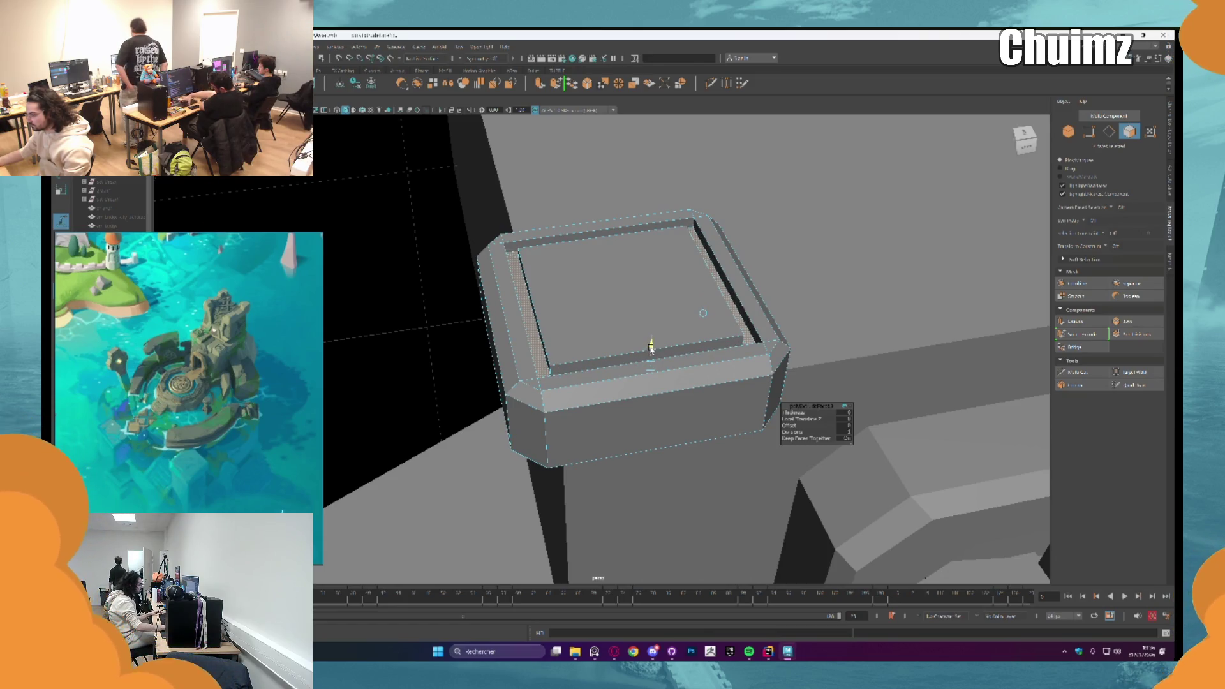
right_drag(571, 296, 574, 278)
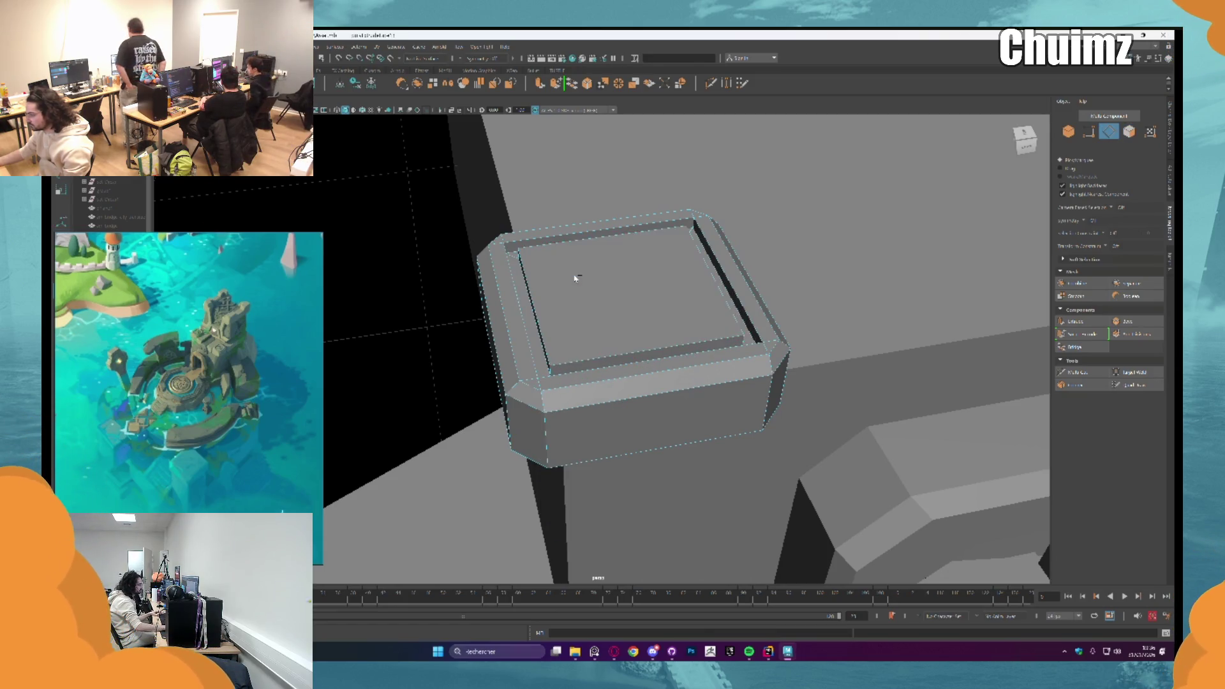
mouse_move(630, 336)
alt+mouse_down()
mouse_move(560, 322)
mouse_move(498, 264)
alt+mouse_up()
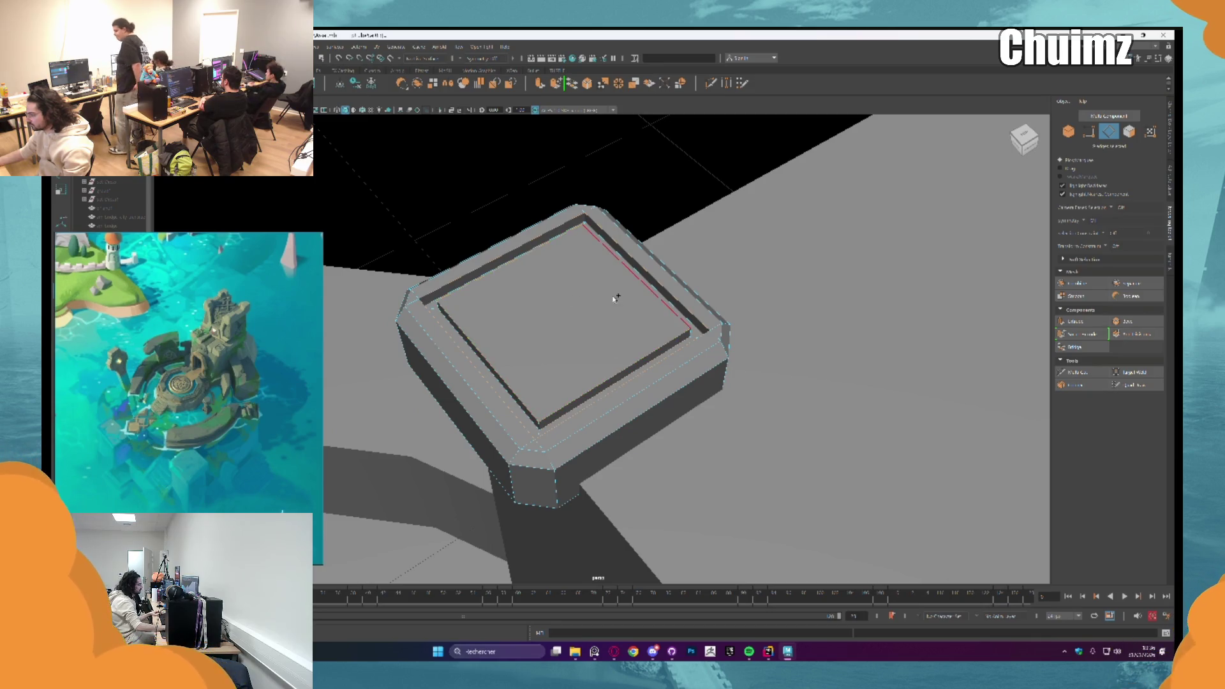
Step: Bevel the groove's outer rim edges and widen the chamfer
mouse_move(590, 319)
alt+mouse_down()
mouse_move(638, 281)
mouse_move(628, 319)
alt+mouse_up()
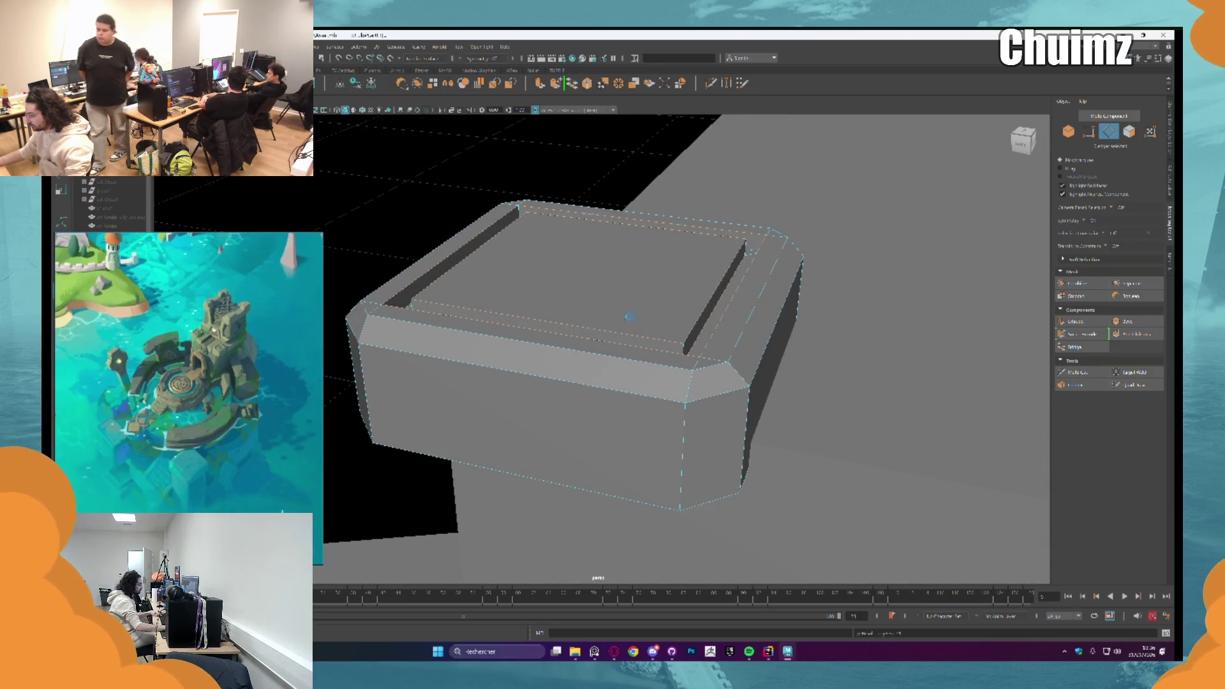
key(ctrl+b)
mouse_move(751, 411)
mouse_down()
mouse_move(794, 409)
mouse_move(777, 410)
mouse_up()
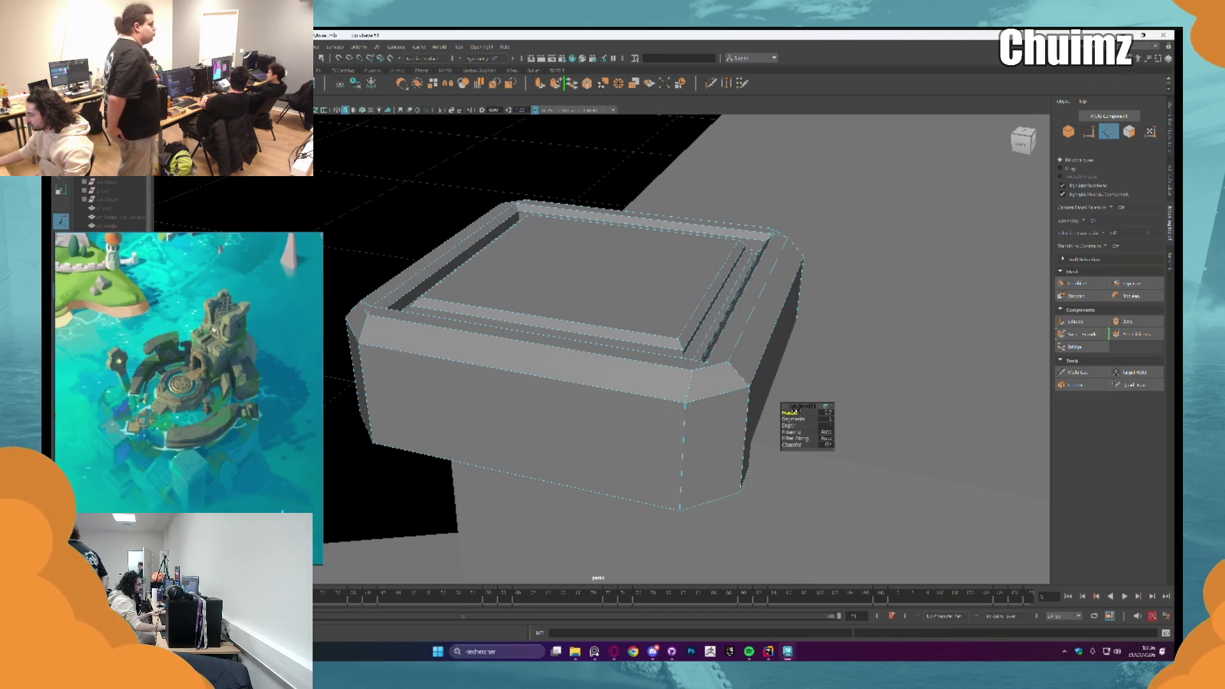
shift+right_drag(747, 364, 712, 335)
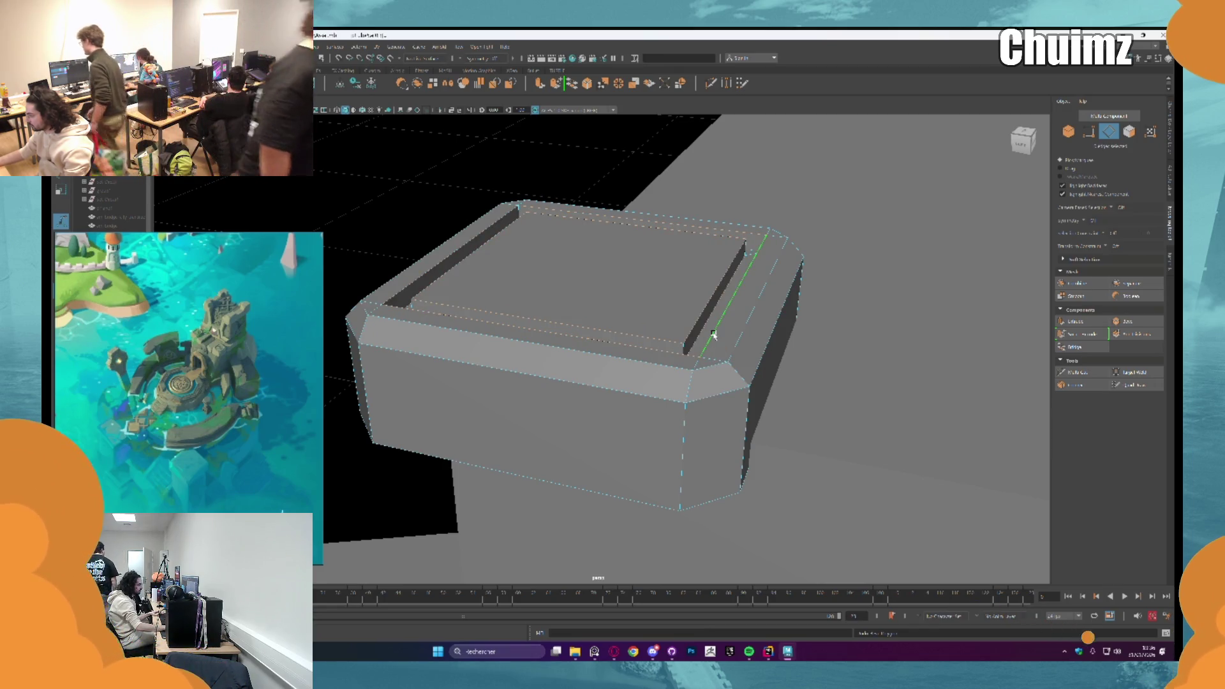
mouse_move(712, 333)
alt+mouse_down()
mouse_move(744, 287)
mouse_move(699, 310)
alt+mouse_up()
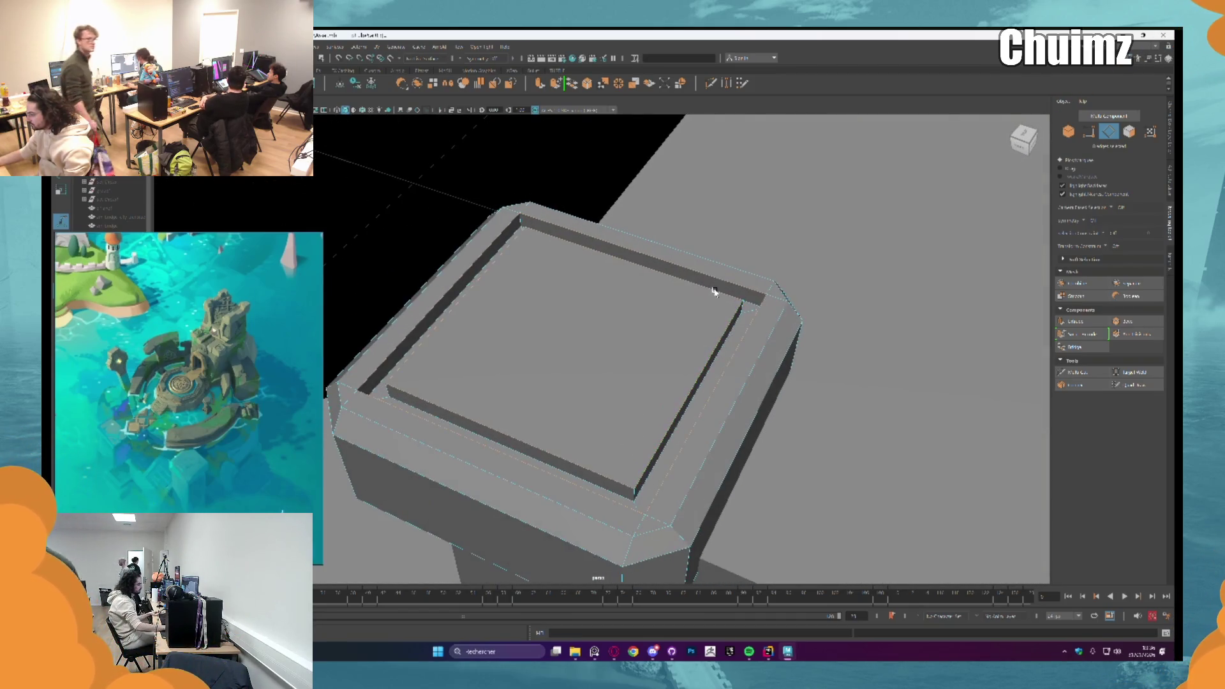
Step: Bevel the inner rim edges with a wider, multi-segment chamfer and return to object mode
shift+right_drag(700, 310, 783, 406)
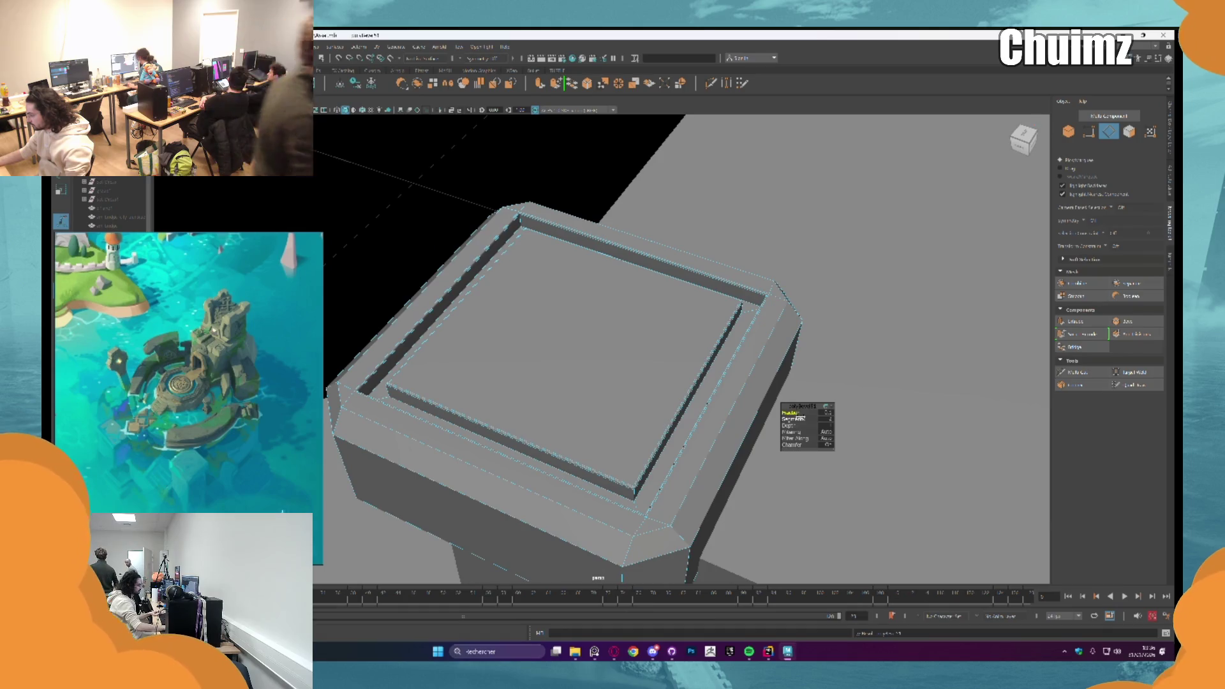
drag(799, 413, 805, 413)
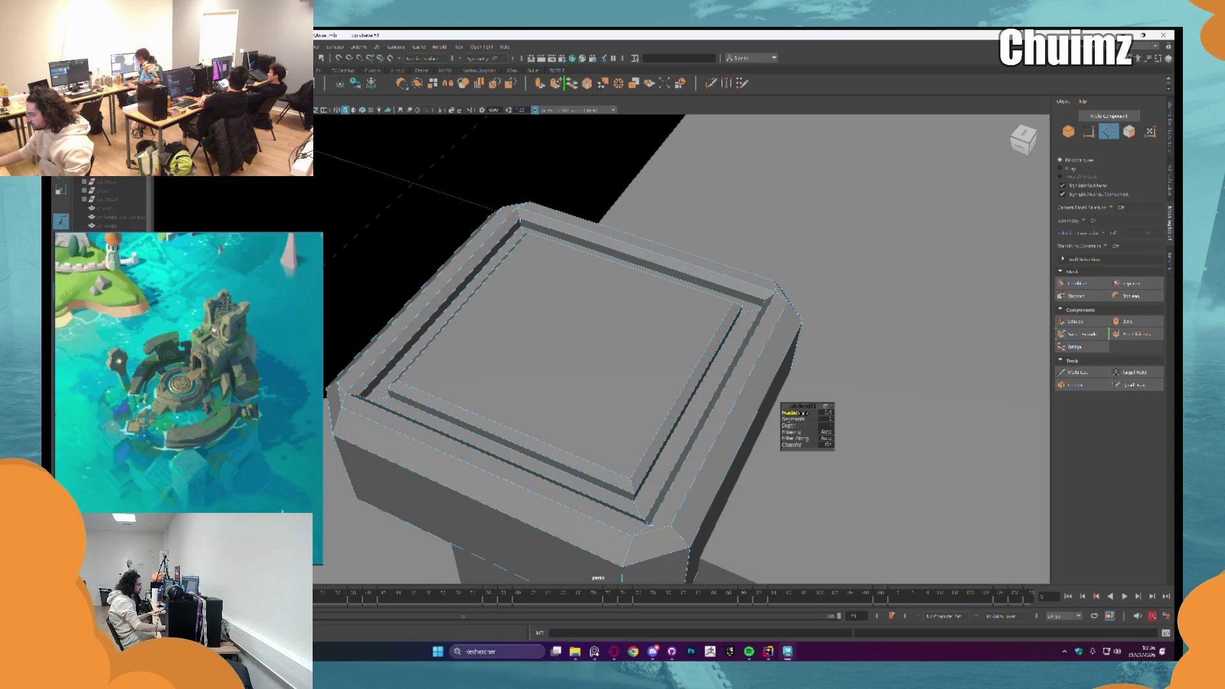
alt+drag(805, 413, 630, 323)
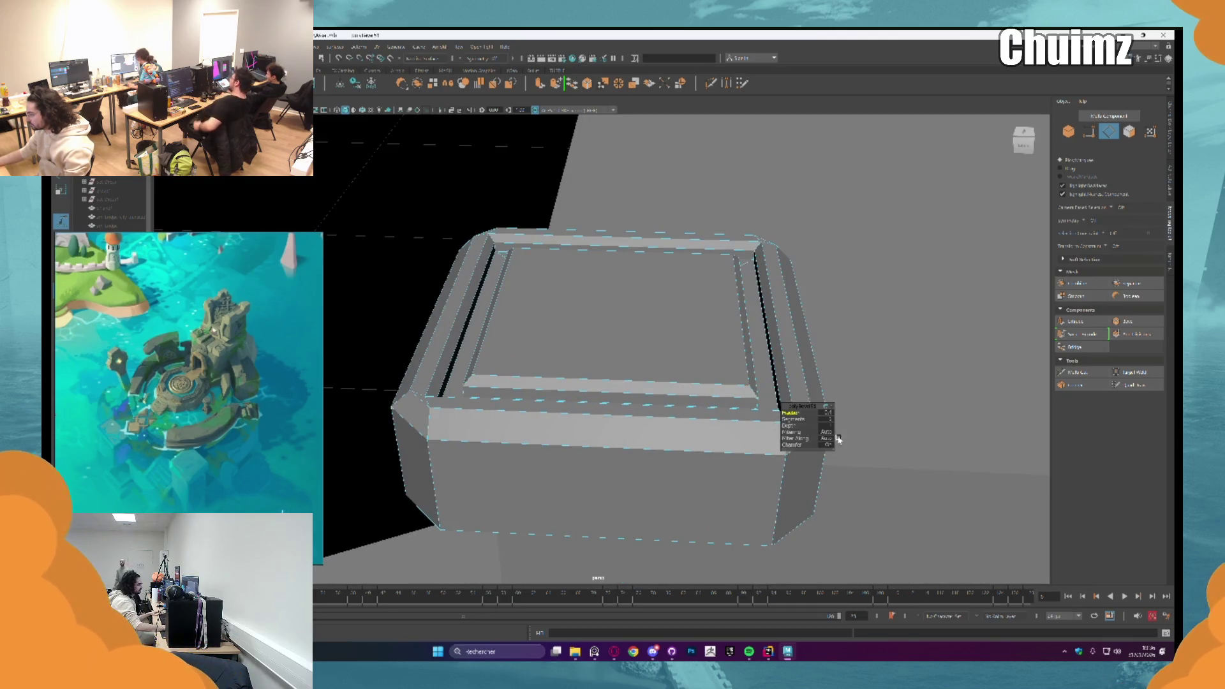
drag(802, 418, 828, 413)
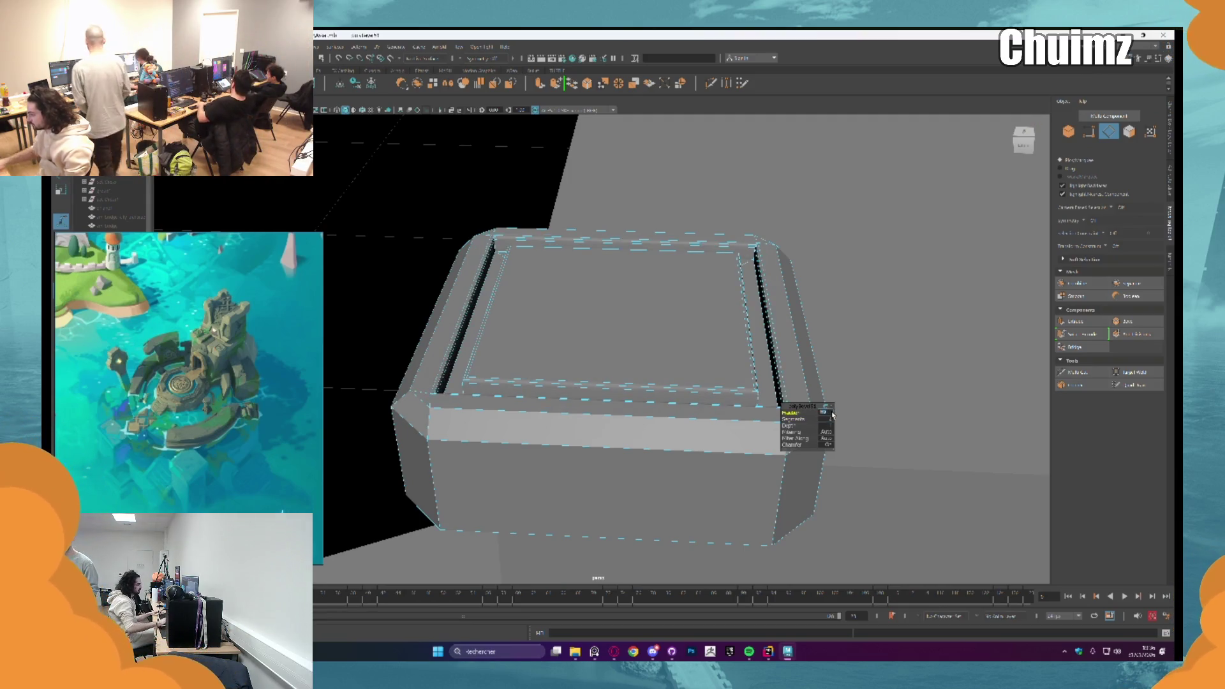
scroll(699, 206, down, 4)
key(F8)
mouse_move(569, 273)
alt+mouse_down()
mouse_move(505, 301)
mouse_move(531, 302)
alt+mouse_up()
scroll(519, 307, up, 3)
scroll(536, 297, up, 3)
scroll(562, 314, up, 3)
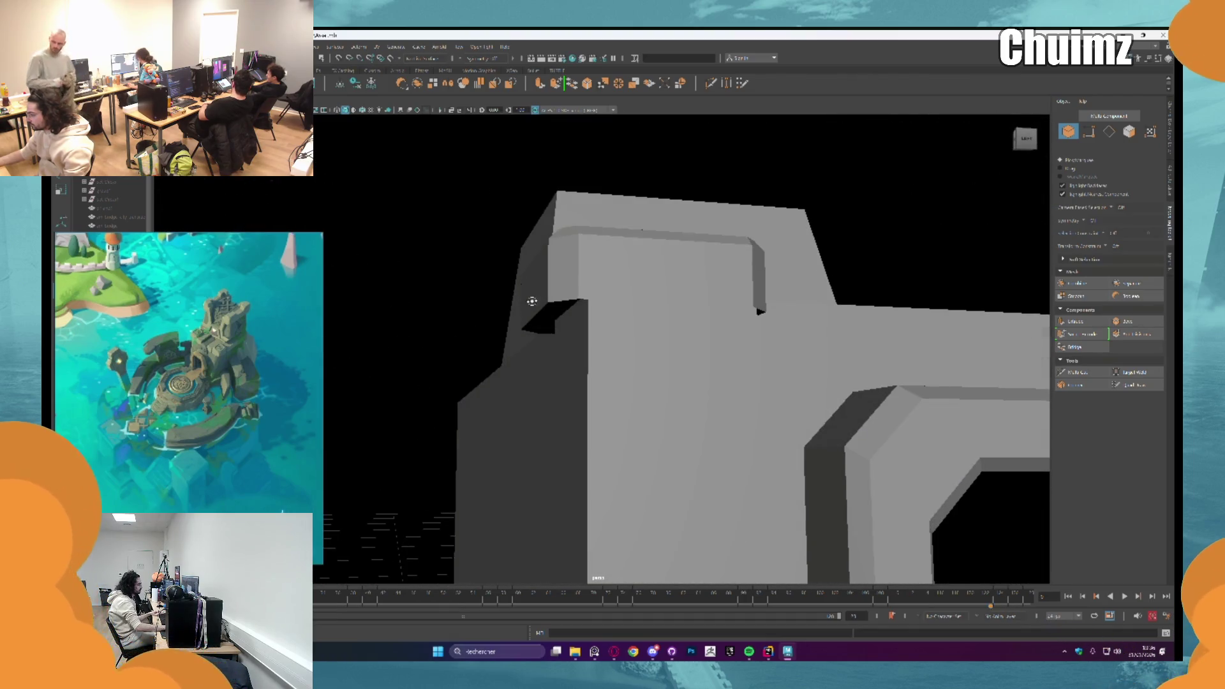
scroll(590, 282, down, 3)
Step: Mirror the corner block across the Z axis so a copy flanks the archway's other side
alt+drag(603, 293, 616, 309)
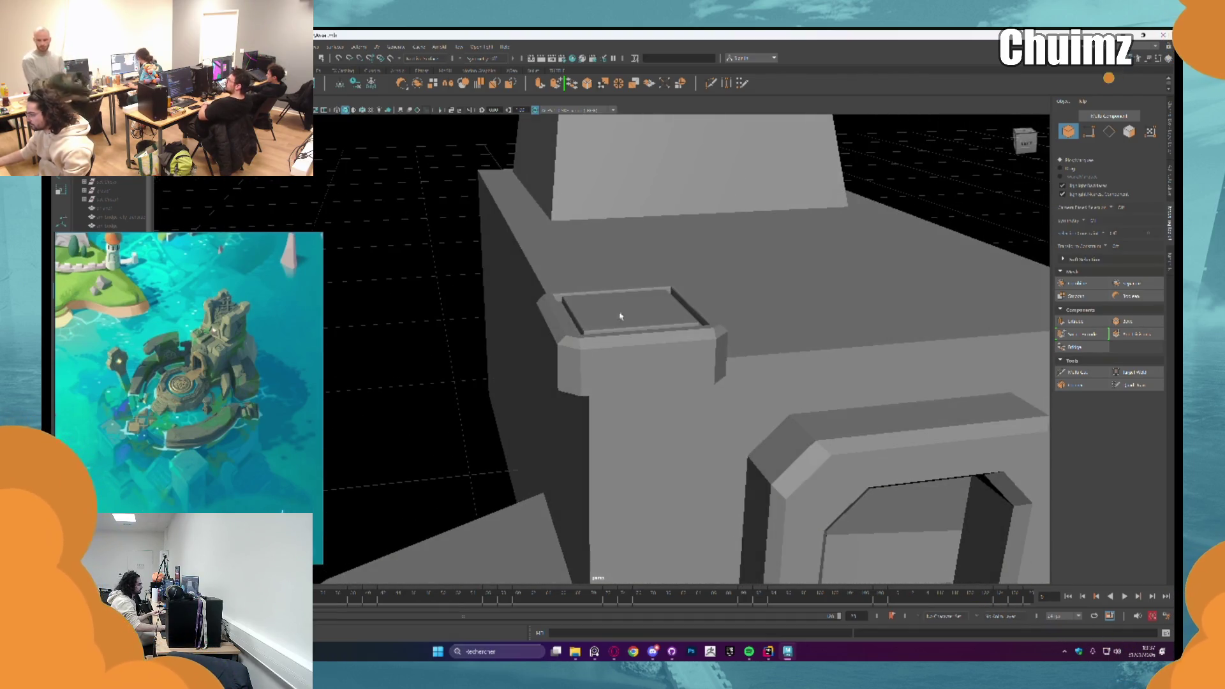
click(615, 310)
click(463, 82)
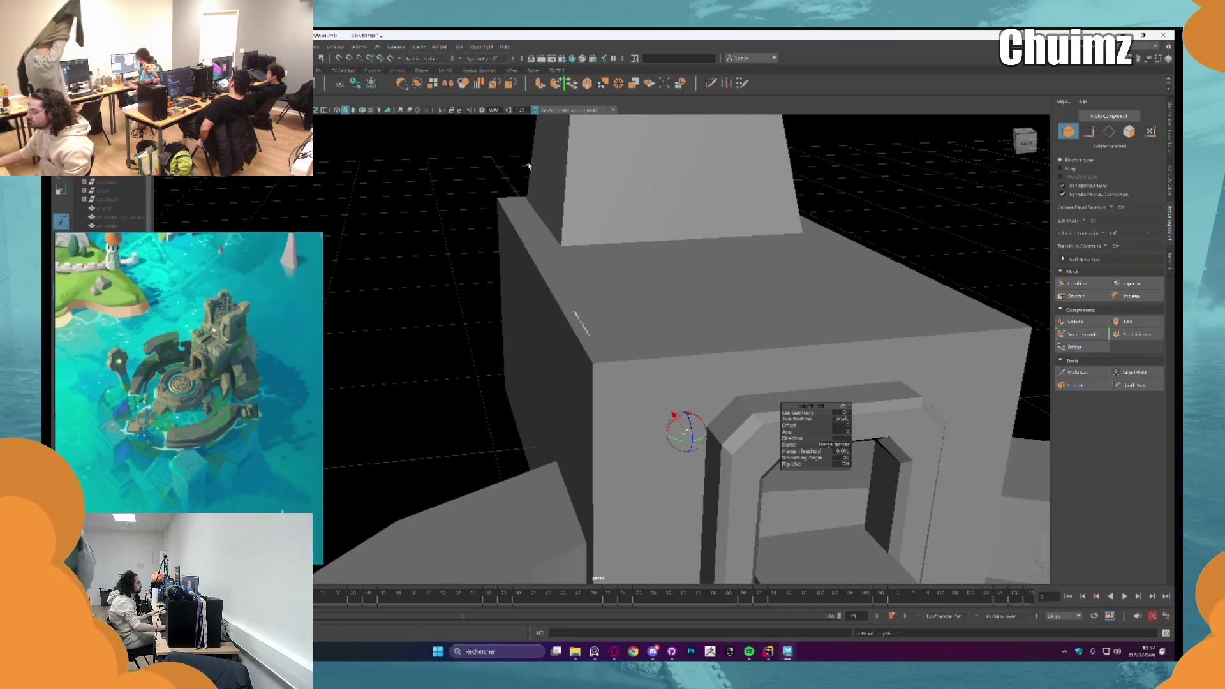
mouse_move(825, 410)
mouse_down()
mouse_move(770, 430)
mouse_move(825, 428)
mouse_move(774, 392)
mouse_up()
click(790, 432)
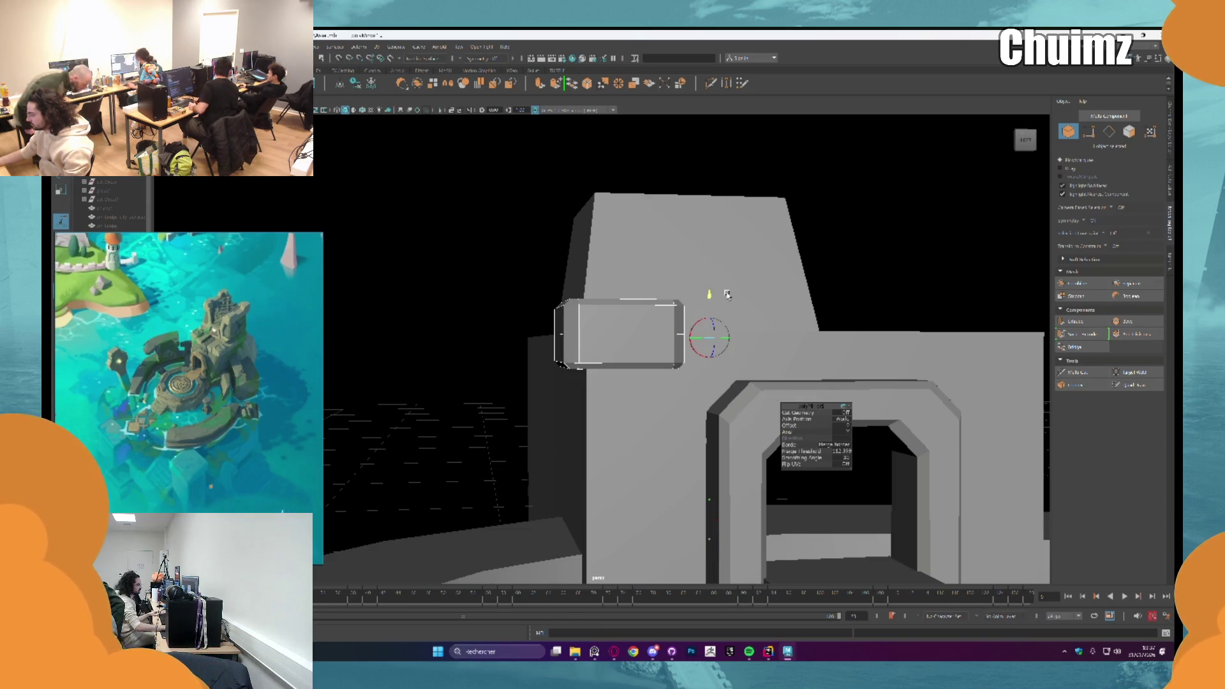
Step: Check the mirrored block up close in edge mode, then view the whole building from above
mouse_move(774, 392)
alt+mouse_down()
mouse_move(761, 280)
mouse_move(574, 356)
alt+mouse_up()
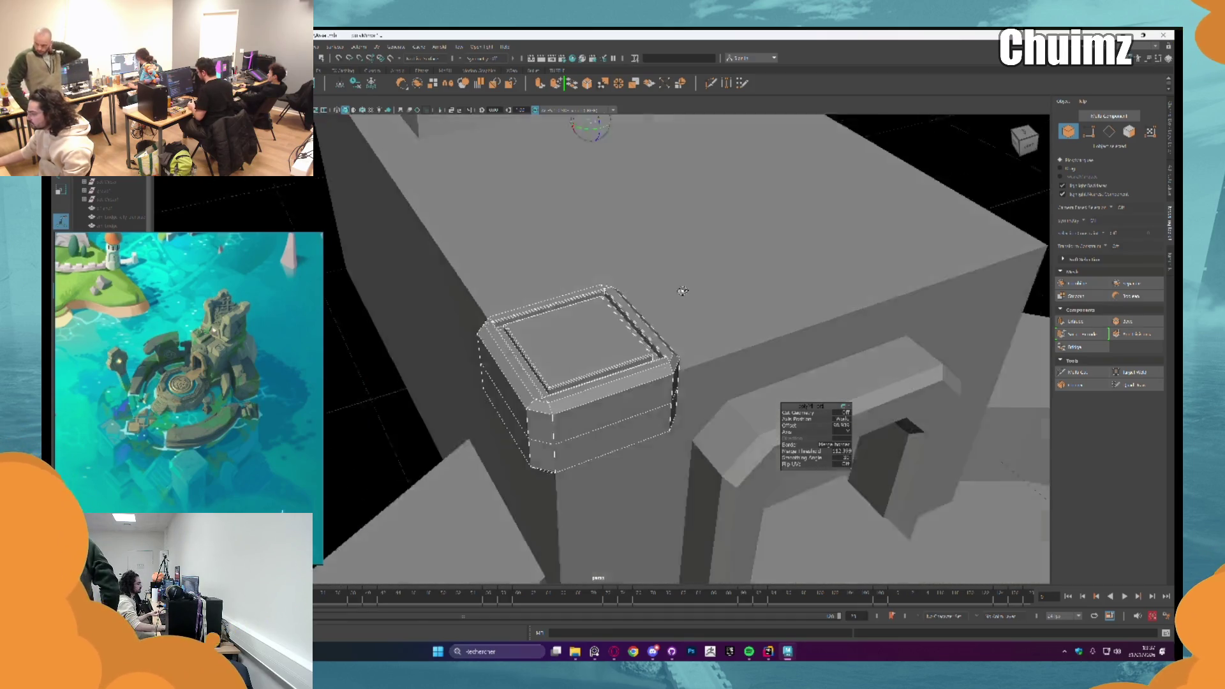
right_drag(574, 356, 578, 388)
alt+drag(578, 387, 585, 353)
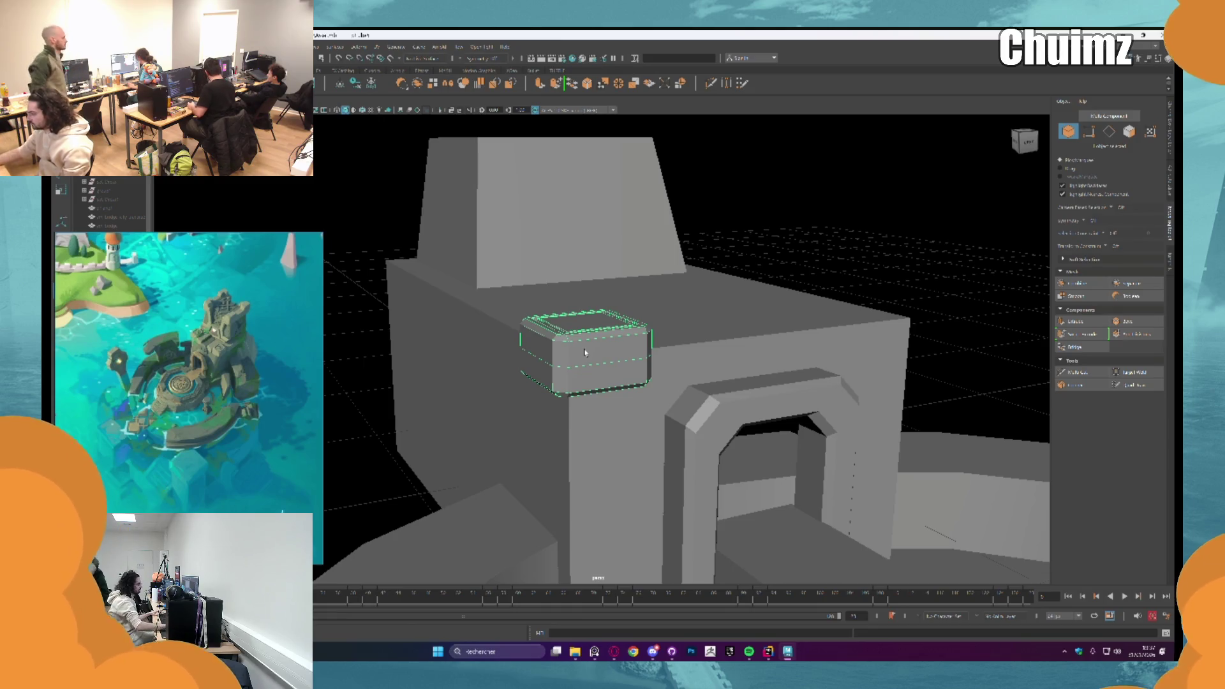
alt+drag(585, 353, 585, 347)
key(F10)
scroll(629, 347, up, 3)
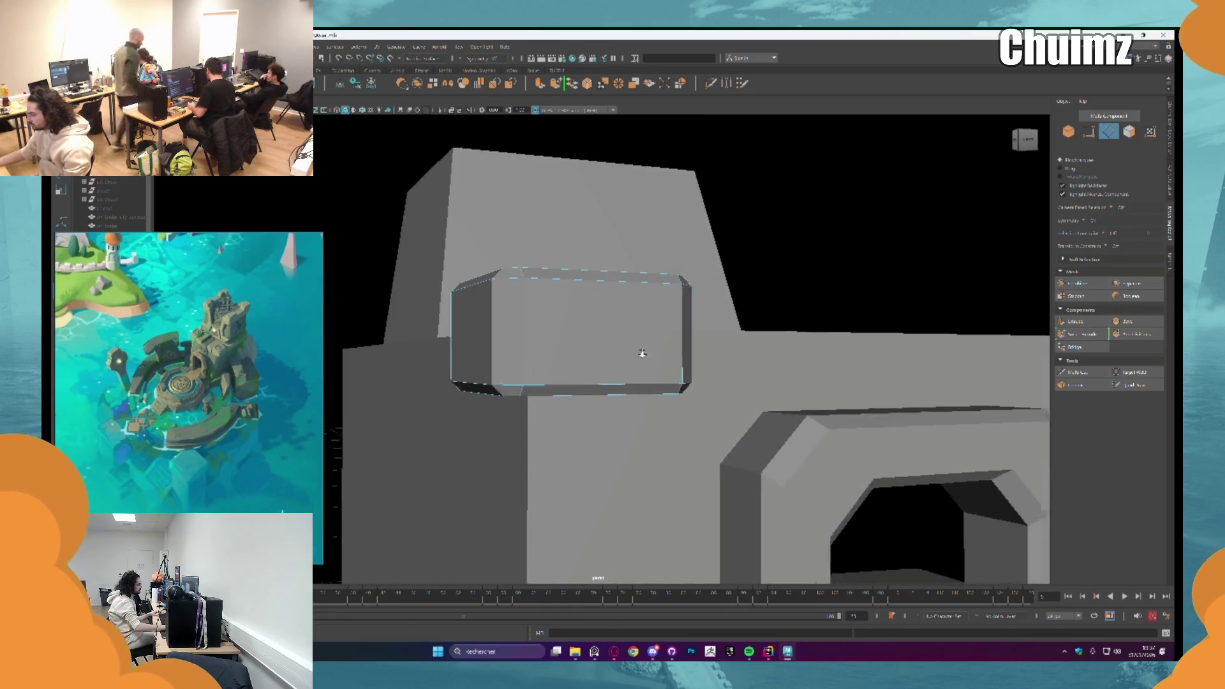
scroll(474, 306, up, 4)
scroll(474, 306, up, 3)
scroll(604, 326, up, 3)
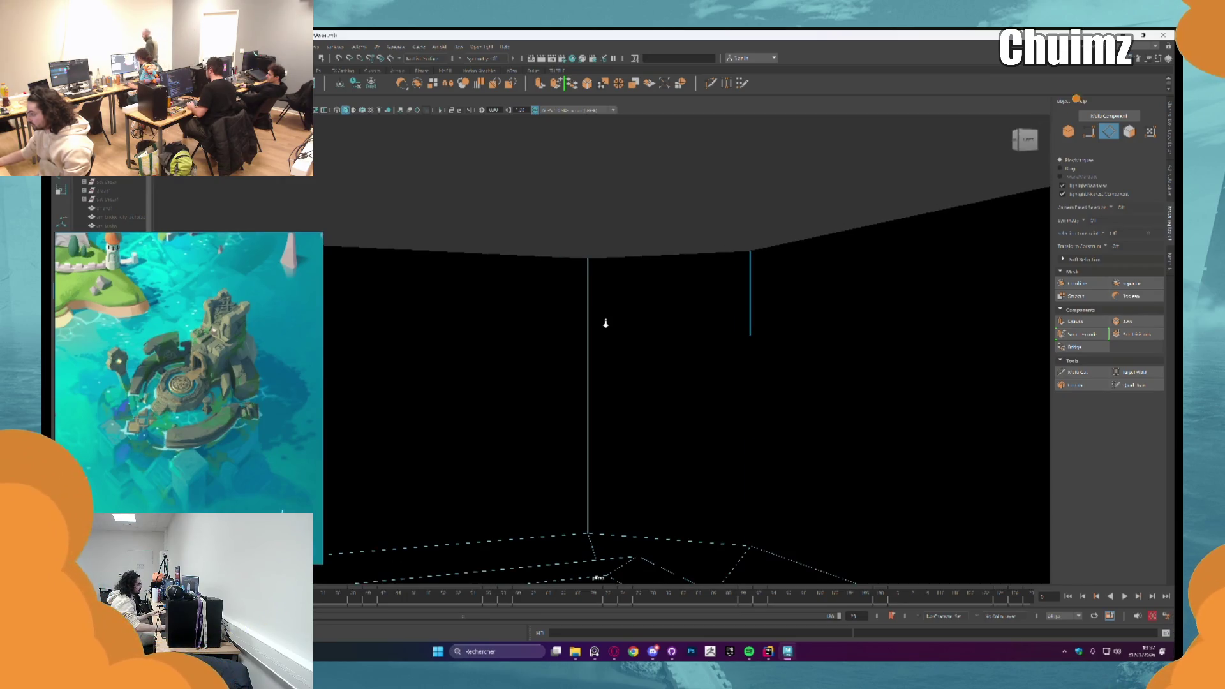
key(F8)
scroll(603, 320, down, 5)
alt+drag(656, 300, 675, 317)
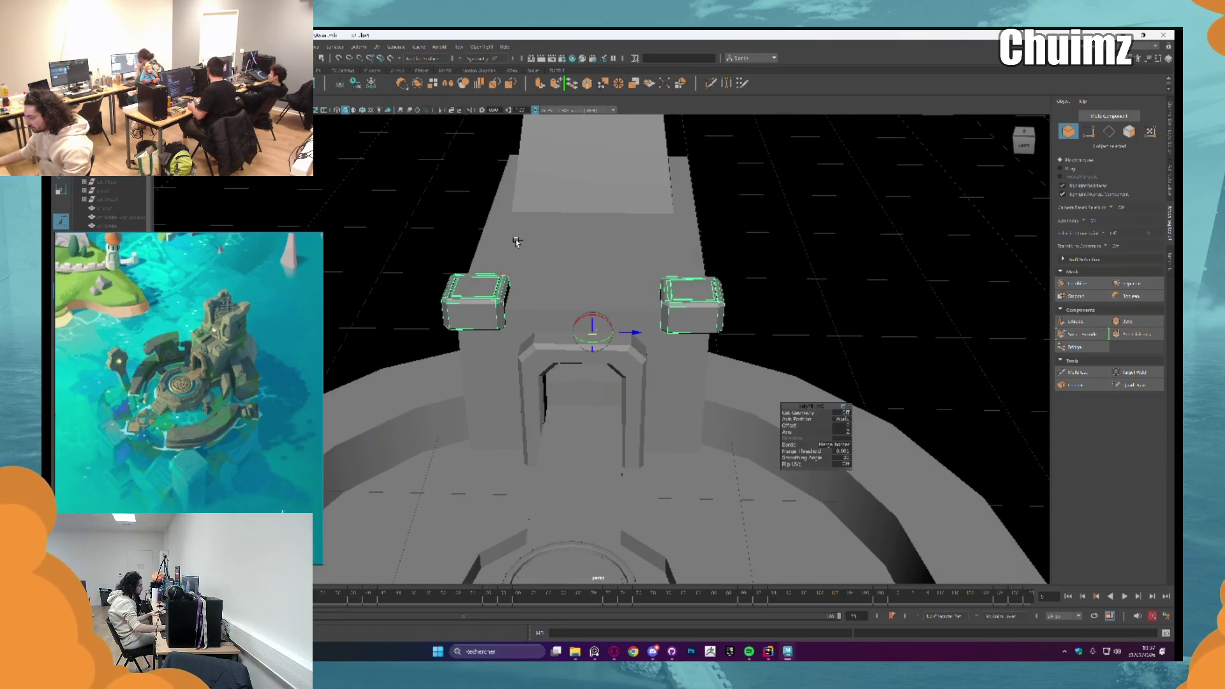
Step: Delete the right corner block
key(w)
right_drag(688, 288, 690, 300)
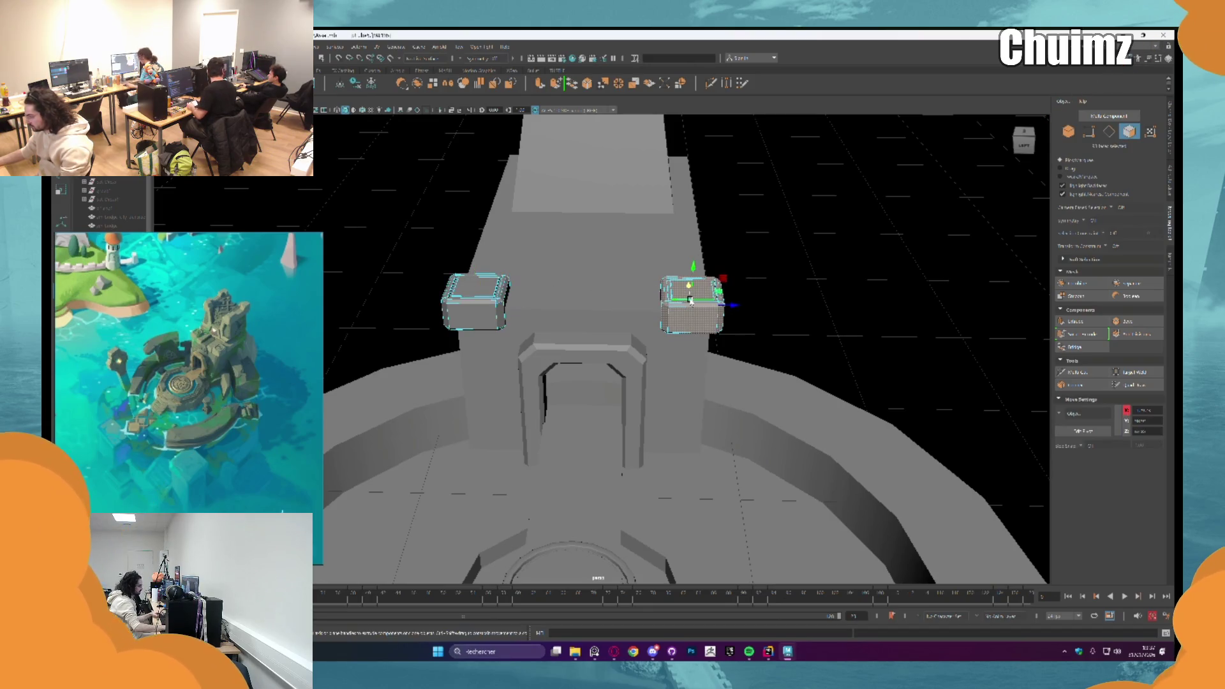
key(Delete)
Step: Enlarge the left corner block with the scale tool
click(475, 302)
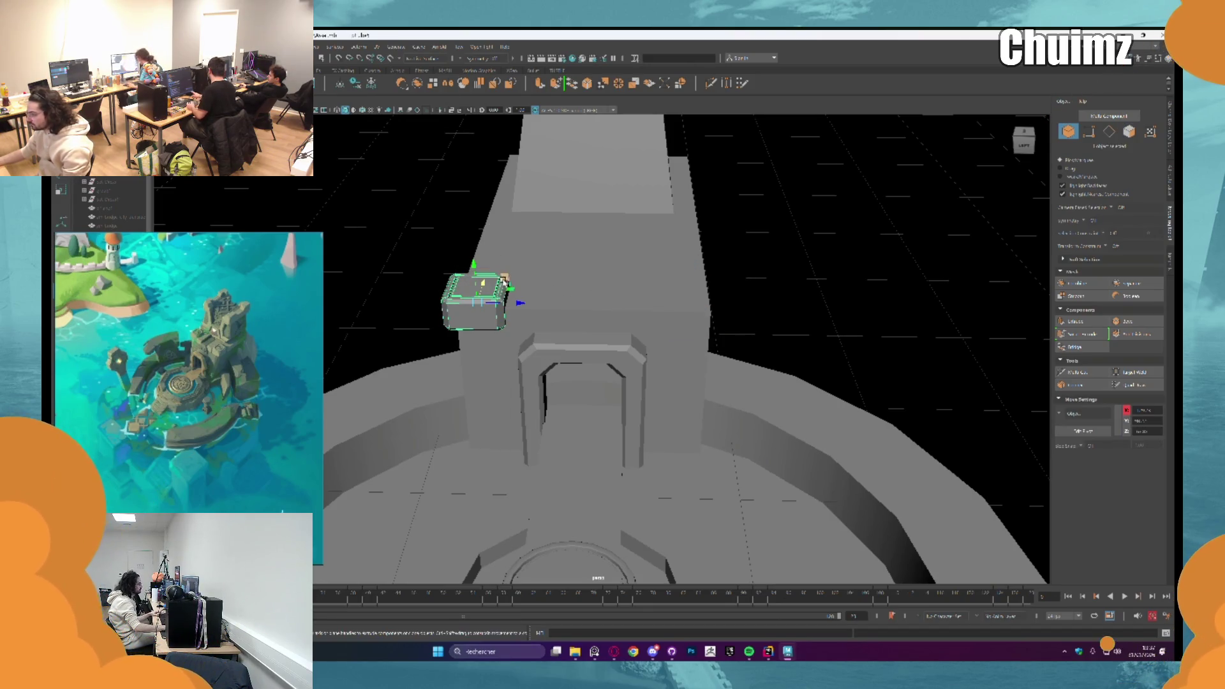
key(r)
mouse_move(476, 301)
mouse_down()
mouse_move(527, 305)
mouse_move(536, 278)
mouse_move(518, 268)
mouse_move(569, 248)
mouse_up()
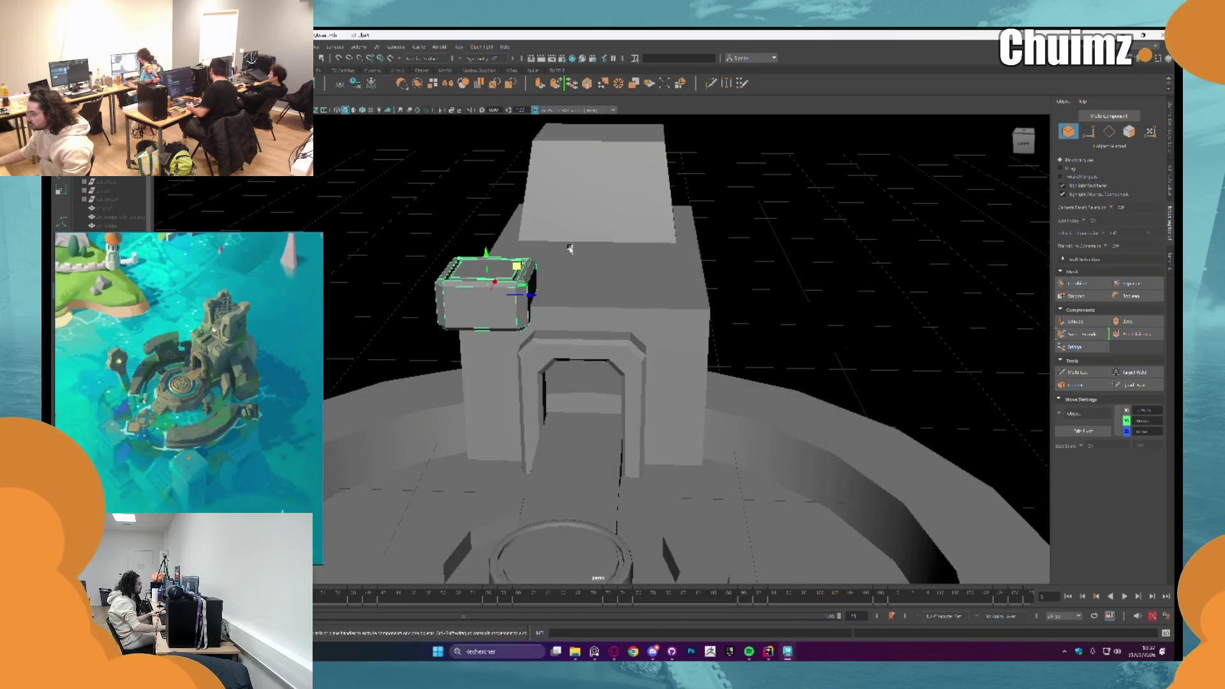
Step: Mirror the enlarged block toward the back of the temple via Mesh > Mirror
click(452, 84)
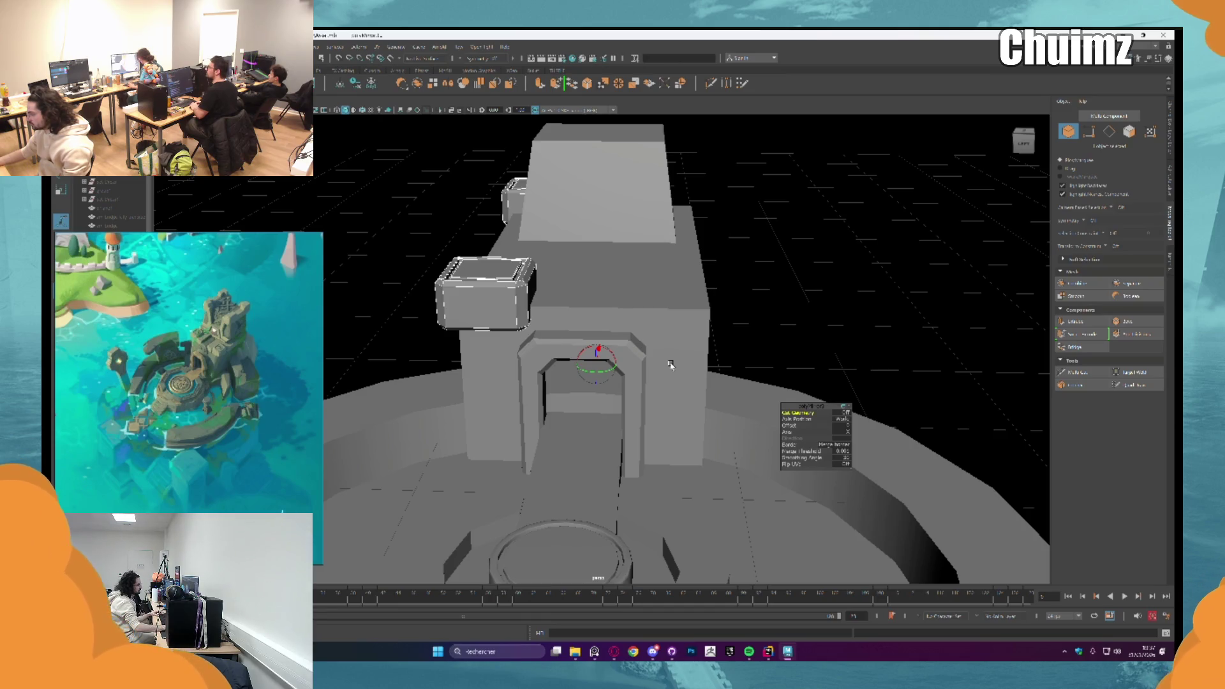
alt+drag(670, 365, 727, 296)
right_click(624, 305)
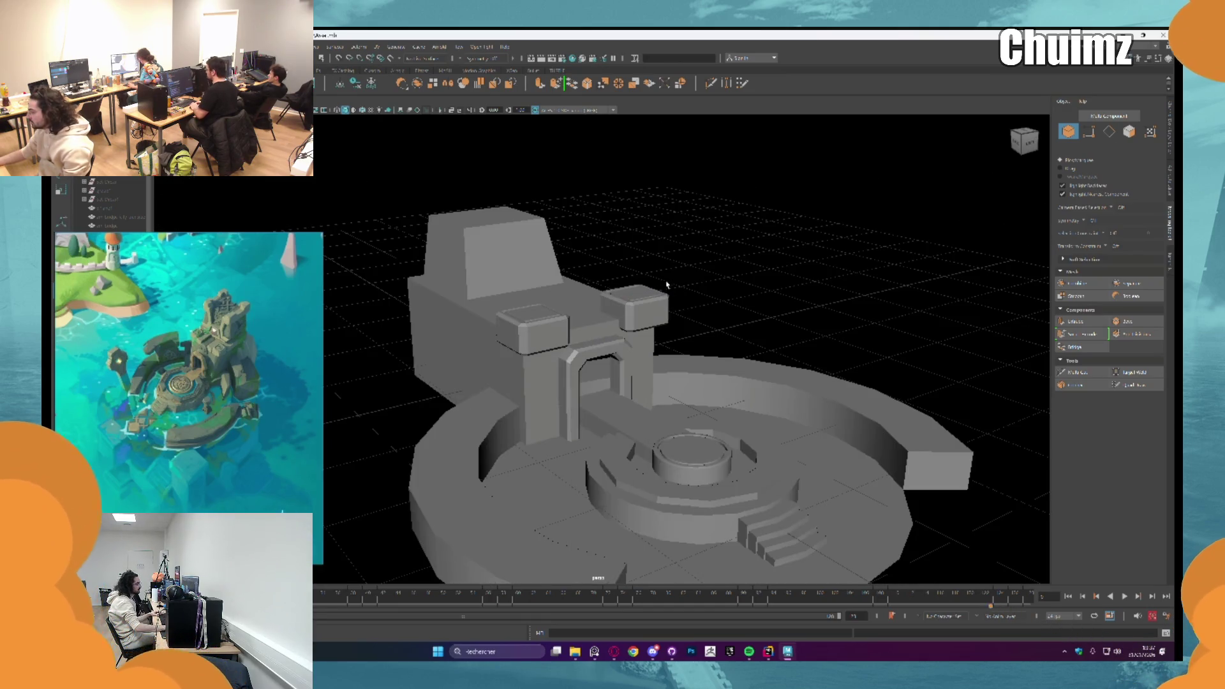
right_drag(629, 303, 670, 278)
scroll(670, 279, down, 3)
alt+drag(669, 277, 733, 399)
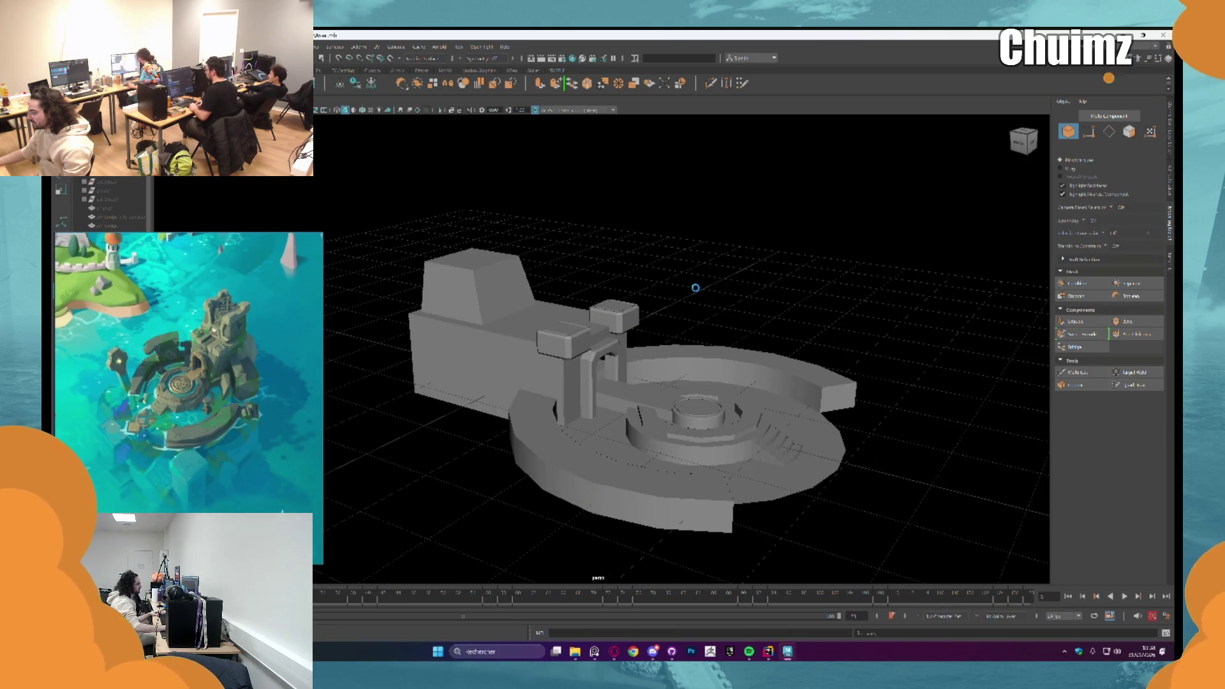
scroll(639, 336, up, 4)
alt+drag(639, 335, 606, 328)
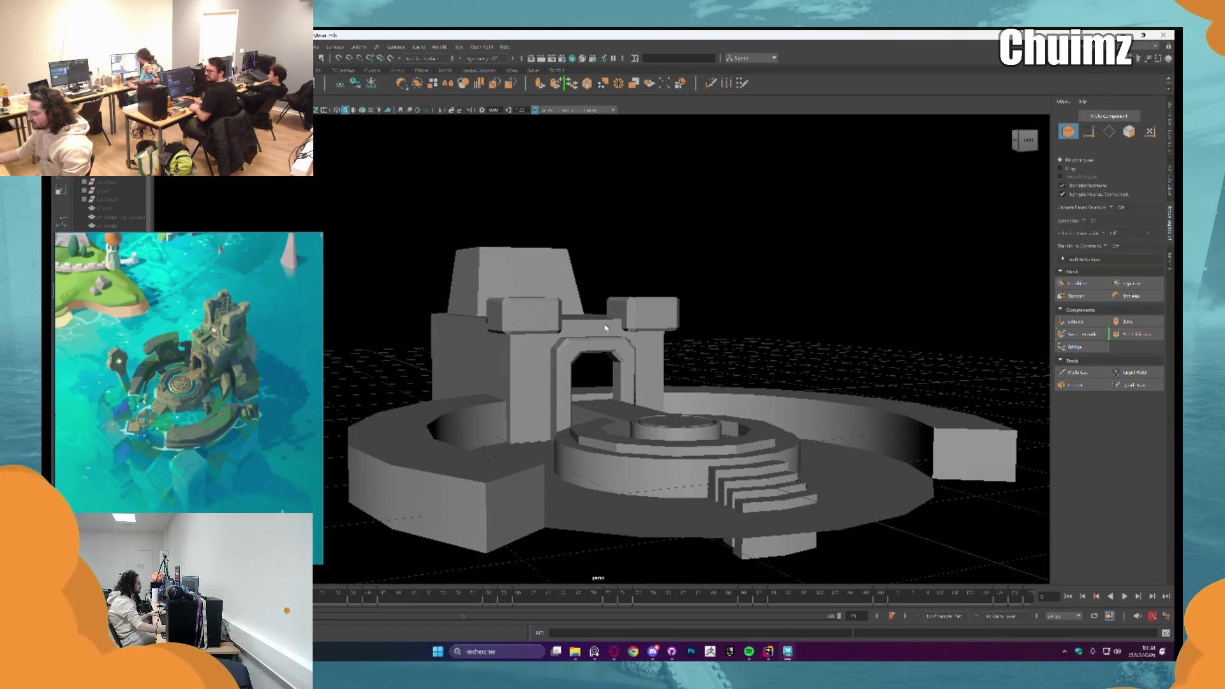
alt+drag(606, 328, 646, 339)
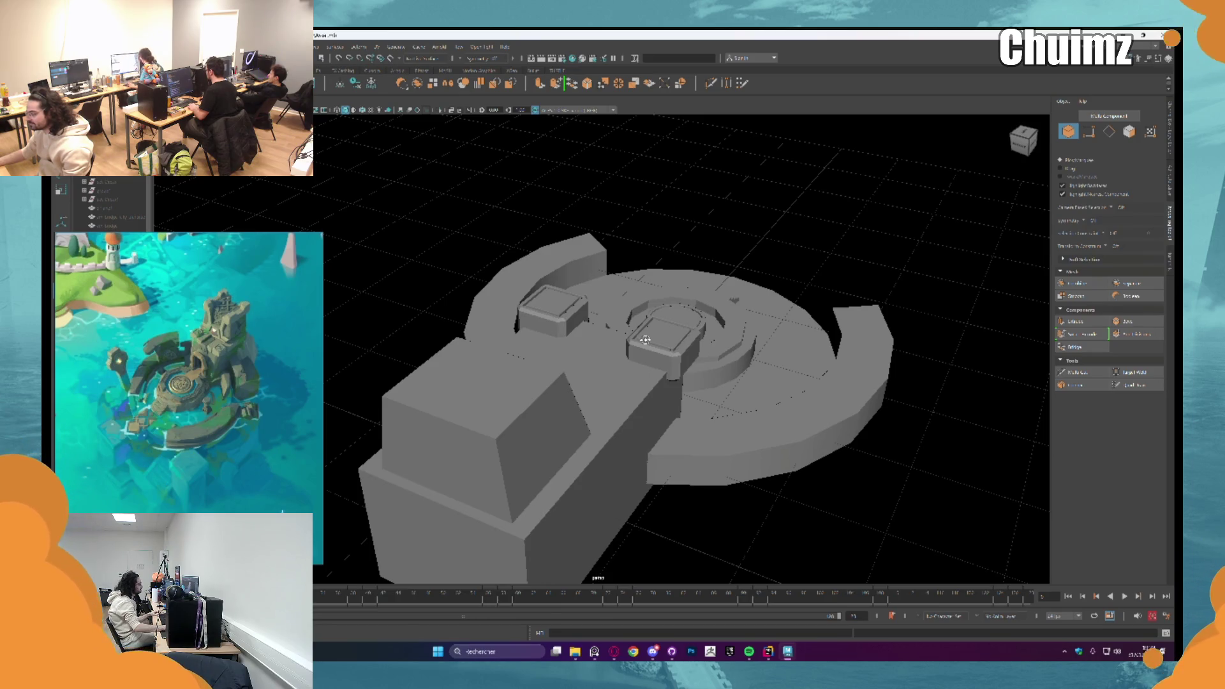
mouse_move(644, 340)
alt+mouse_down()
mouse_move(601, 374)
mouse_move(612, 378)
alt+mouse_up()
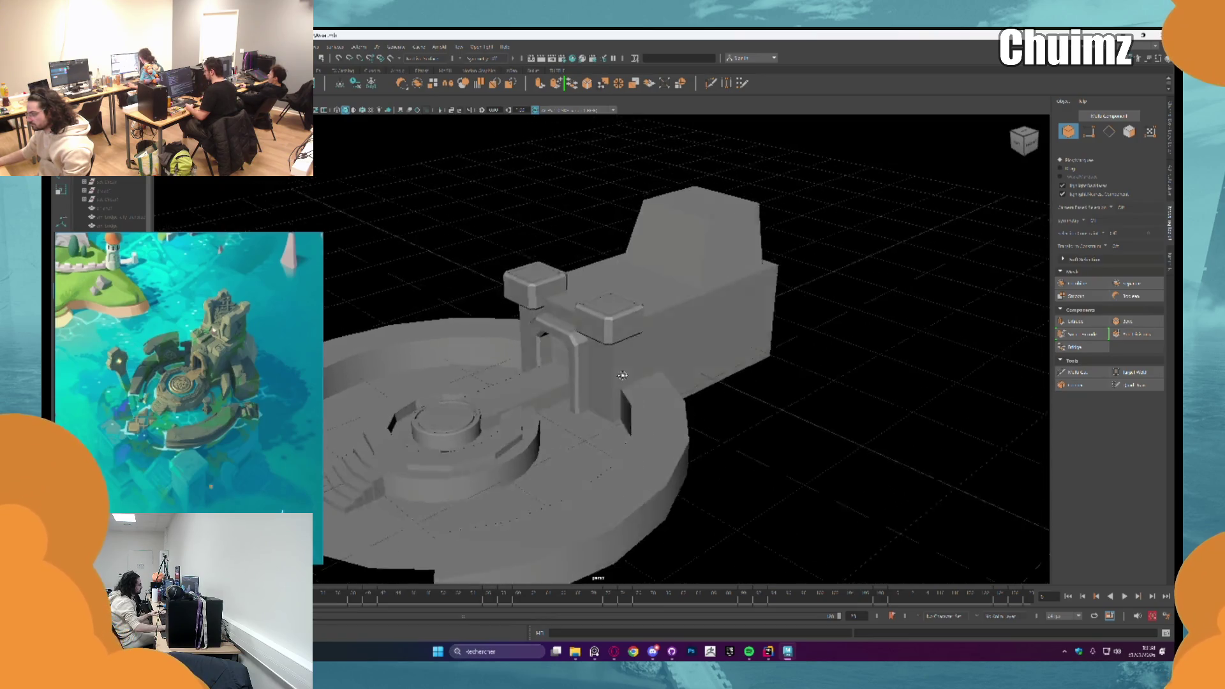
scroll(613, 377, up, 2)
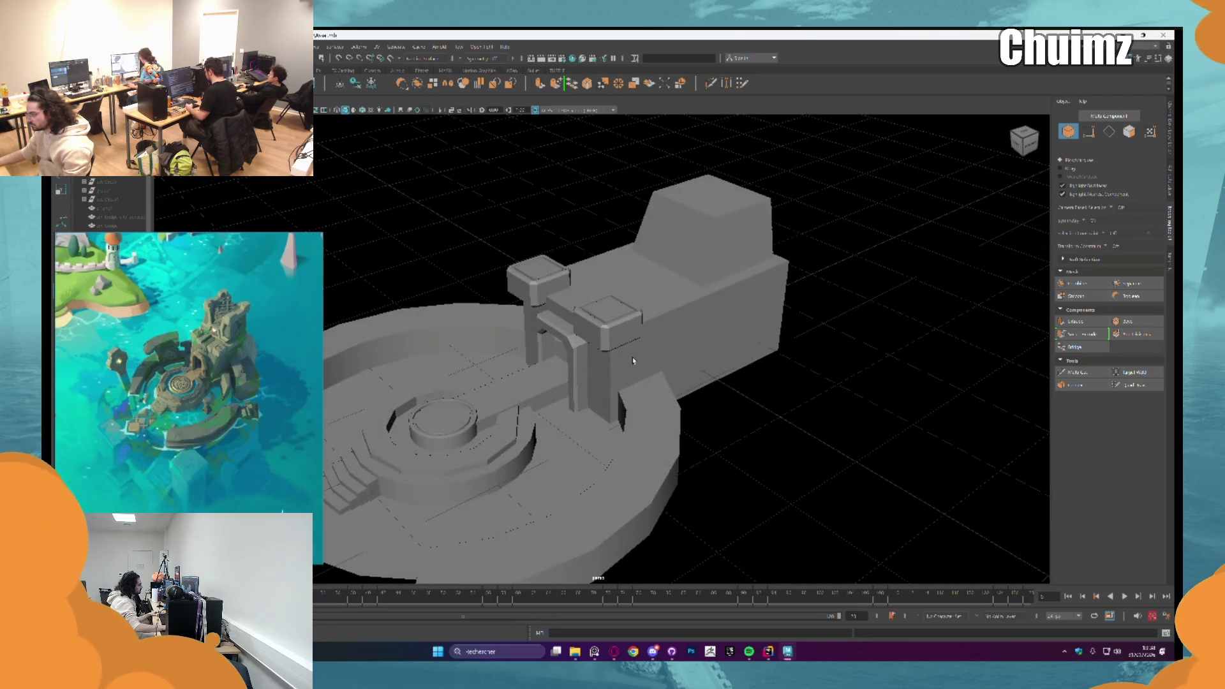
scroll(614, 374, up, 2)
scroll(613, 368, up, 2)
scroll(632, 361, up, 2)
scroll(631, 361, up, 2)
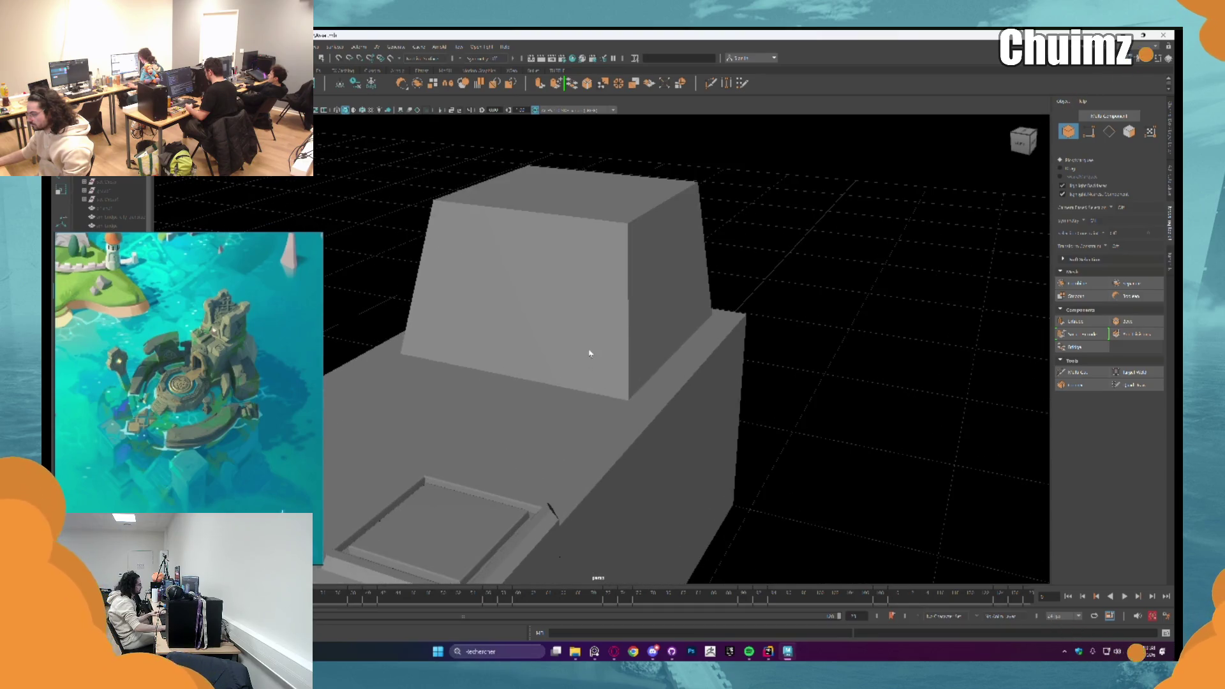
scroll(587, 351, up, 2)
scroll(588, 341, up, 2)
scroll(602, 351, up, 2)
mouse_move(605, 371)
alt+mouse_down()
mouse_move(604, 383)
mouse_move(589, 377)
alt+mouse_up()
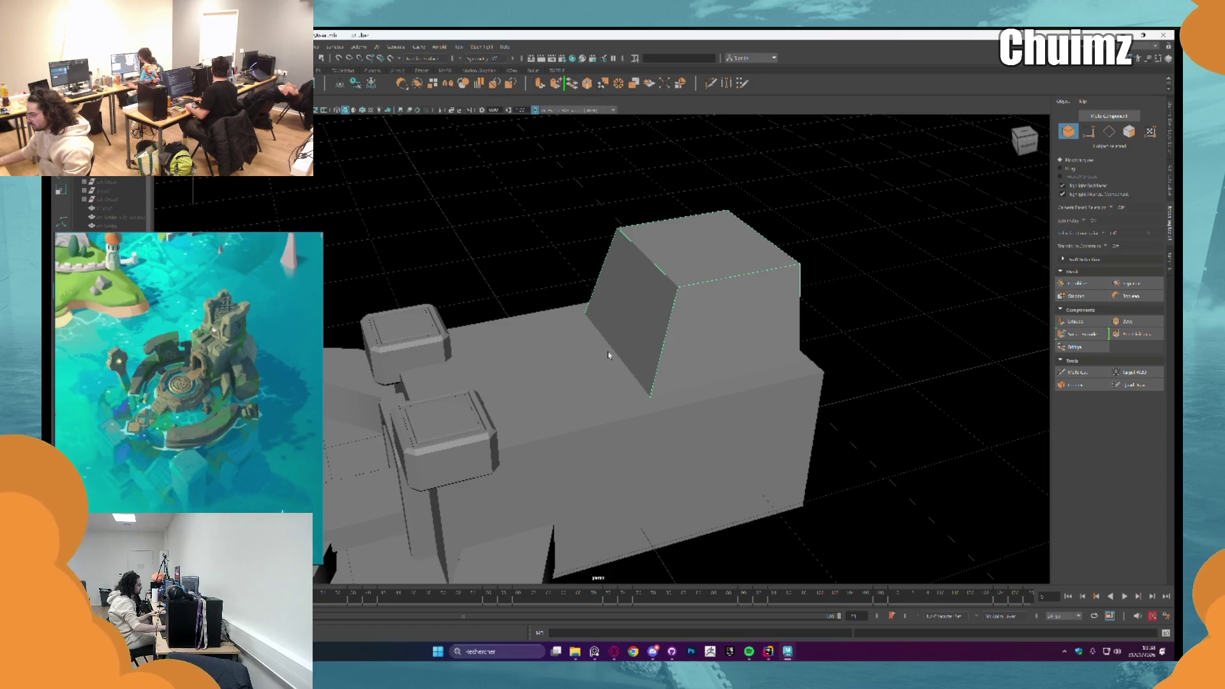
mouse_move(609, 356)
alt+mouse_down()
mouse_move(620, 296)
mouse_move(613, 378)
mouse_move(642, 329)
mouse_move(647, 341)
alt+mouse_up()
scroll(635, 332, down, 3)
scroll(635, 331, down, 3)
key(F8)
scroll(613, 379, up, 2)
scroll(625, 341, up, 2)
scroll(629, 353, down, 2)
scroll(640, 350, down, 2)
scroll(643, 349, up, 2)
scroll(643, 348, down, 2)
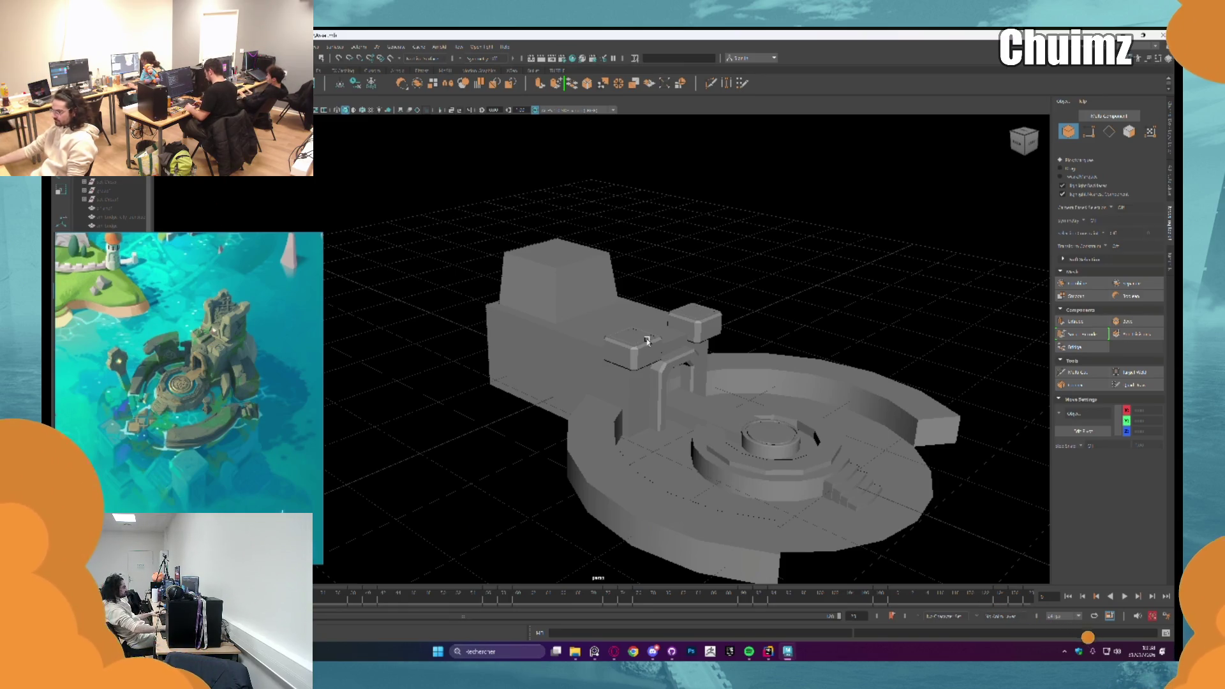
scroll(622, 369, up, 1)
scroll(595, 394, up, 3)
click(556, 435)
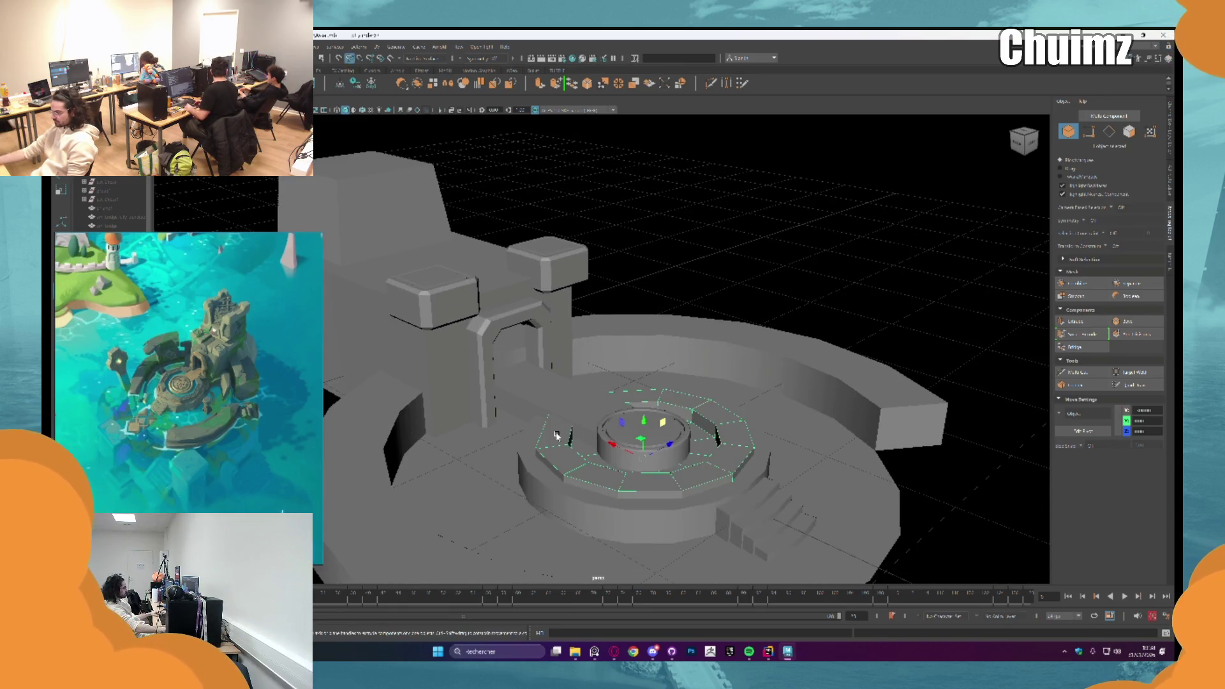
key(e)
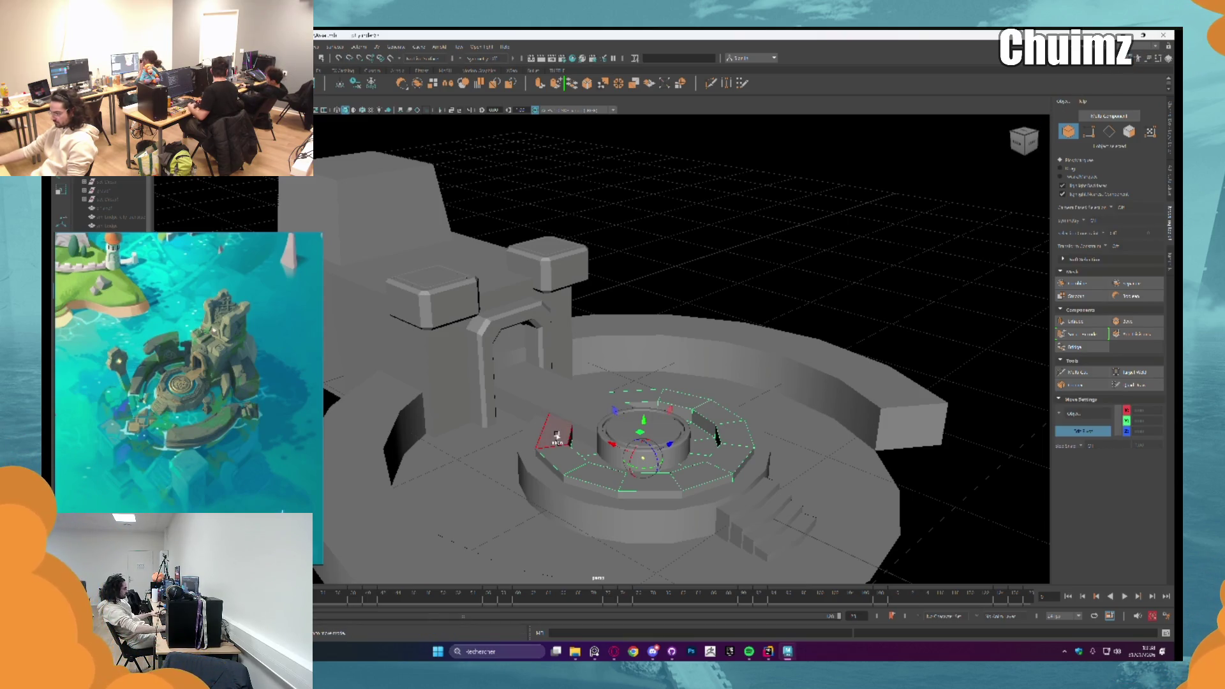
scroll(583, 466, up, 2)
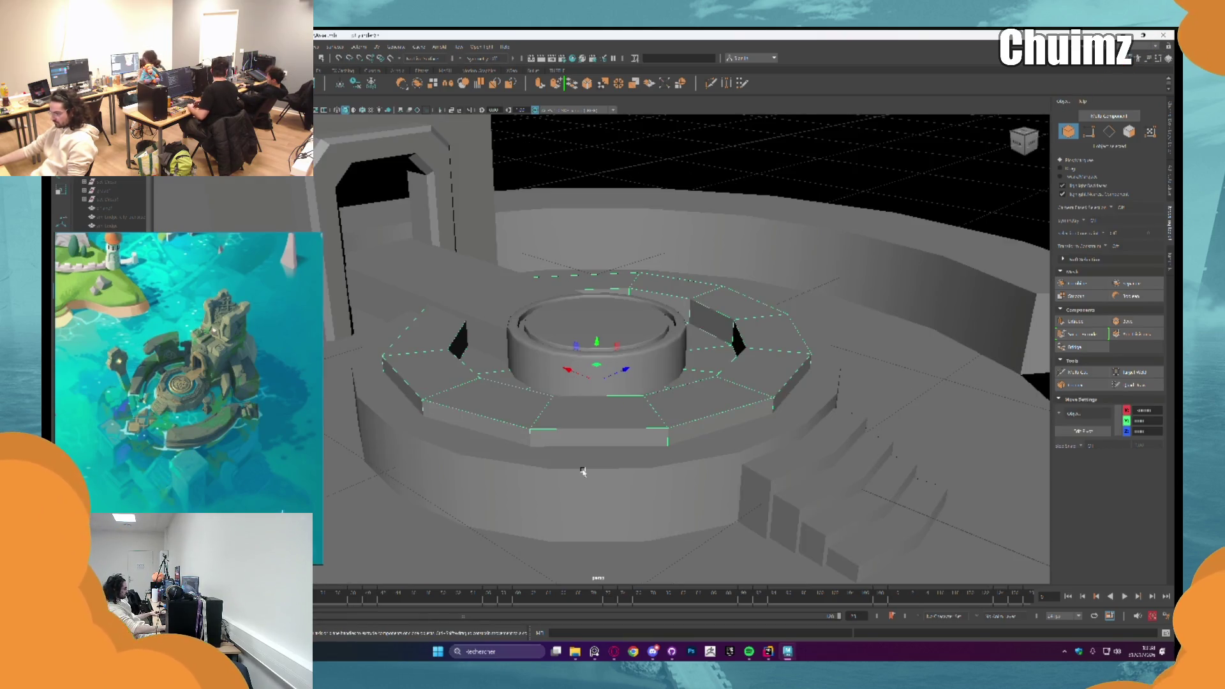
scroll(581, 470, up, 2)
scroll(600, 444, up, 2)
scroll(583, 443, up, 1)
scroll(591, 438, down, 2)
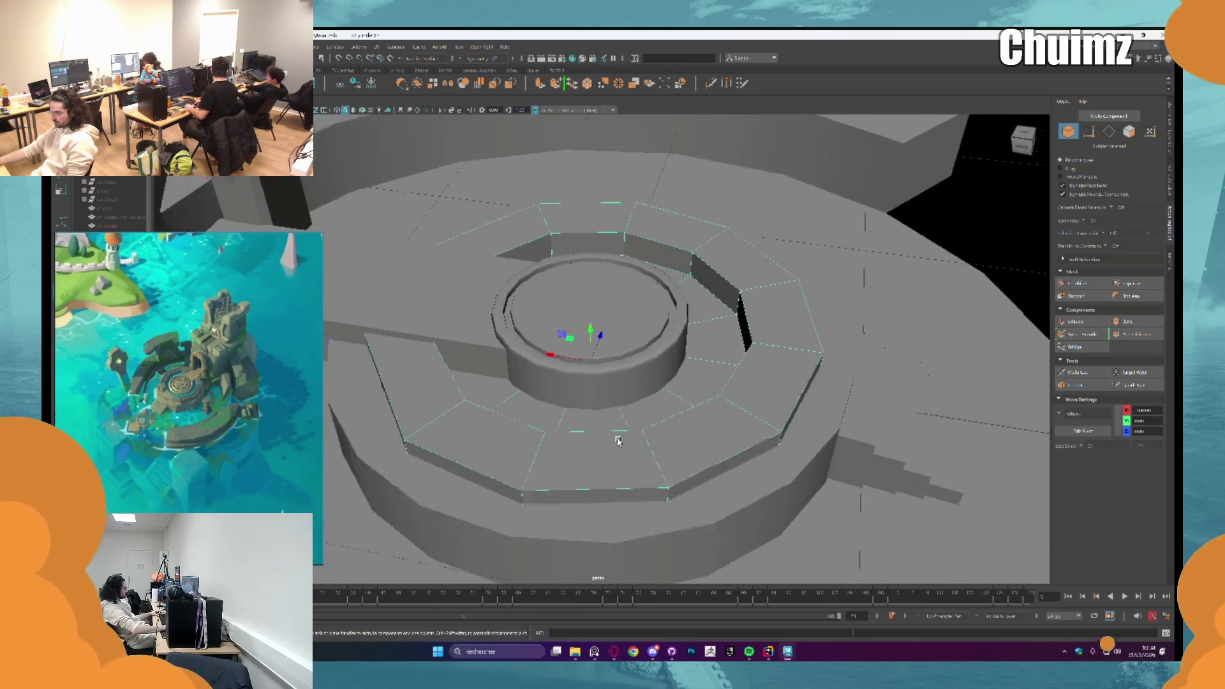
scroll(621, 437, down, 2)
scroll(604, 429, down, 2)
scroll(574, 432, down, 1)
scroll(567, 444, down, 2)
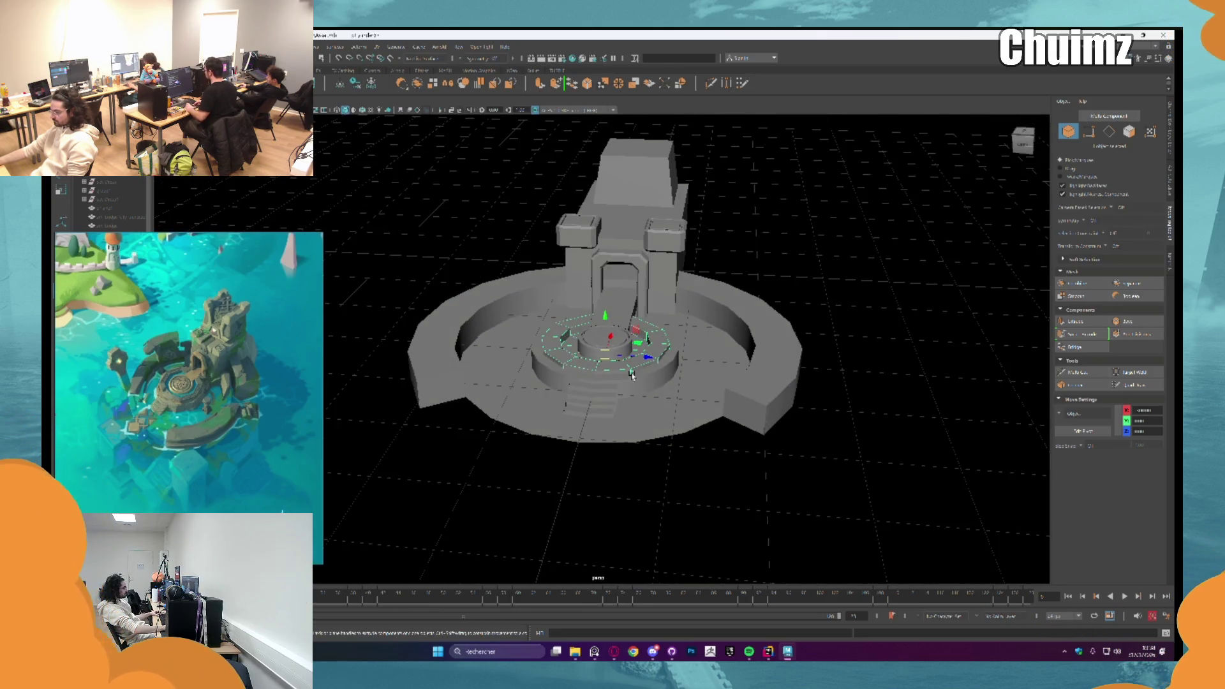
click(848, 254)
scroll(643, 303, up, 2)
mouse_move(643, 303)
alt+mouse_down()
mouse_move(595, 380)
mouse_move(635, 345)
alt+mouse_up()
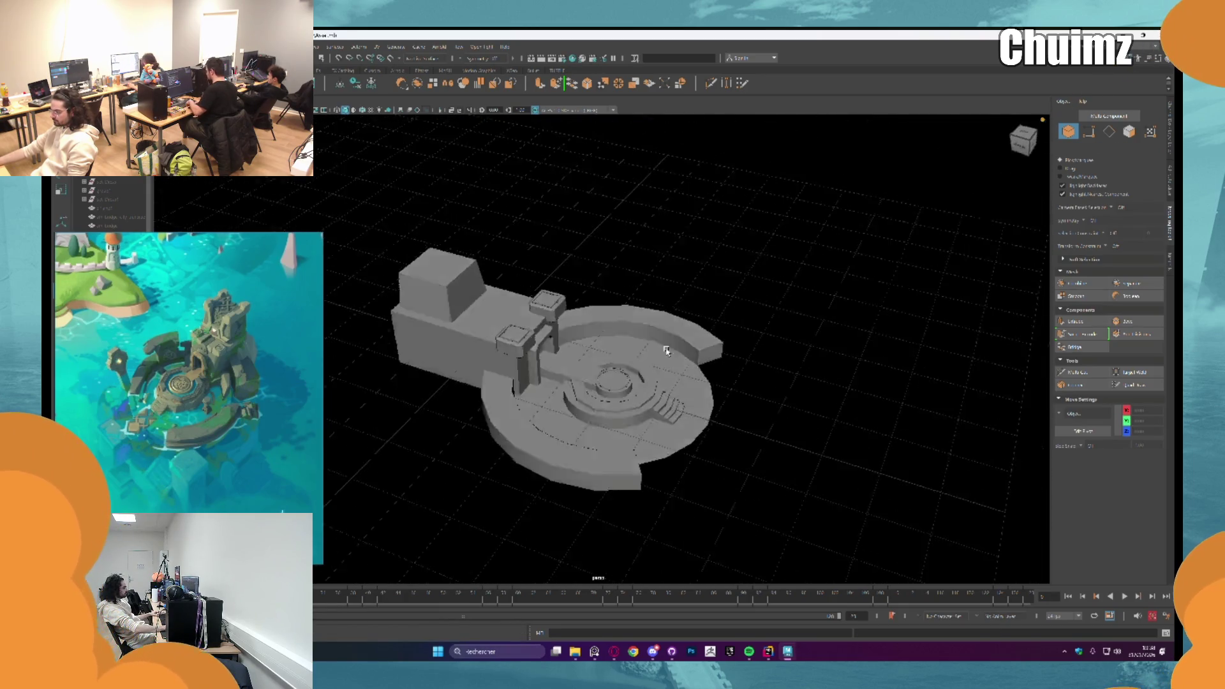
scroll(633, 350, up, 2)
scroll(553, 307, up, 2)
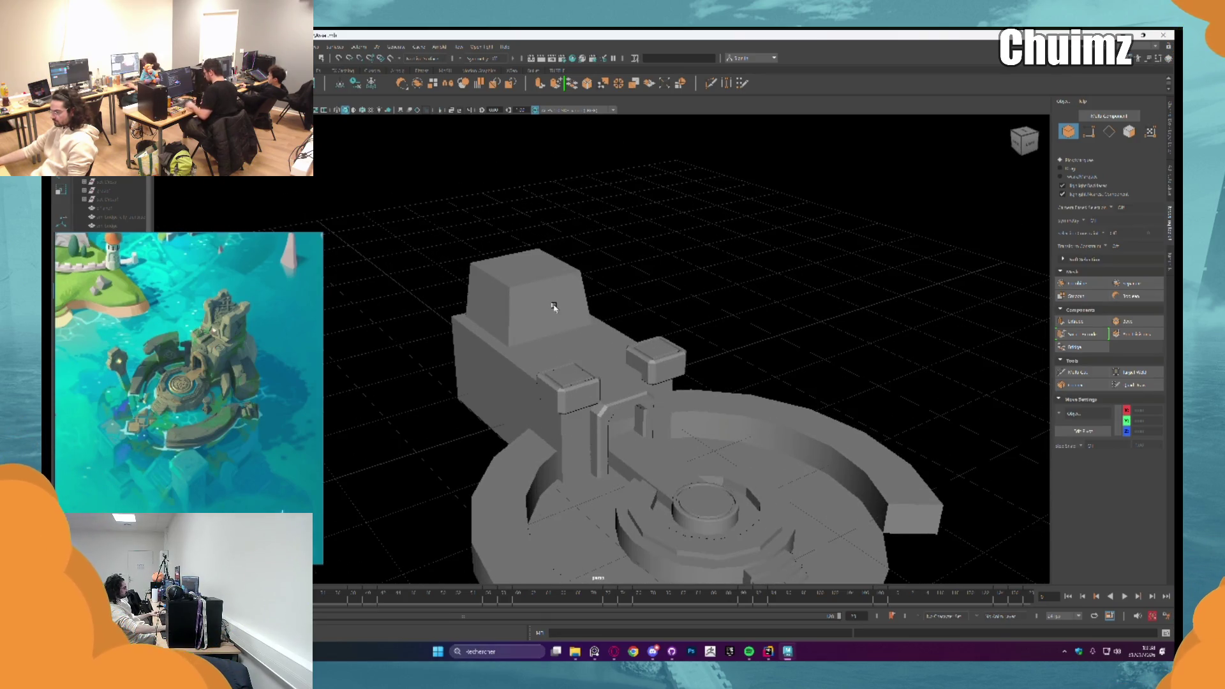
click(569, 388)
shift+click(655, 356)
mouse_move(655, 356)
alt+mouse_down()
mouse_move(587, 410)
mouse_move(657, 384)
mouse_move(656, 350)
mouse_move(603, 412)
mouse_move(607, 396)
mouse_move(633, 395)
mouse_move(418, 400)
alt+mouse_up()
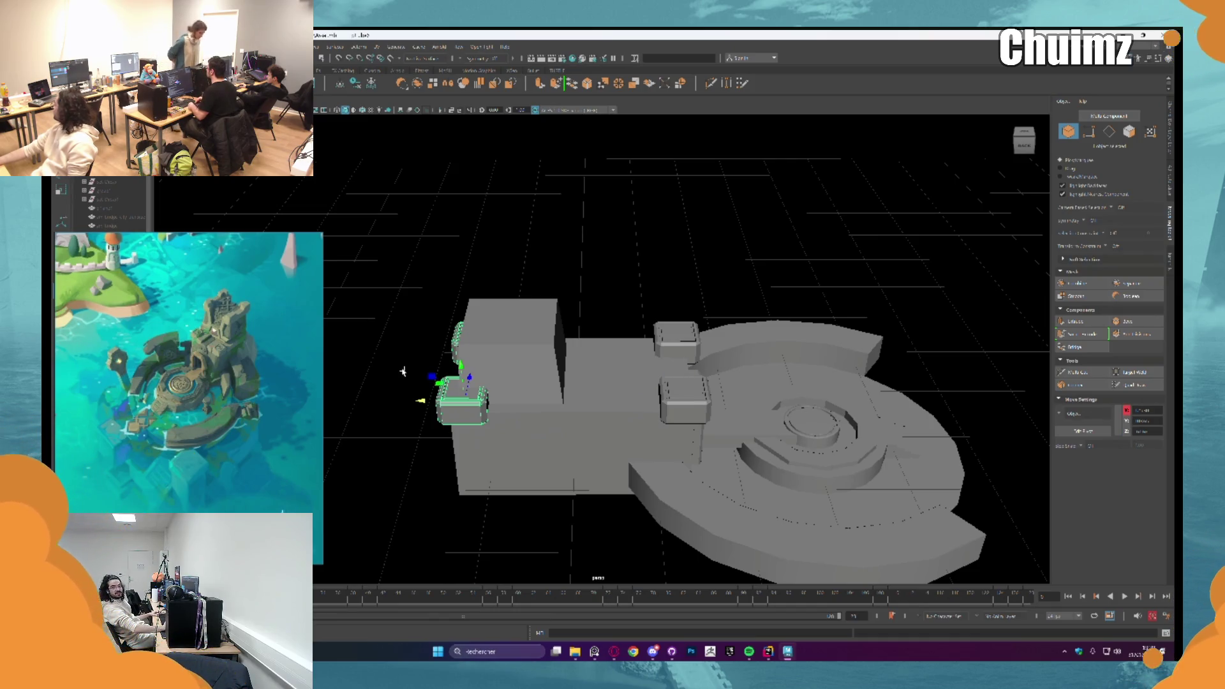
scroll(403, 371, down, 3)
scroll(421, 365, down, 2)
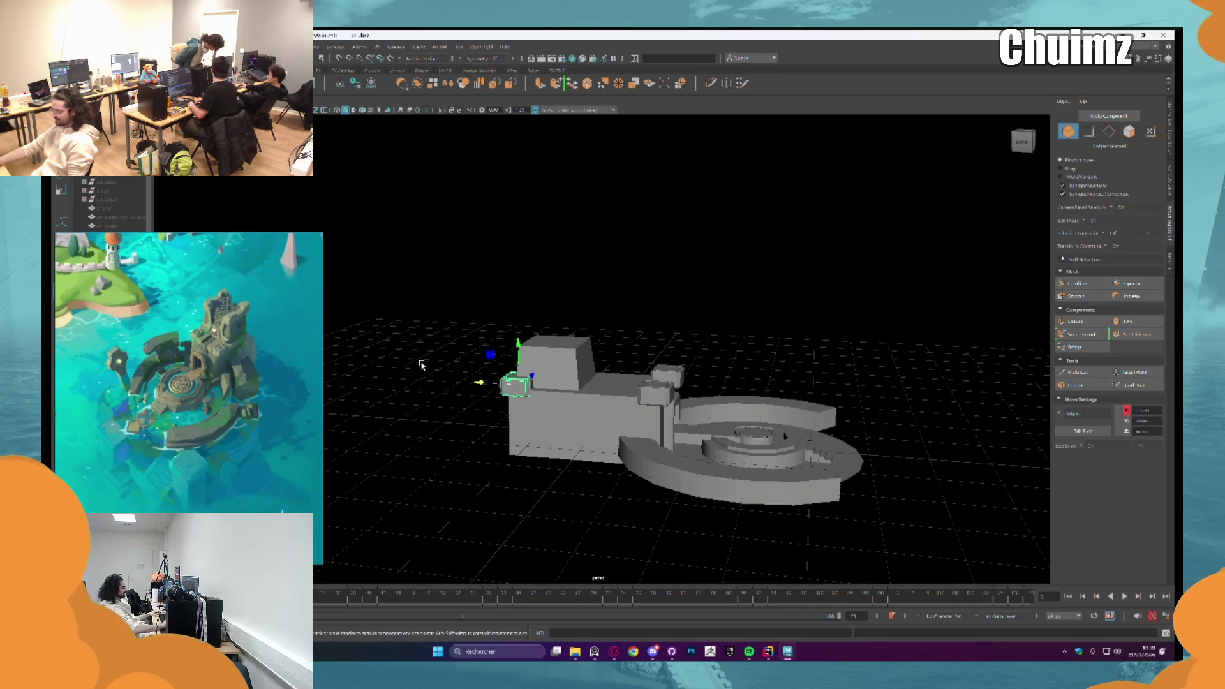
click(420, 365)
scroll(419, 359, up, 2)
click(558, 368)
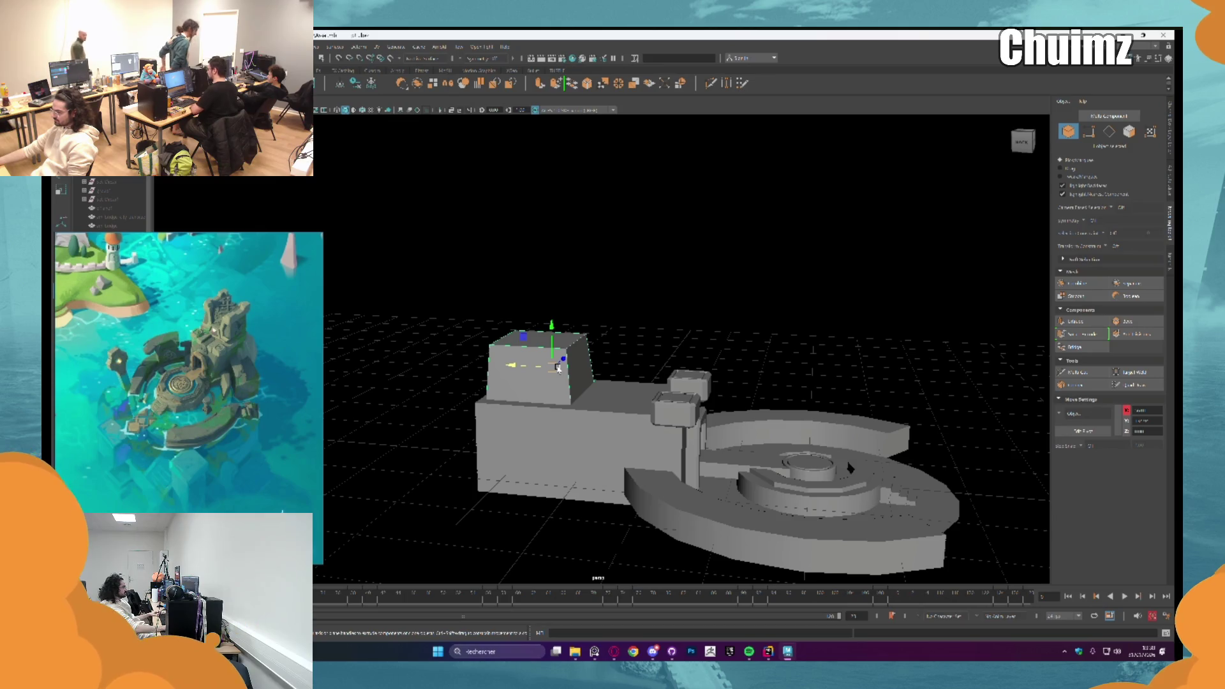
key(f)
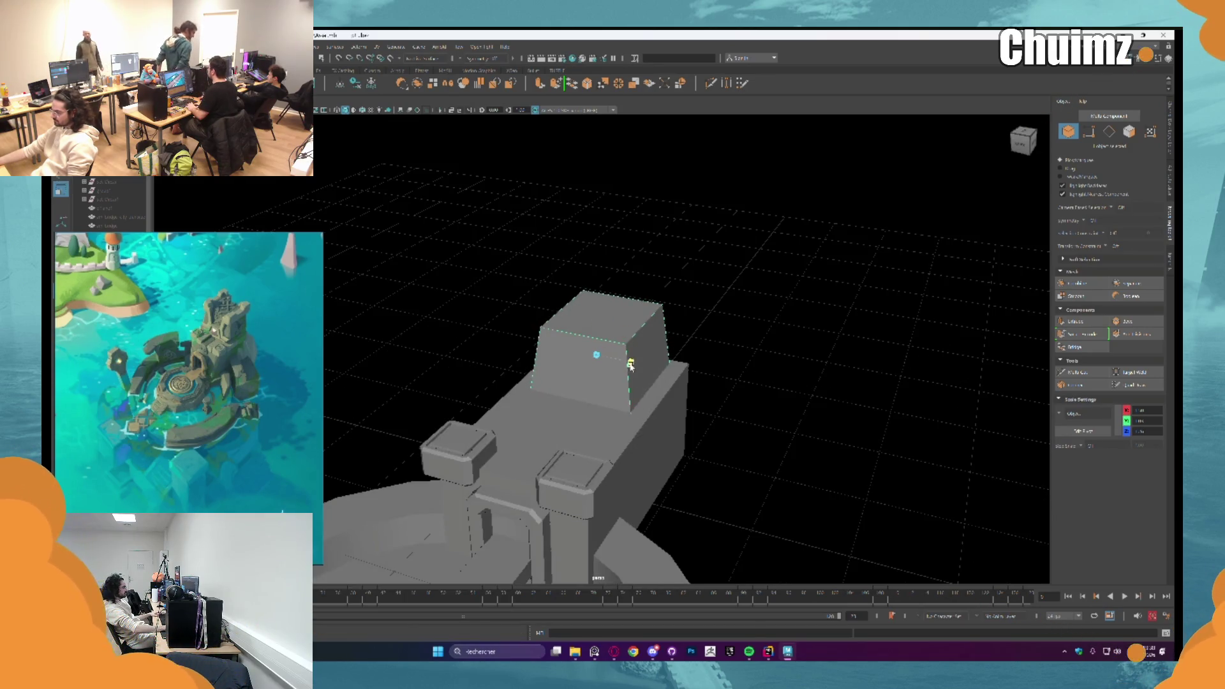
click(745, 346)
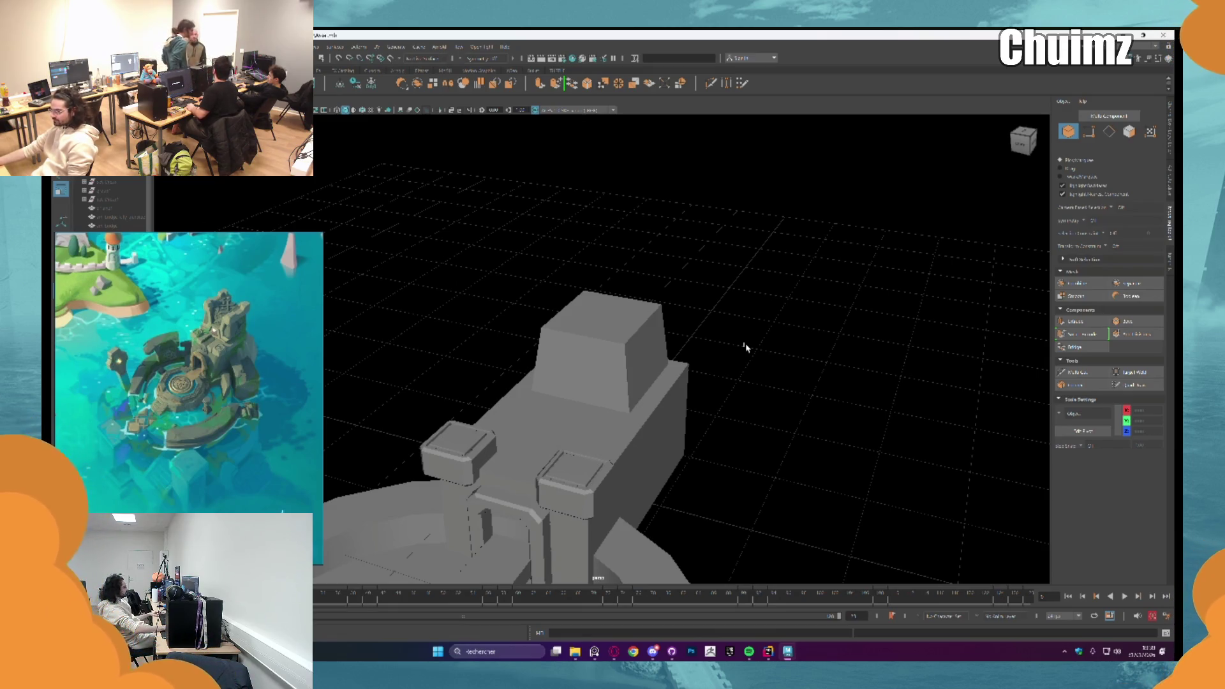
mouse_move(745, 347)
alt+mouse_down()
mouse_move(574, 334)
mouse_move(651, 307)
mouse_move(650, 326)
mouse_move(478, 336)
mouse_move(486, 302)
alt+mouse_up()
scroll(649, 327, up, 2)
click(478, 337)
key(f)
scroll(478, 353, down, 2)
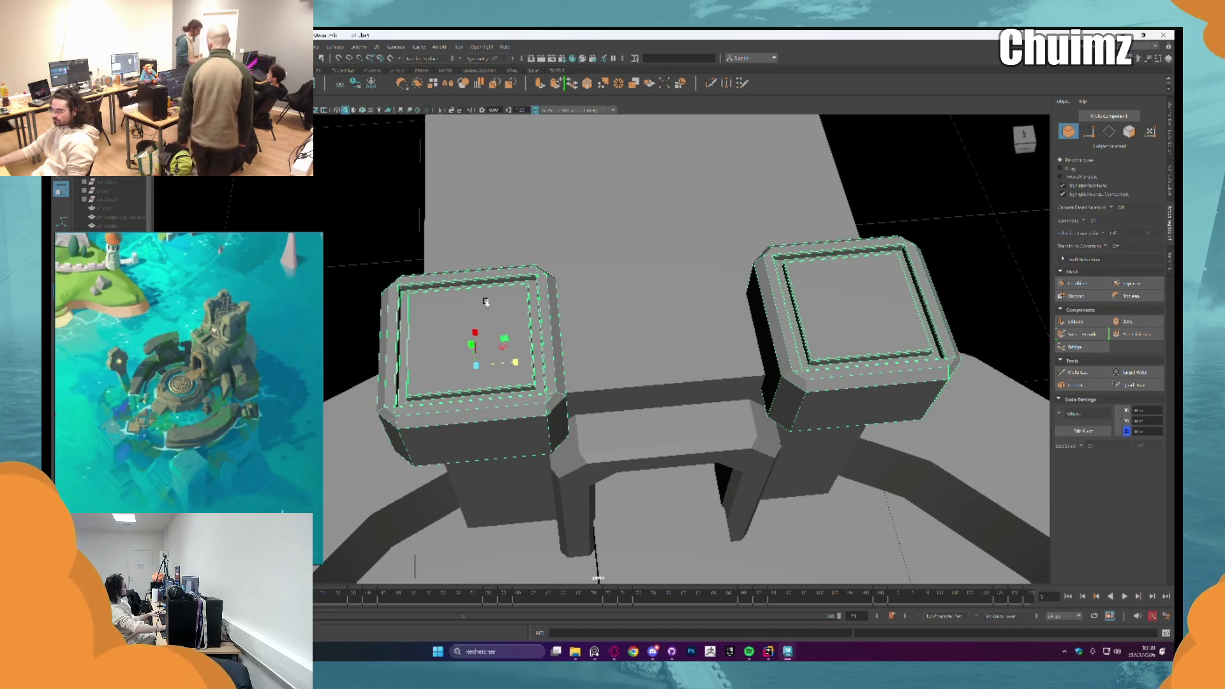
scroll(485, 302, down, 3)
mouse_move(485, 303)
alt+mouse_down()
mouse_move(711, 301)
mouse_move(709, 282)
mouse_move(671, 270)
mouse_move(644, 332)
alt+mouse_up()
scroll(737, 281, up, 1)
click(760, 248)
scroll(728, 293, down, 2)
scroll(697, 274, up, 2)
scroll(670, 270, up, 1)
scroll(651, 283, up, 2)
double_click(657, 373)
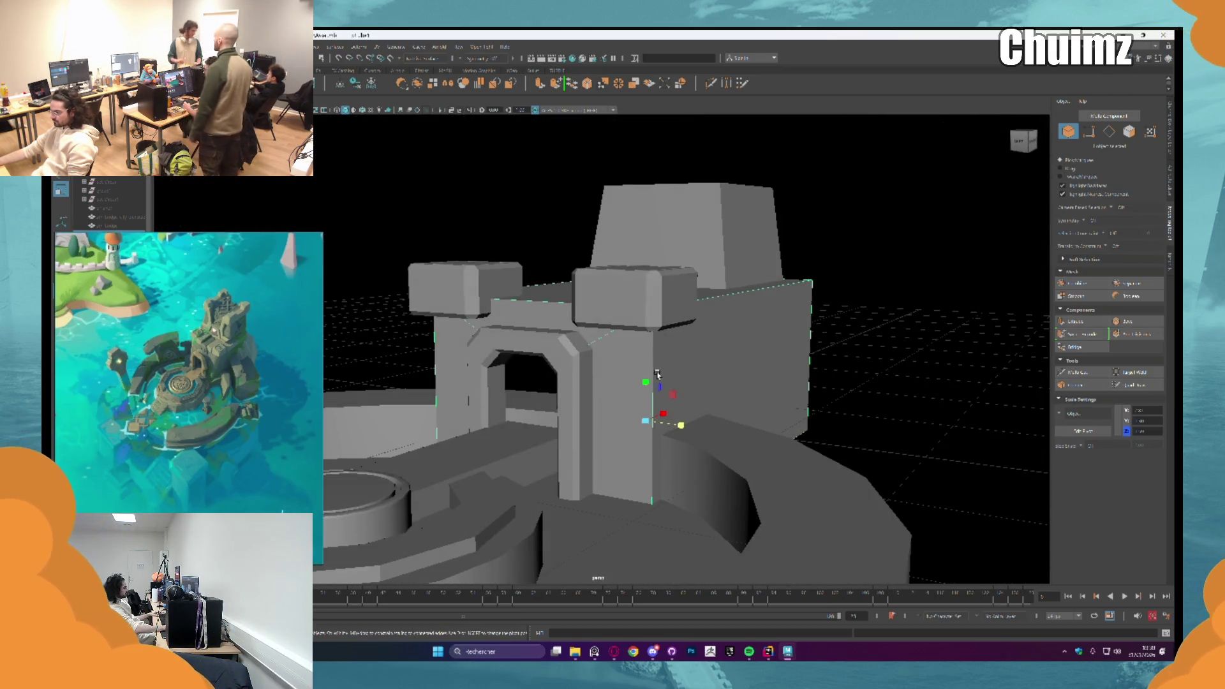
scroll(656, 373, down, 2)
mouse_move(657, 374)
alt+mouse_down()
mouse_move(720, 369)
mouse_move(684, 371)
alt+mouse_up()
scroll(720, 369, up, 2)
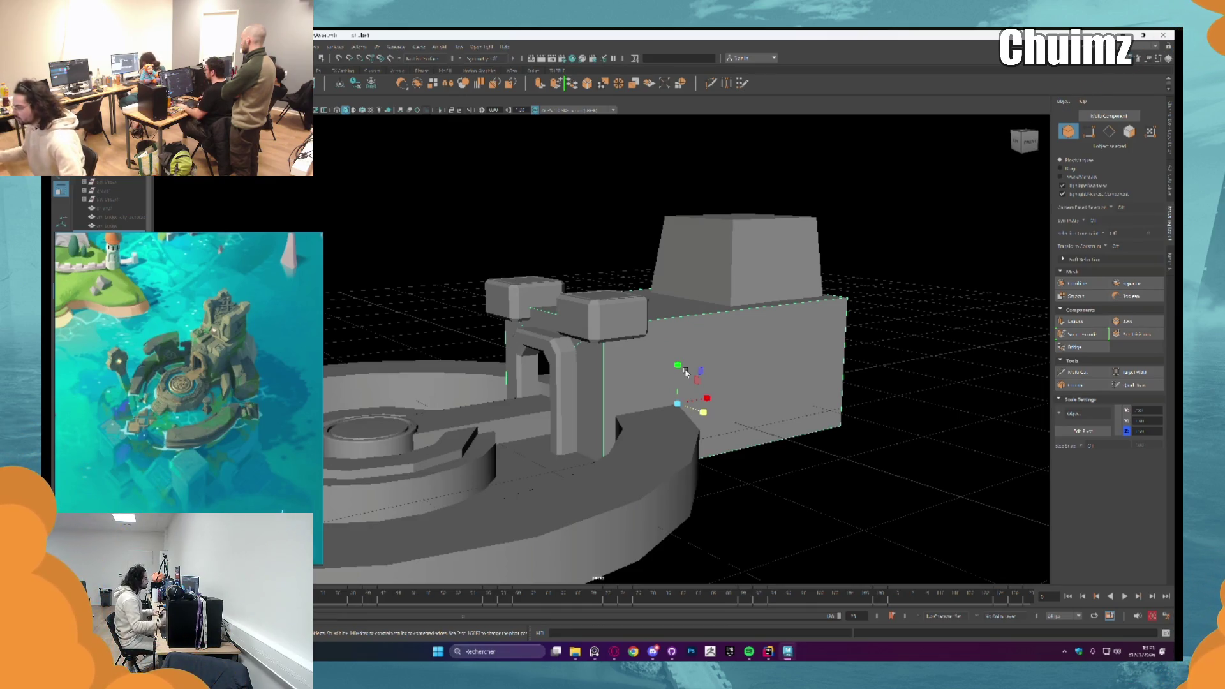
alt+drag(654, 358, 574, 354)
alt+right_drag(546, 344, 632, 317)
mouse_move(632, 316)
alt+mouse_down()
mouse_move(756, 268)
mouse_move(820, 274)
mouse_move(809, 268)
alt+mouse_up()
scroll(683, 296, down, 3)
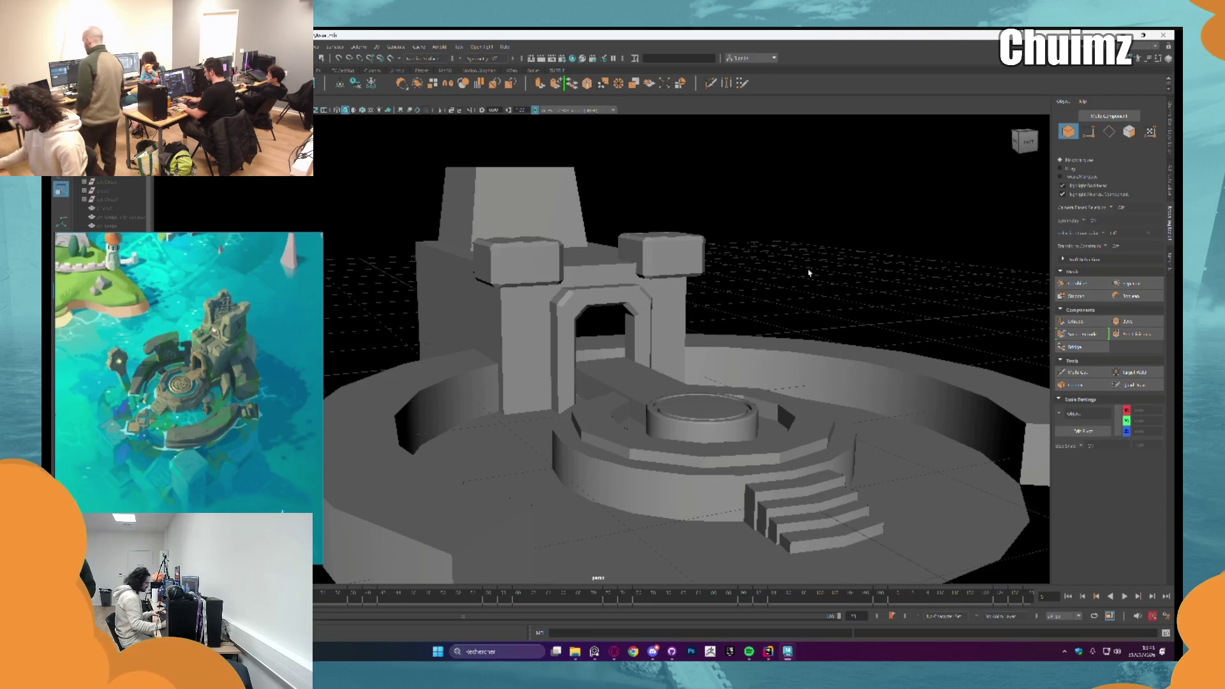